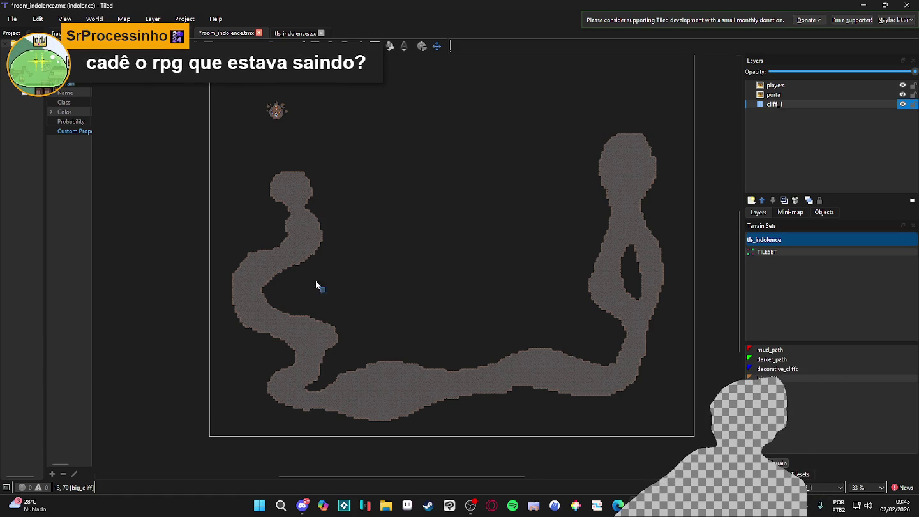
# Step: Select the players and portal layers together and drag their images into the top cave room
pyautogui.scroll(6, 283, 149)
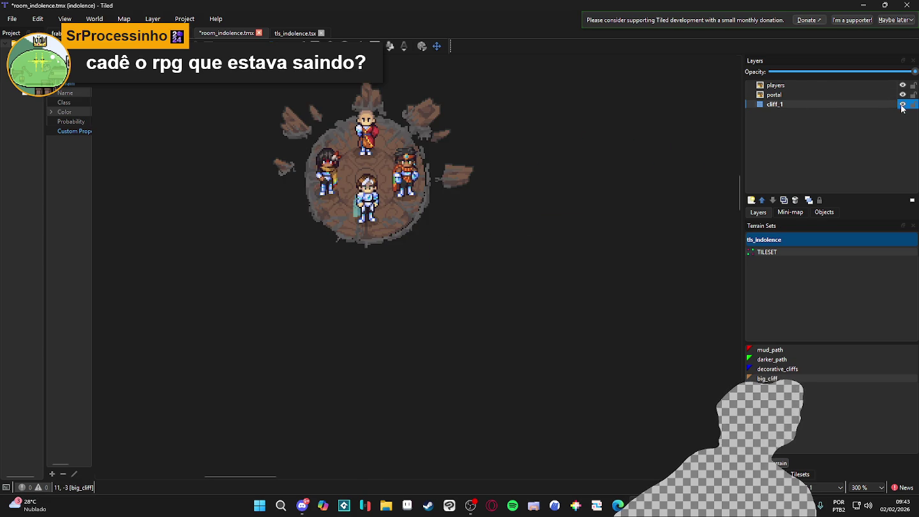
pyautogui.click(774, 95)
pyautogui.keyDown('shift'); pyautogui.click(780, 87); pyautogui.keyUp('shift')
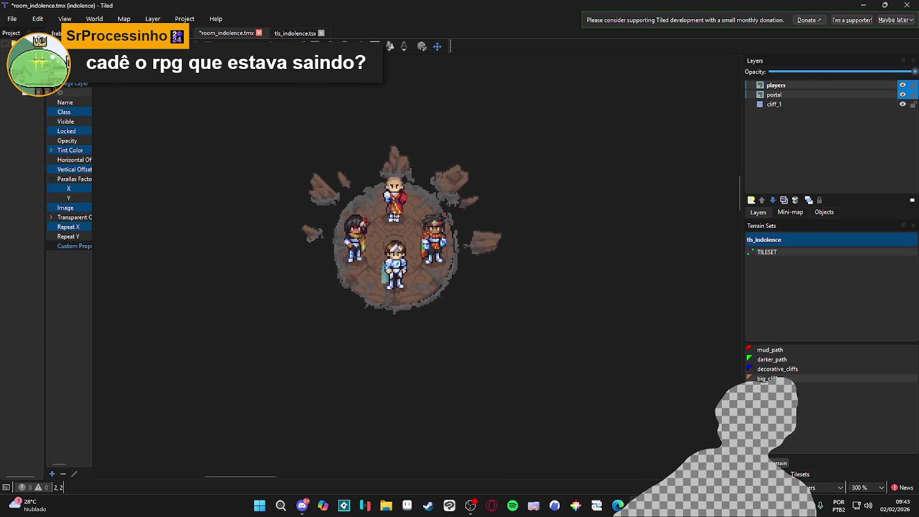
pyautogui.scroll(-4, 381, 193)
pyautogui.moveTo(368, 148); pyautogui.dragTo(407, 309)
pyautogui.scroll(5, 406, 313)
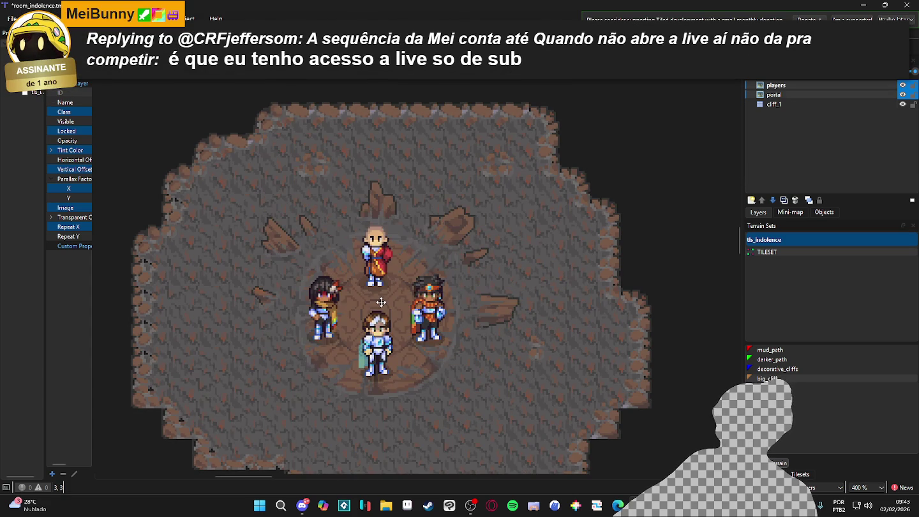
pyautogui.scroll(-3, 380, 305)
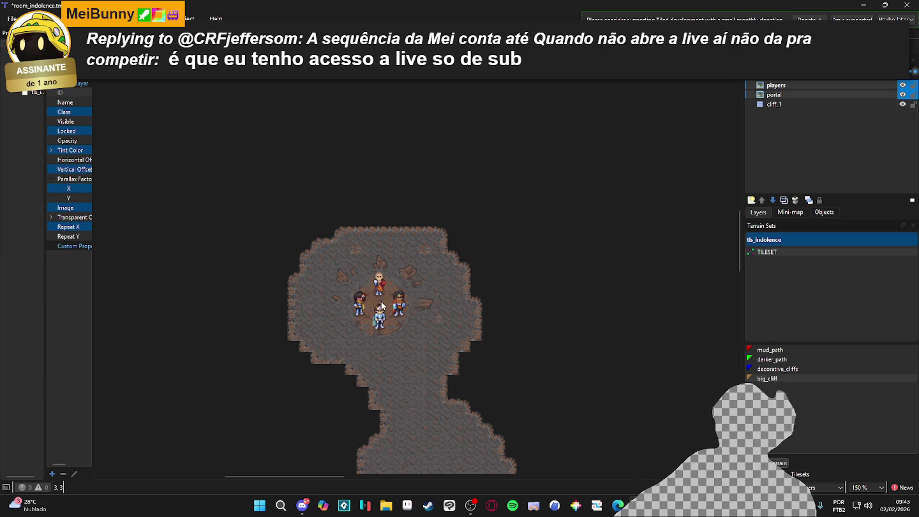
pyautogui.moveTo(393, 322); pyautogui.dragTo(380, 289)
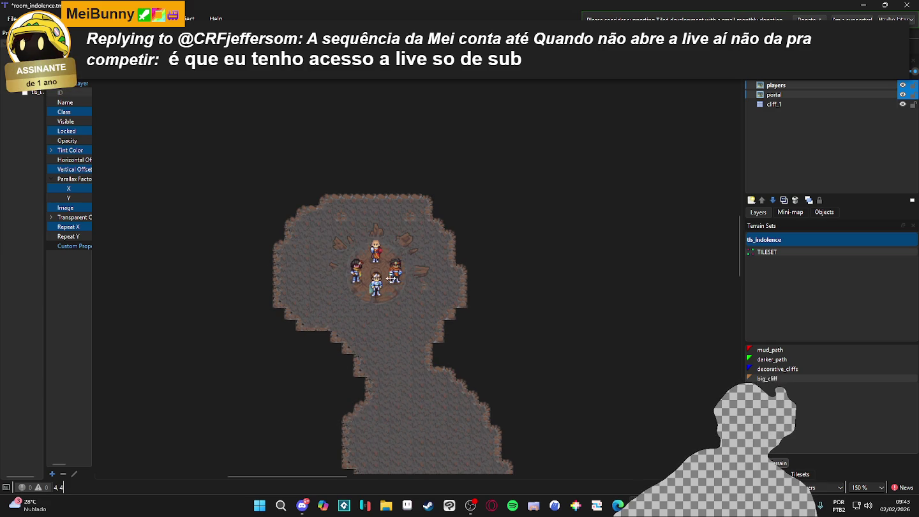
pyautogui.moveTo(393, 327); pyautogui.dragTo(375, 281)
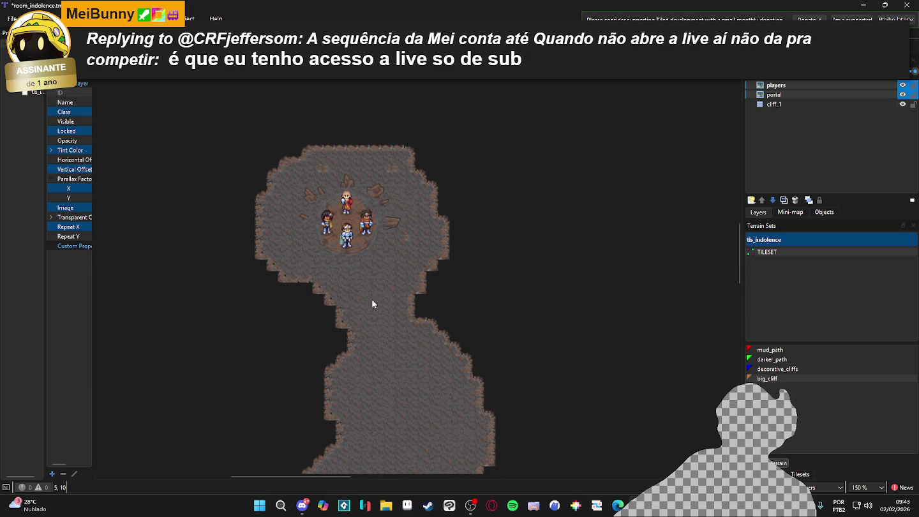
# Step: Keep only the players layer selected and save room_indolence.tmx
pyautogui.click(782, 86)
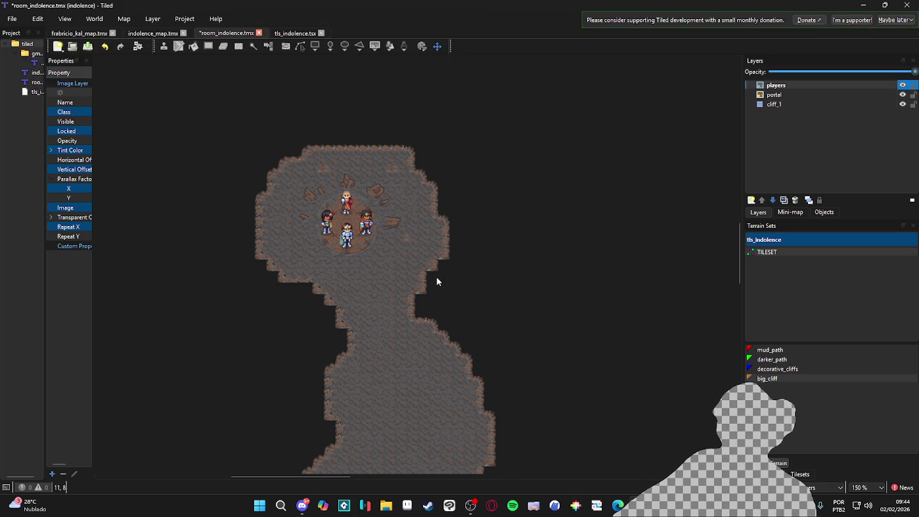
pyautogui.scroll(-3, 446, 280)
pyautogui.scroll(1, 393, 319)
pyautogui.hotkey('ctrl', 's')
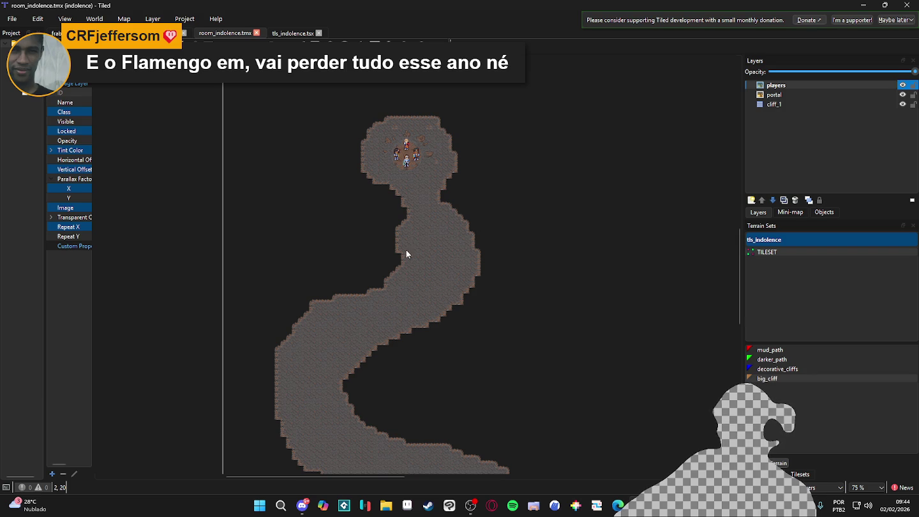
pyautogui.scroll(-2, 406, 191)
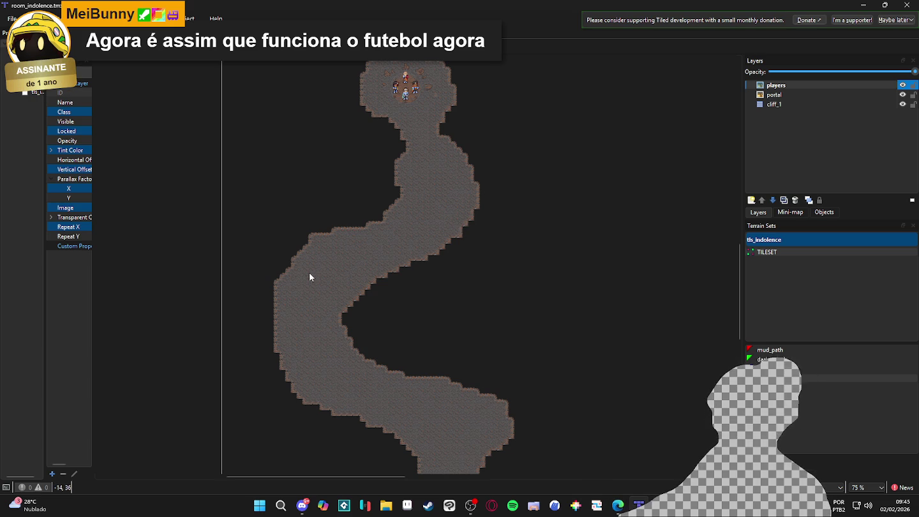
pyautogui.moveTo(309, 272); pyautogui.dragTo(331, 245)
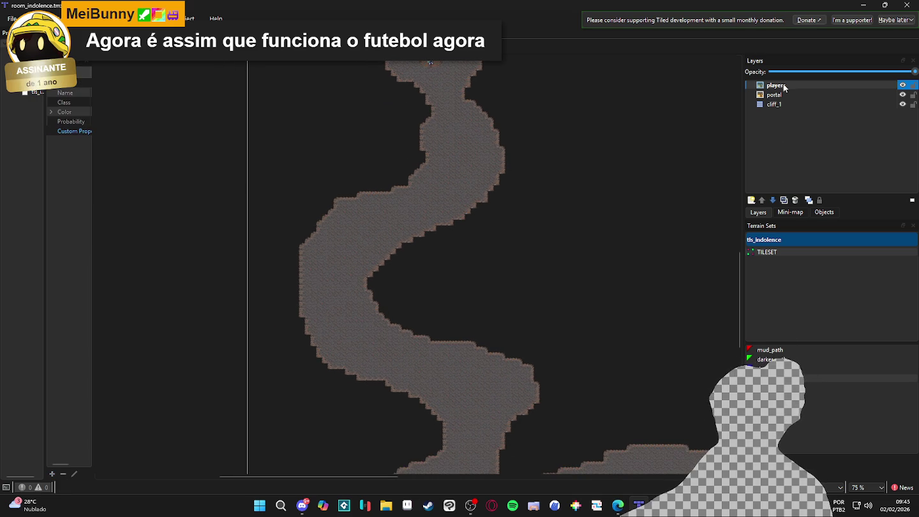
pyautogui.click(774, 105)
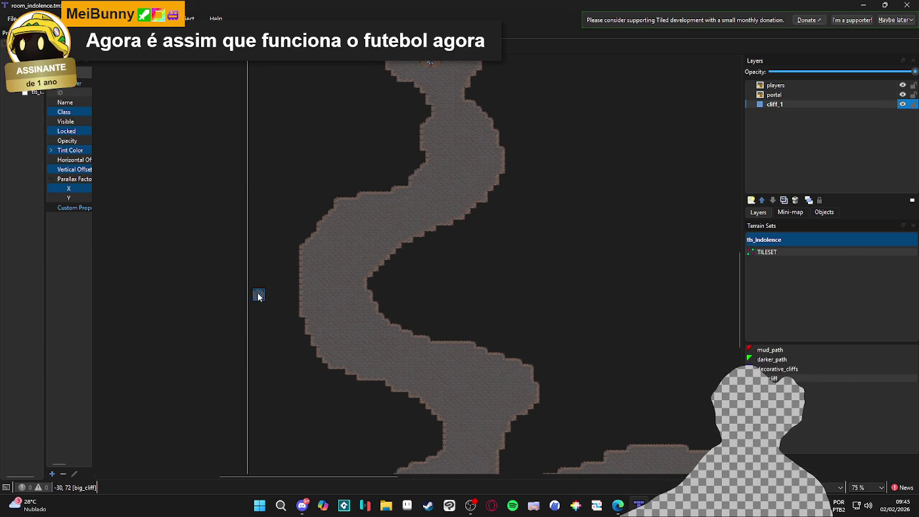
pyautogui.scroll(2, 304, 290)
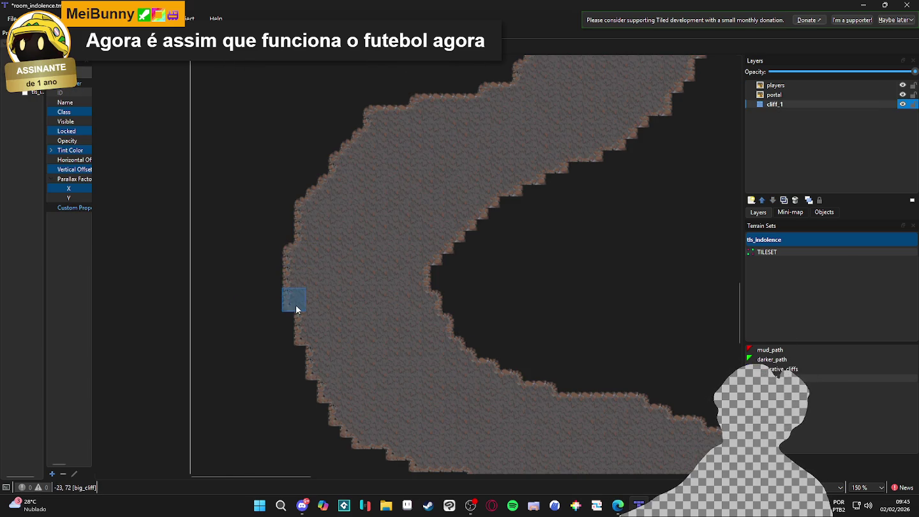
pyautogui.scroll(-3, 311, 283)
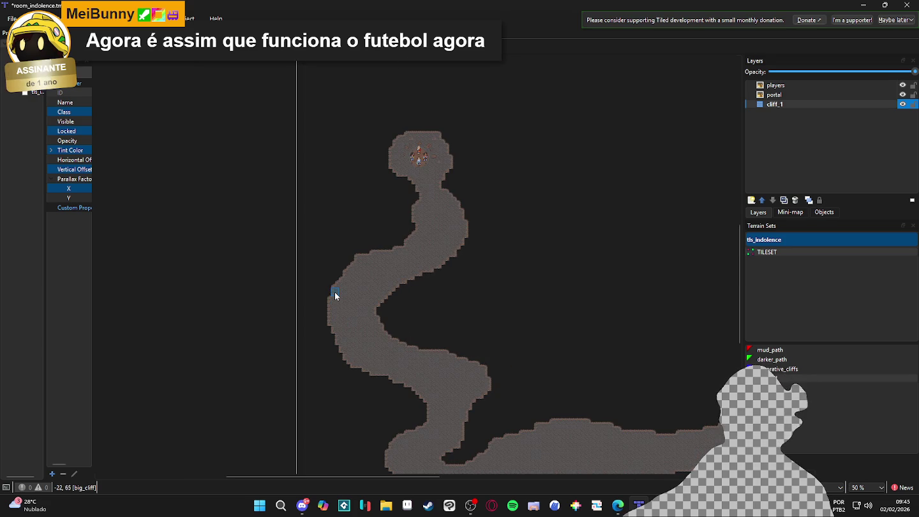
pyautogui.scroll(-2, 395, 313)
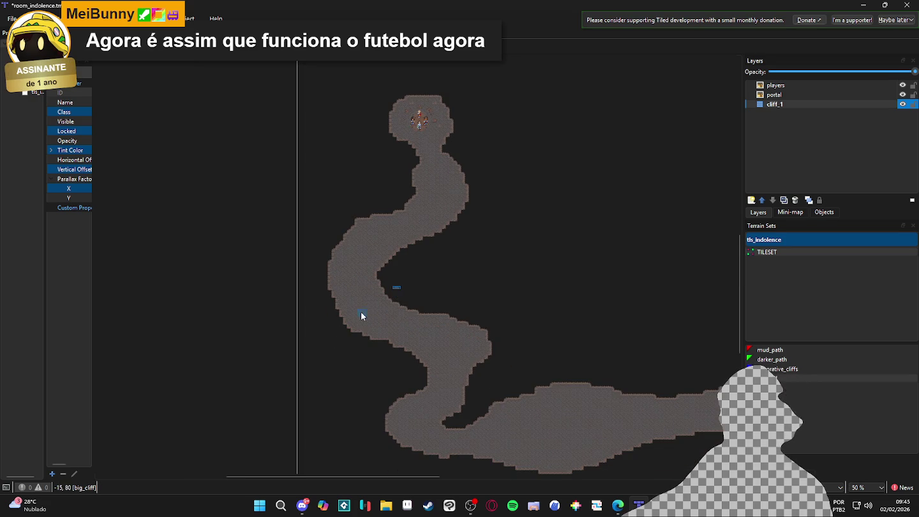
pyautogui.scroll(3, 330, 307)
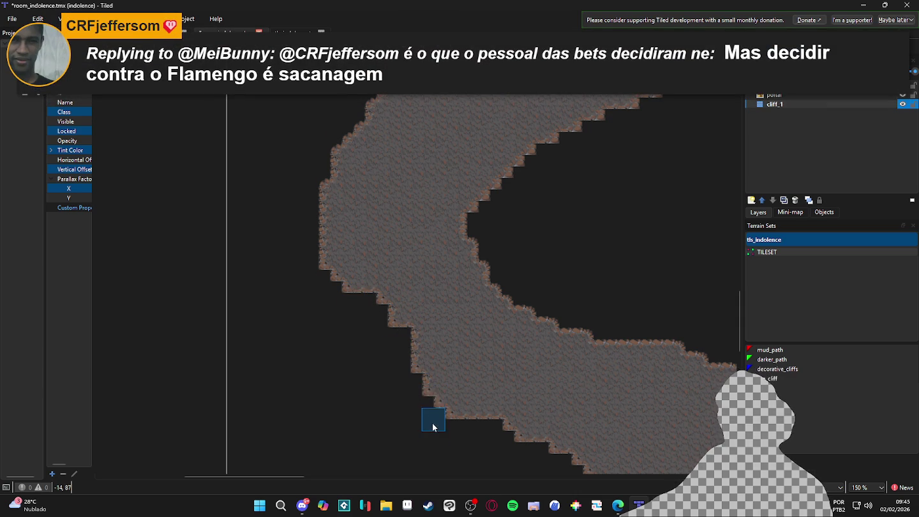
pyautogui.scroll(-1, 438, 436)
pyautogui.scroll(-3, 438, 436)
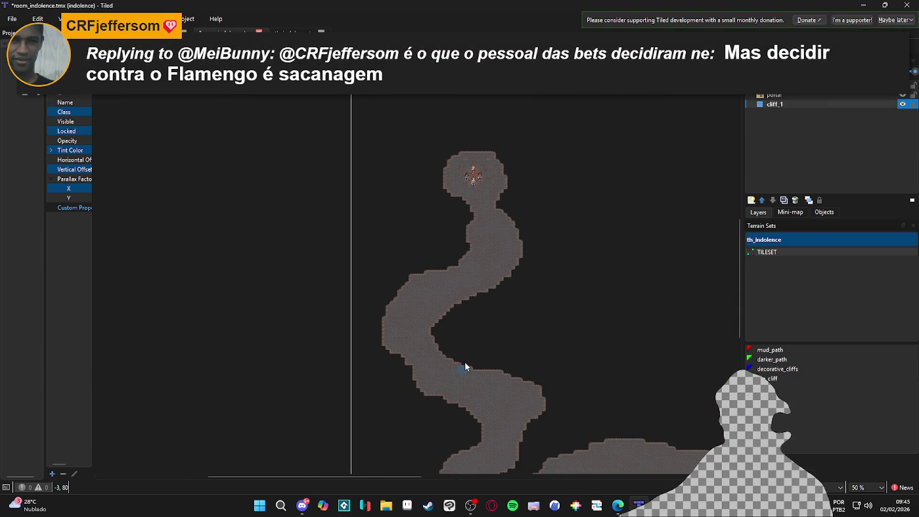
pyautogui.scroll(-2, 500, 308)
pyautogui.hscroll(2, 501, 308)
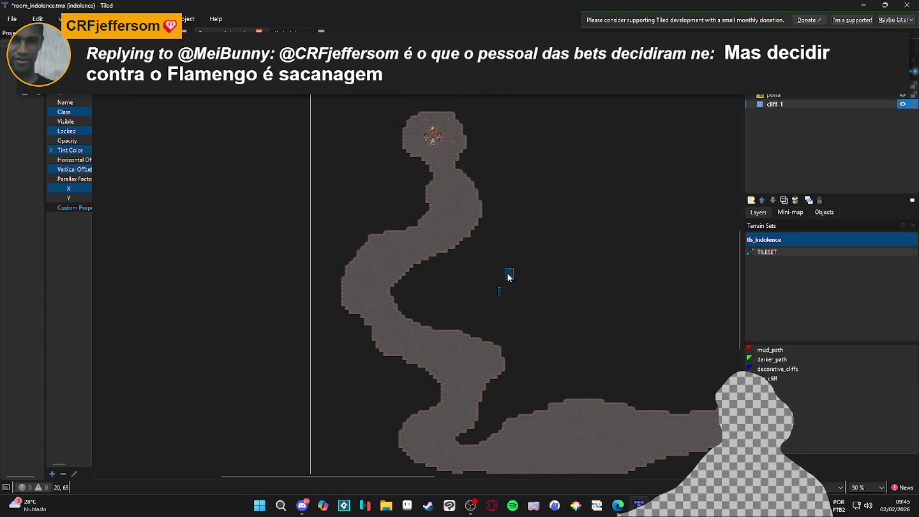
pyautogui.scroll(-1, 502, 314)
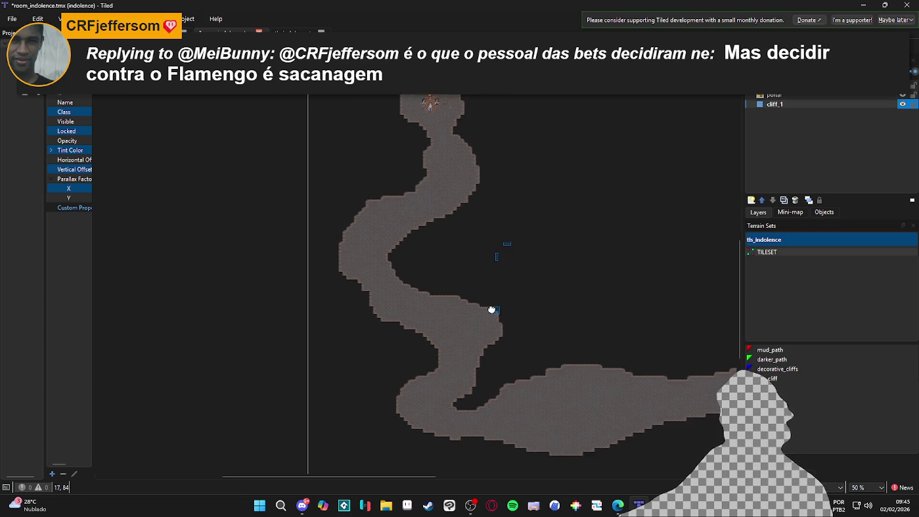
pyautogui.scroll(1, 483, 360)
pyautogui.scroll(-1, 478, 338)
pyautogui.scroll(3, 373, 221)
pyautogui.scroll(1, 440, 300)
pyautogui.scroll(-1, 497, 357)
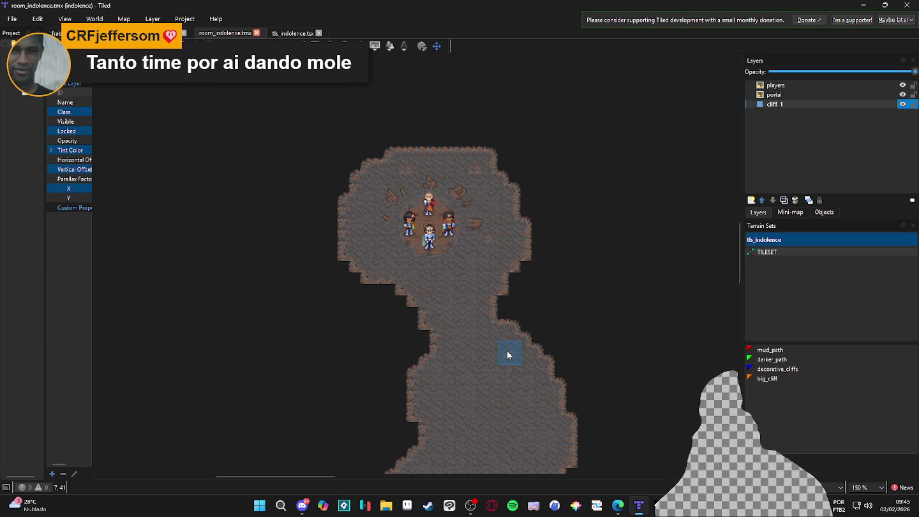
pyautogui.scroll(-4, 502, 319)
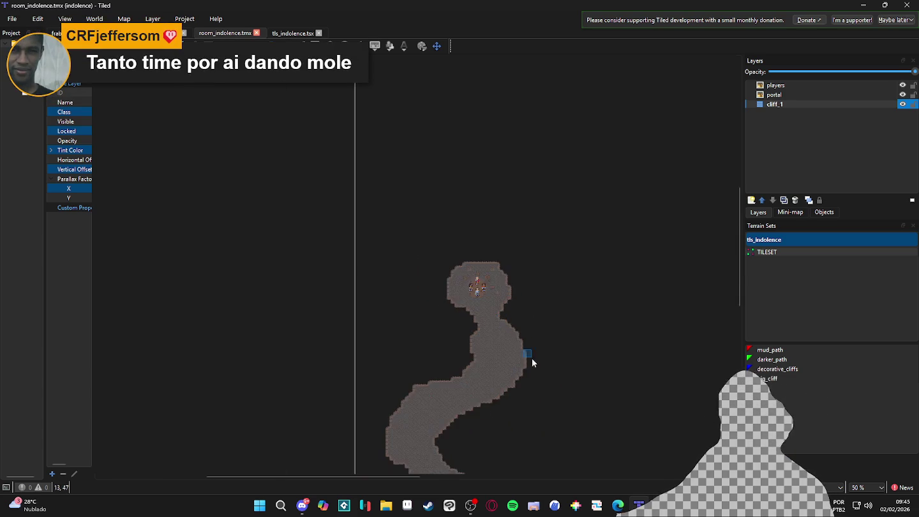
pyautogui.scroll(10, 488, 205)
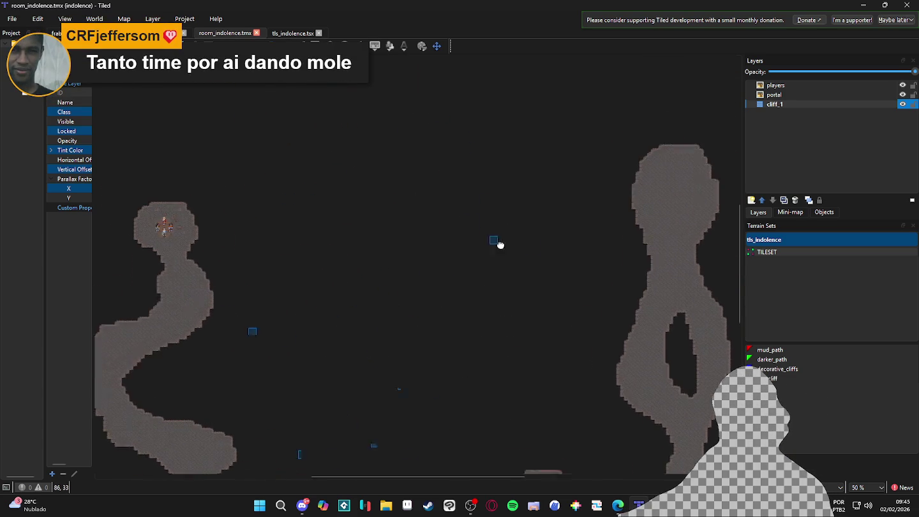
pyautogui.scroll(4, 234, 219)
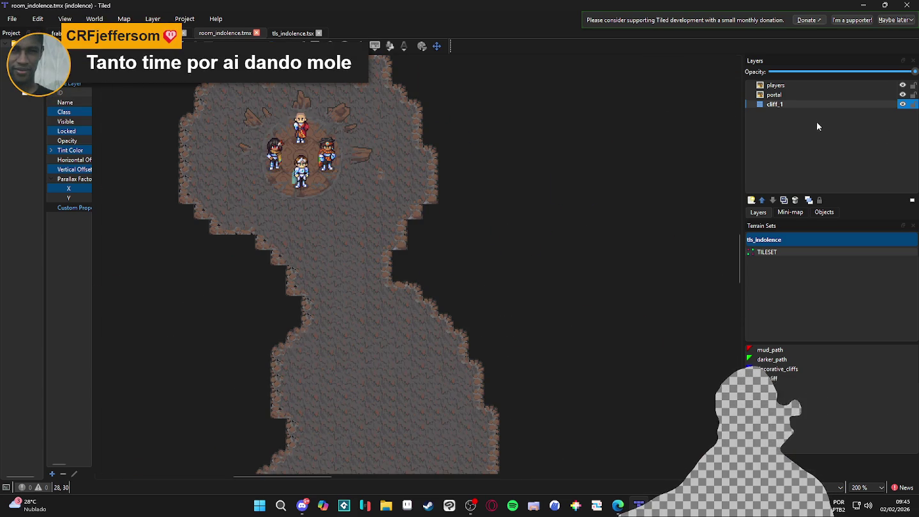
pyautogui.scroll(-1, 437, 308)
pyautogui.moveTo(437, 308)
pyautogui.mouseDown()
pyautogui.moveTo(483, 227)
pyautogui.moveTo(504, 219)
pyautogui.mouseUp()
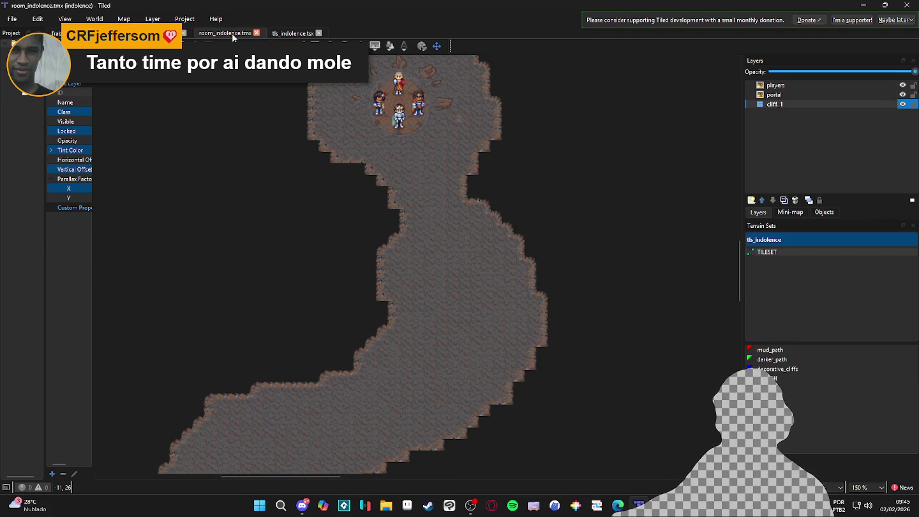
# Step: Look at Project Properties without changes, then check the View menu options
pyautogui.click(211, 127)
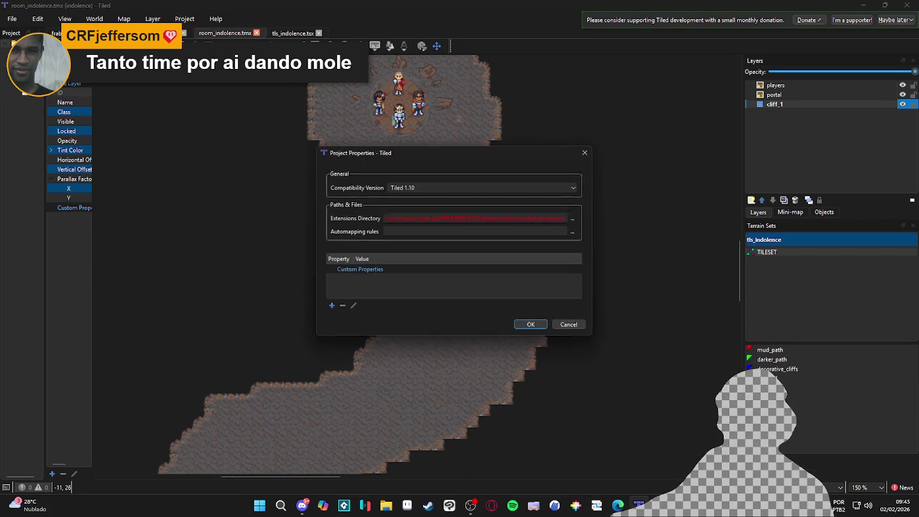
pyautogui.click(585, 327)
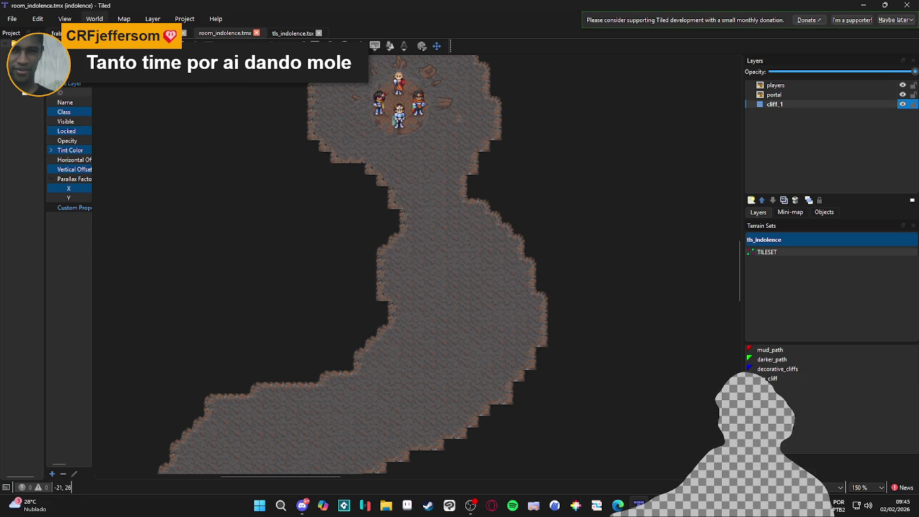
pyautogui.click(65, 18)
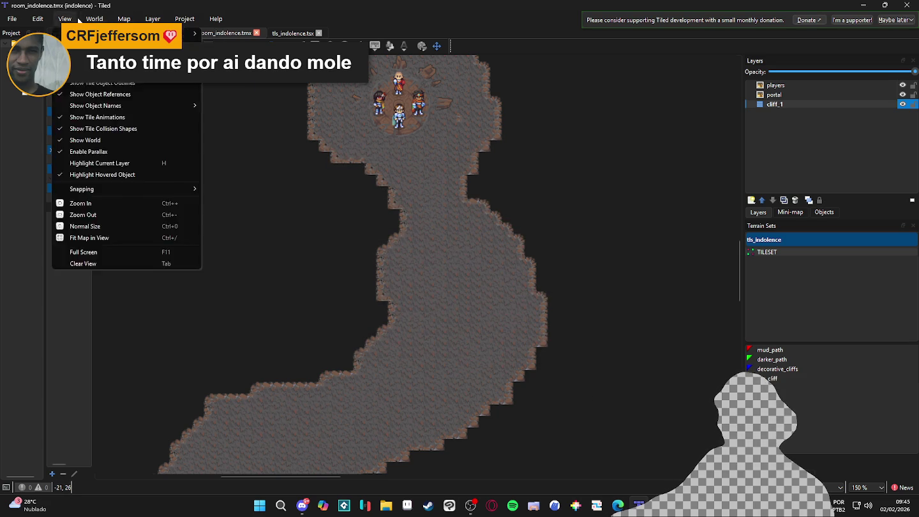
pyautogui.press('Escape')
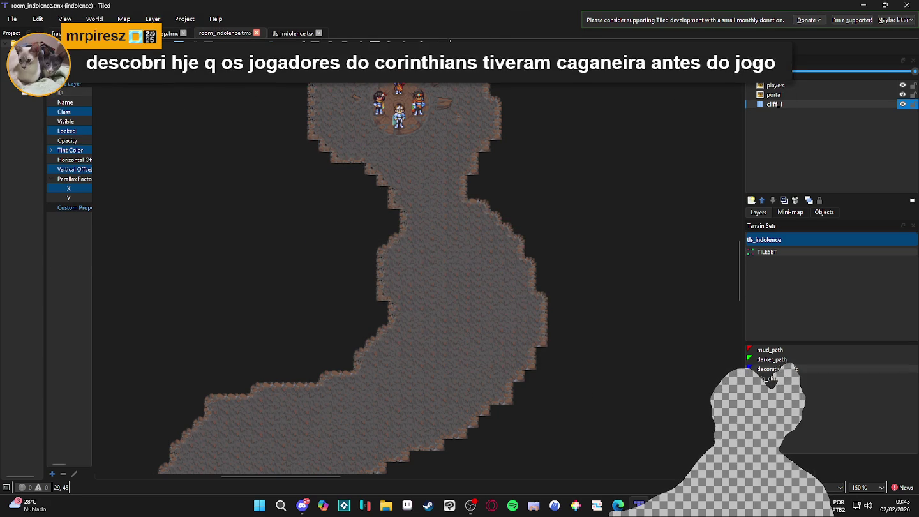
# Step: Open the tls_indolence.tsx tileset from the Tilesets panel
pyautogui.click(785, 246)
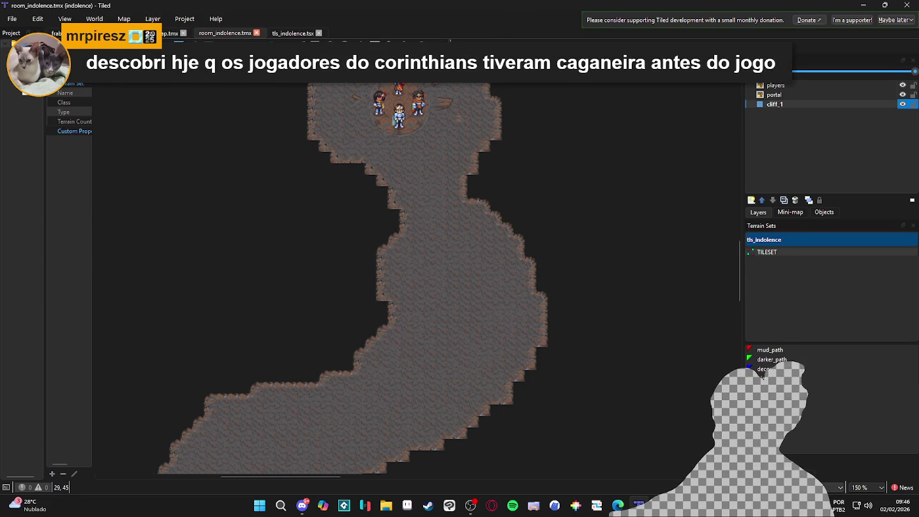
pyautogui.click(766, 475)
pyautogui.click(805, 462)
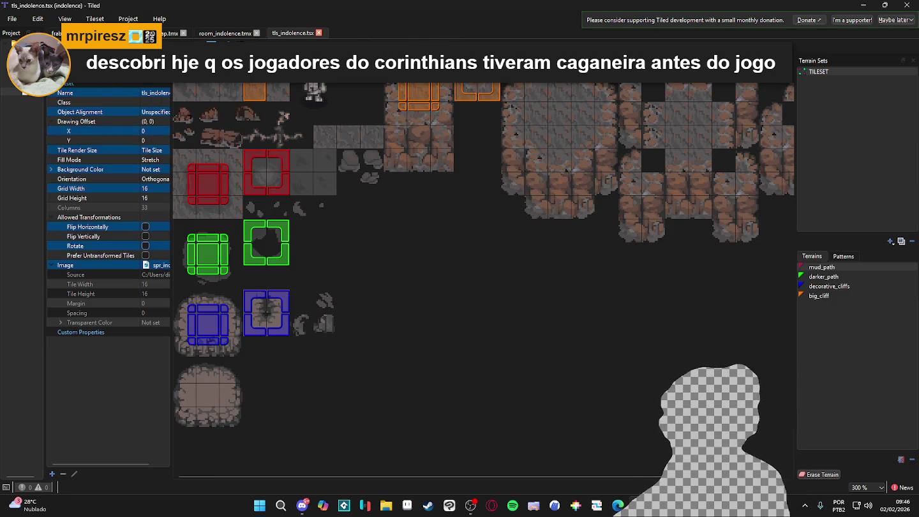
# Step: Dismiss the no-commands error and review the global and project commands in Edit Commands
pyautogui.press('F5')
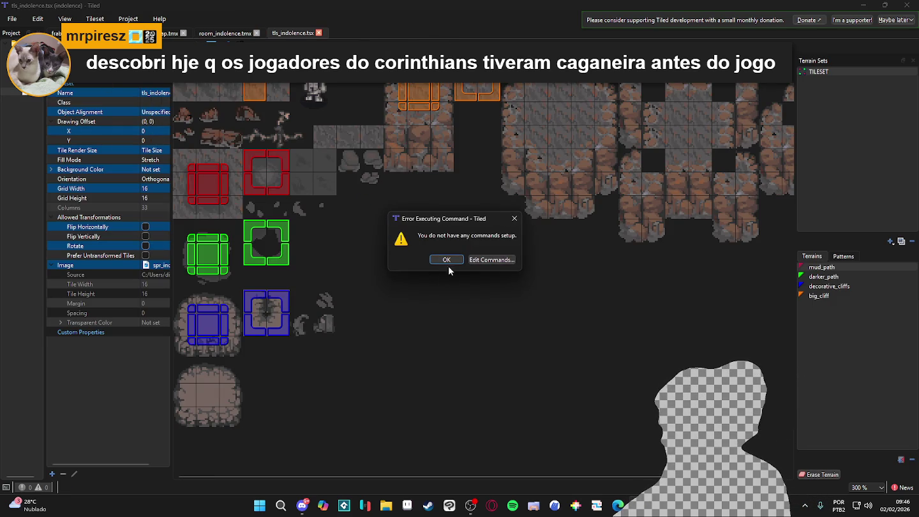
pyautogui.click(450, 259)
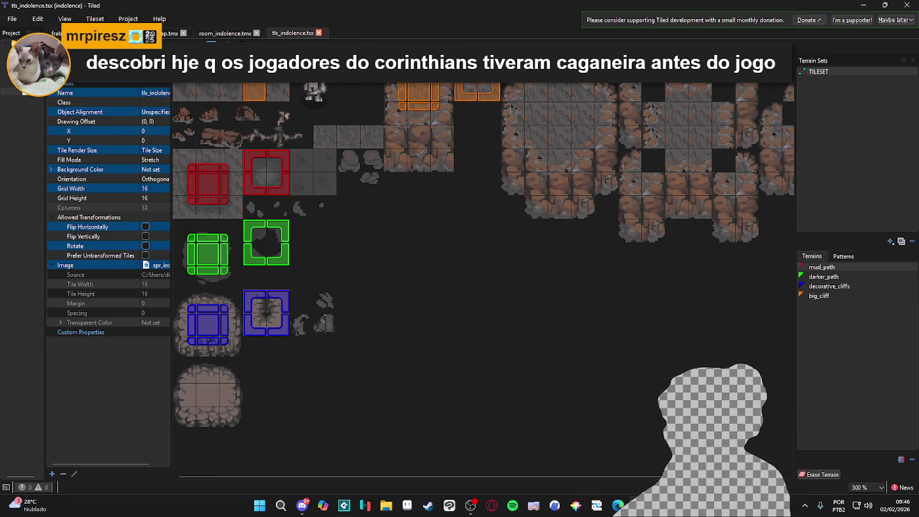
pyautogui.click(139, 46)
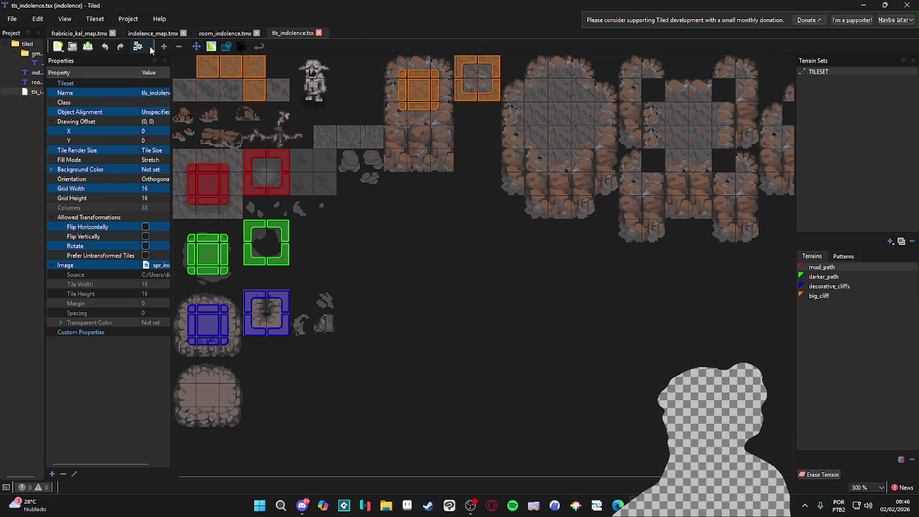
pyautogui.click(159, 61)
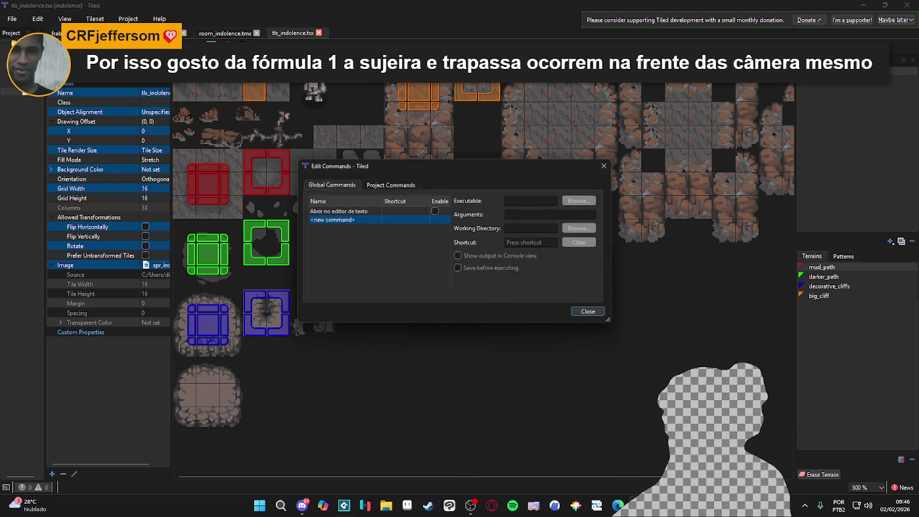
pyautogui.click(405, 185)
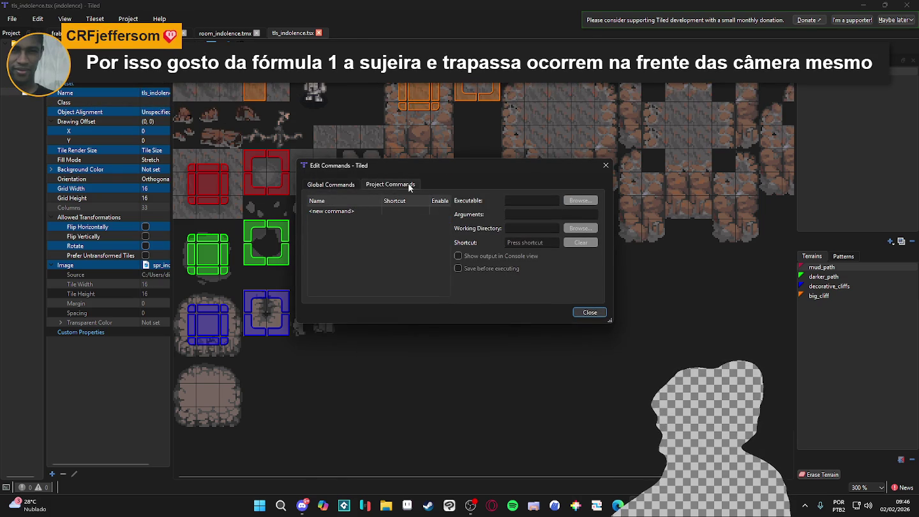
pyautogui.click(352, 183)
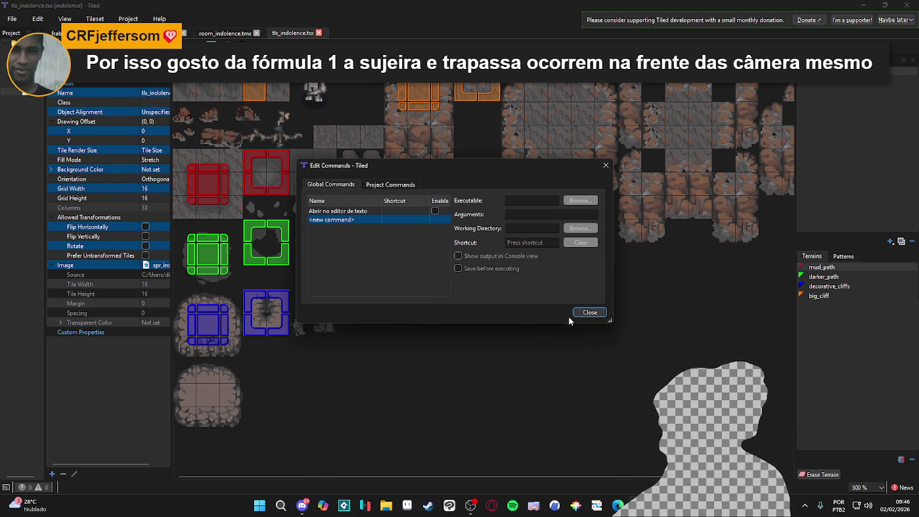
pyautogui.click(590, 313)
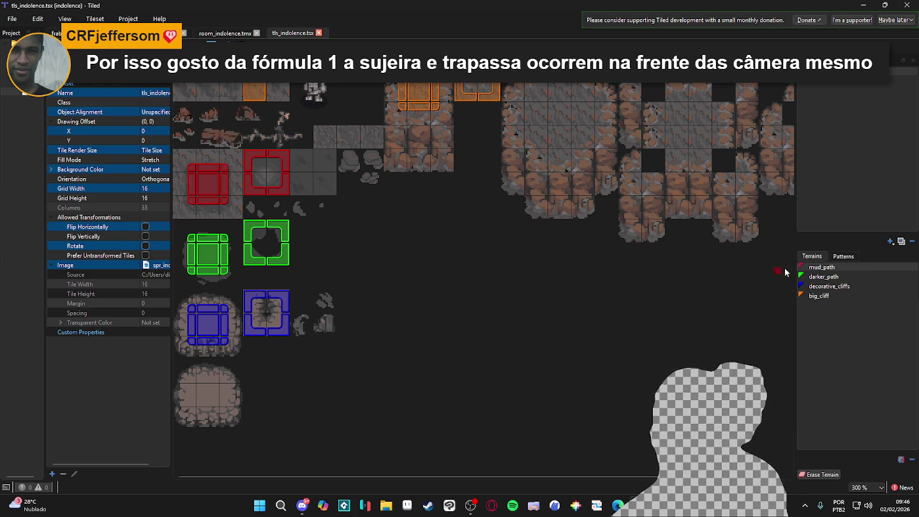
# Step: Browse the tileset's terrain Patterns, then return to the Terrains list
pyautogui.click(856, 254)
pyautogui.scroll(-10, 855, 383)
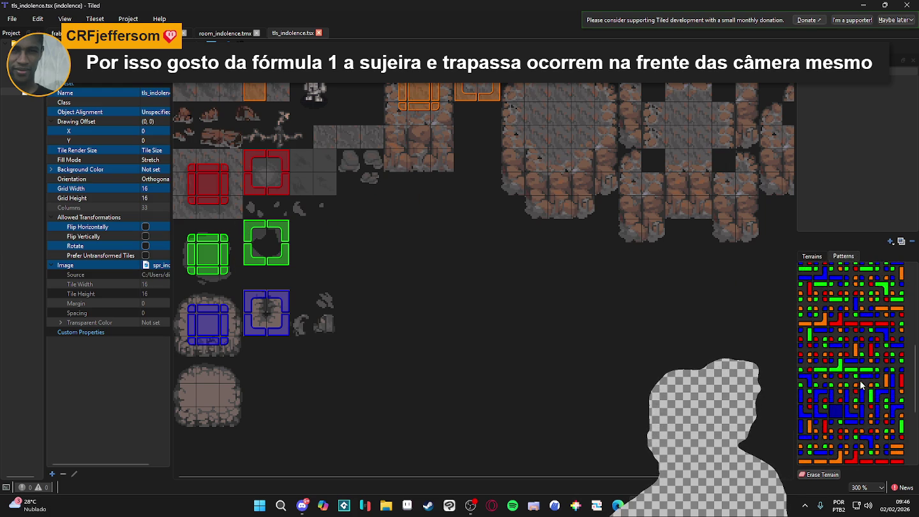
pyautogui.scroll(10, 848, 364)
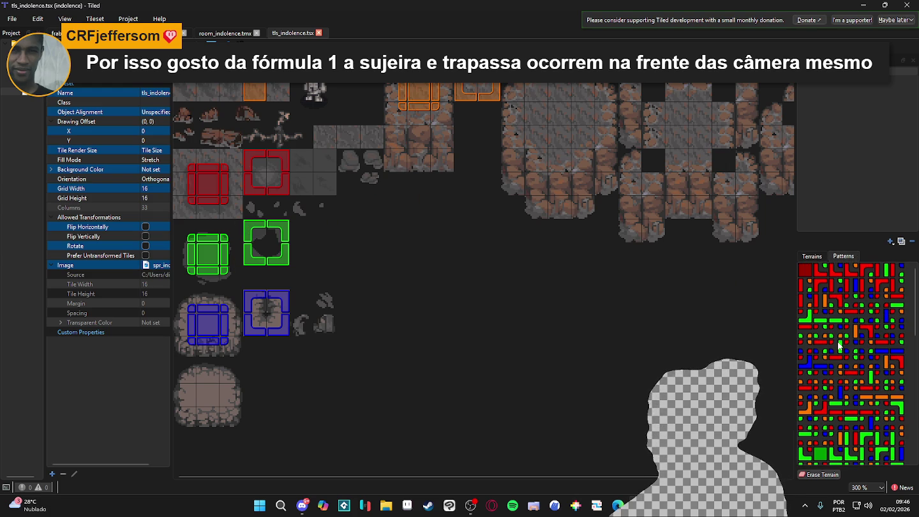
pyautogui.click(812, 255)
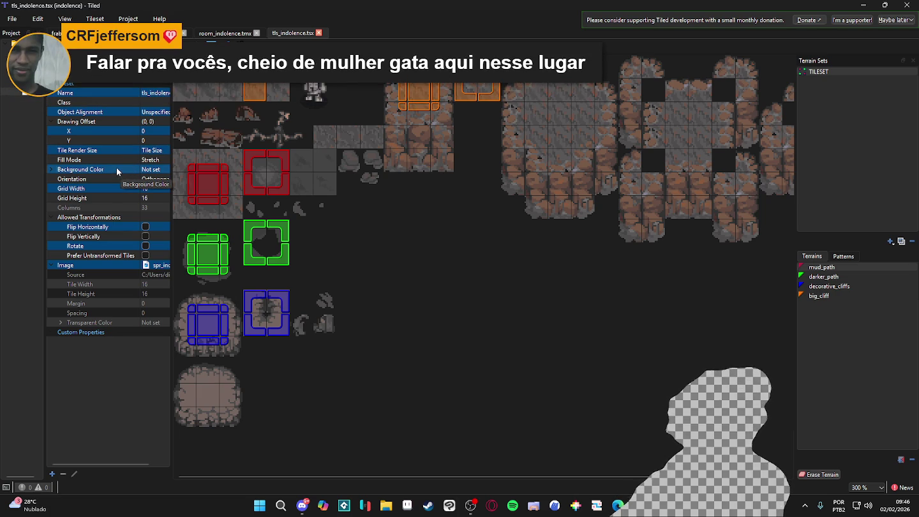
# Step: Switch to indolence_map.tmx, then back to the room_indolence.tmx map
pyautogui.click(146, 33)
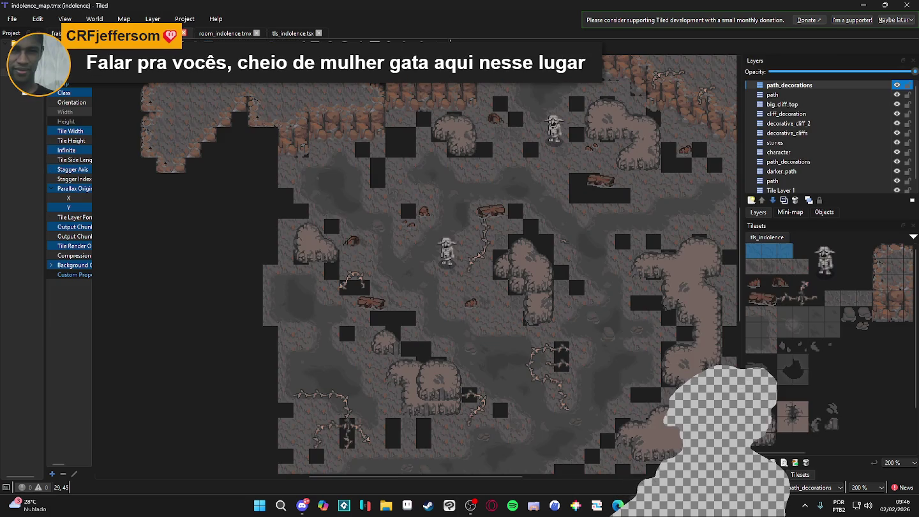
pyautogui.click(225, 33)
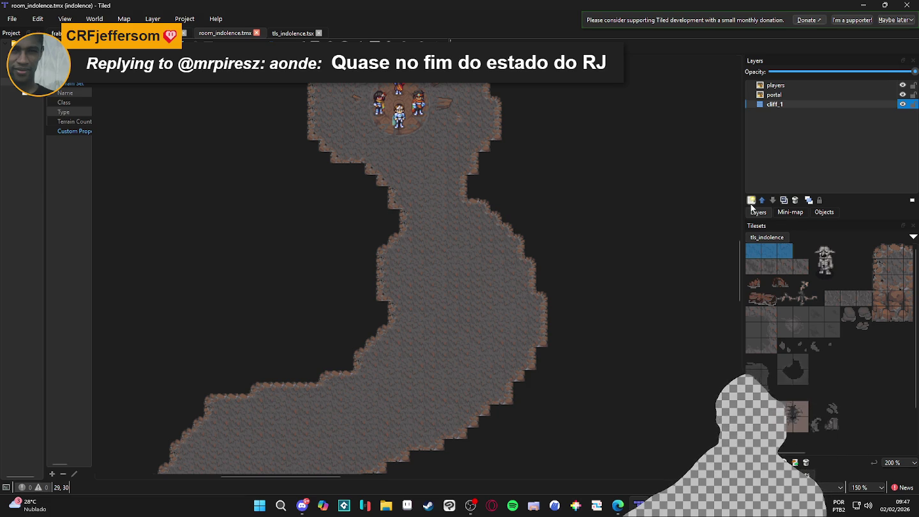
# Step: Add a tile layer, name it path instead of floor, and switch to the Terrain Brush
pyautogui.click(751, 202)
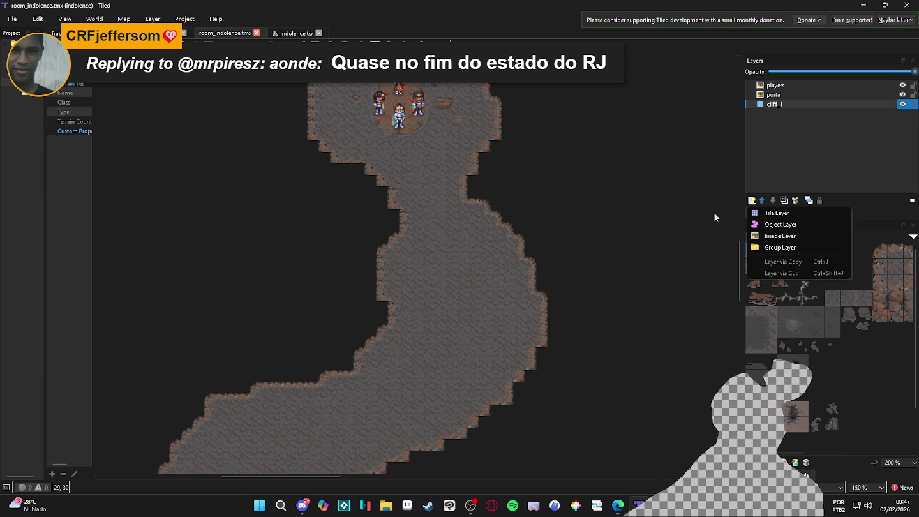
pyautogui.click(795, 213)
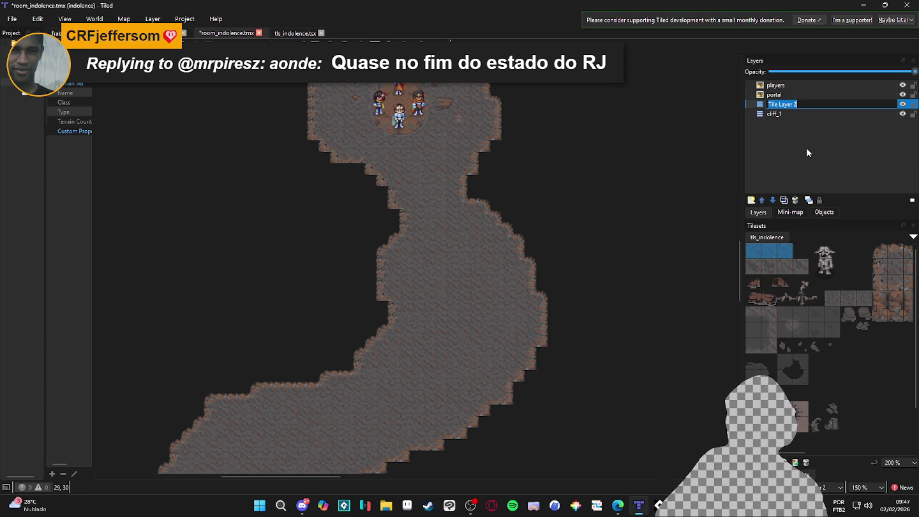
pyautogui.write('floor')
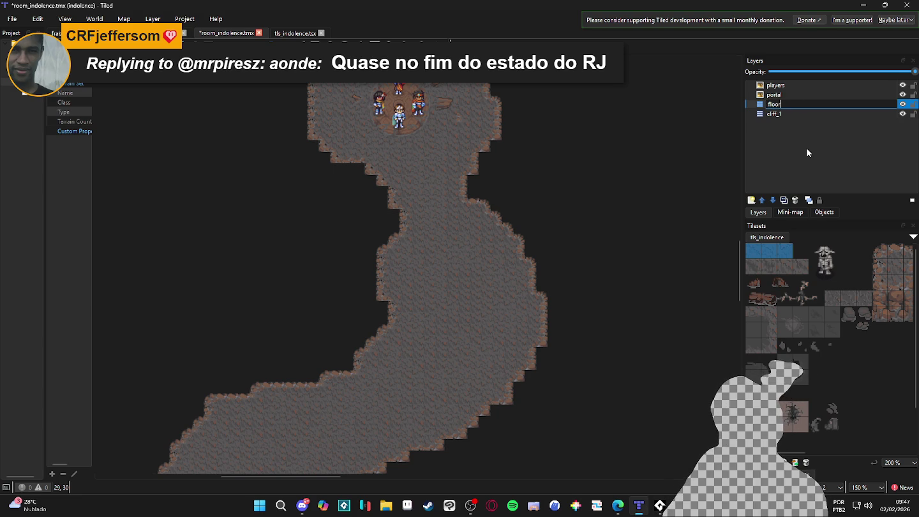
pyautogui.press('Return')
pyautogui.write('path')
pyautogui.press('Return')
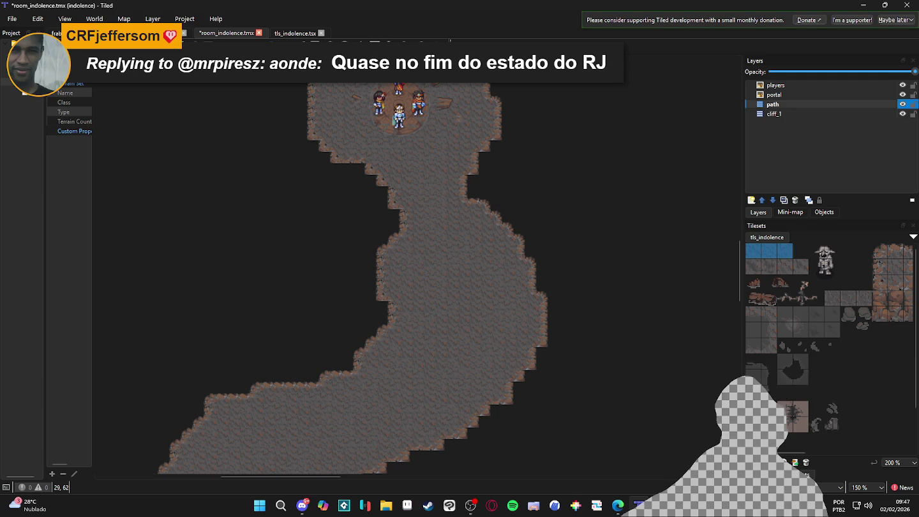
pyautogui.press('t')
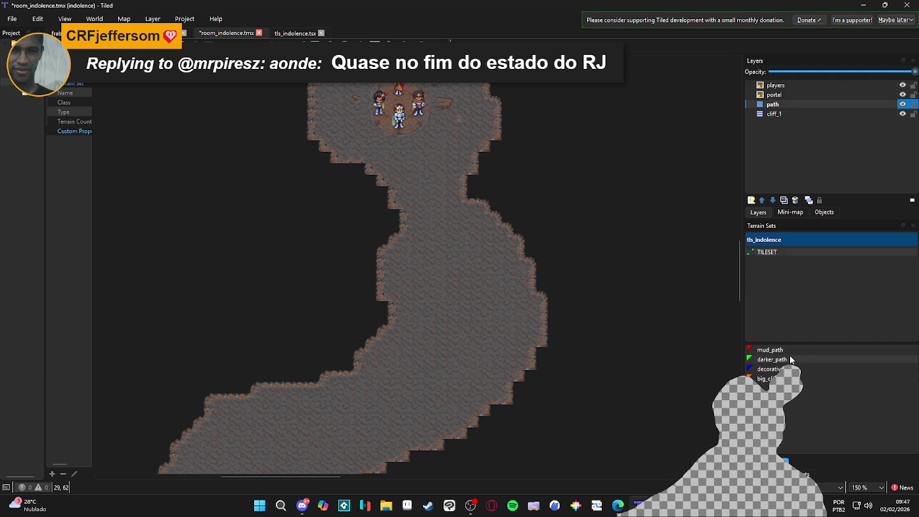
pyautogui.click(763, 360)
pyautogui.moveTo(464, 308); pyautogui.dragTo(458, 360)
pyautogui.hotkey('ctrl', 'z')
pyautogui.click(799, 349)
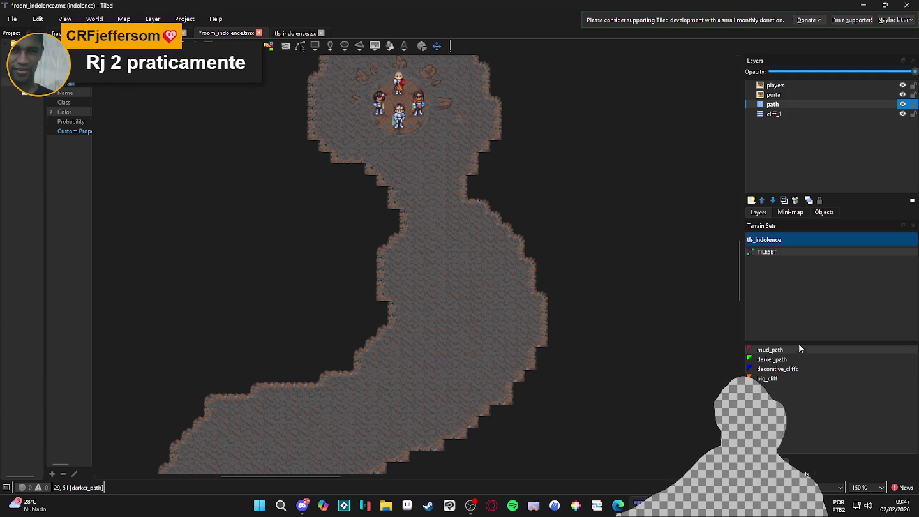
pyautogui.click(439, 178)
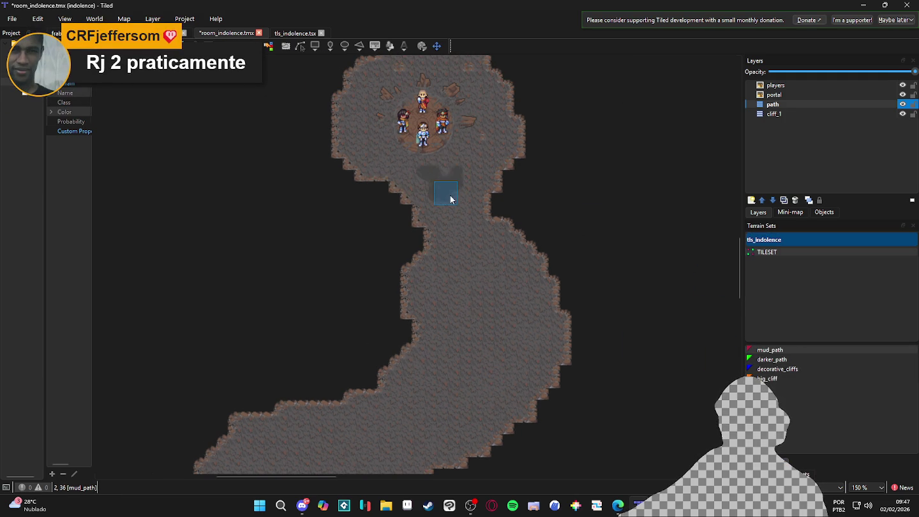
pyautogui.moveTo(454, 208); pyautogui.dragTo(454, 199)
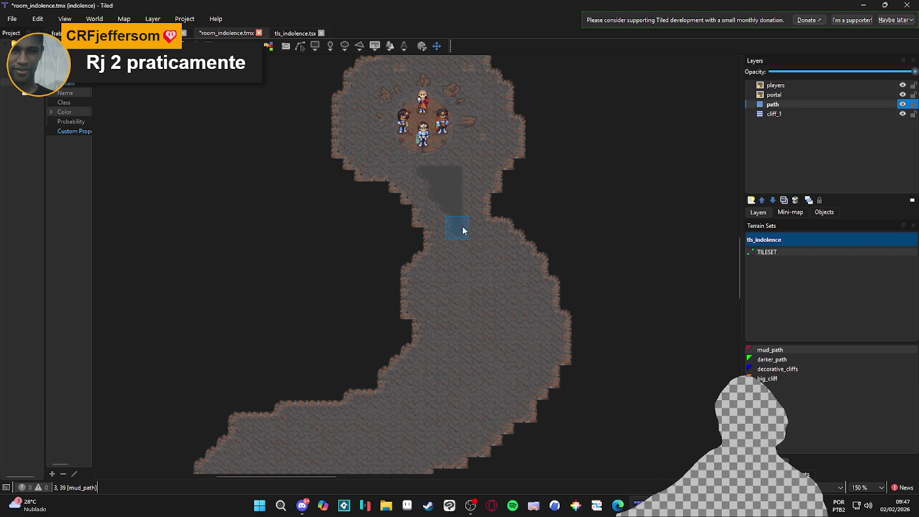
pyautogui.moveTo(480, 255)
pyautogui.mouseDown()
pyautogui.moveTo(468, 246)
pyautogui.moveTo(478, 287)
pyautogui.mouseUp()
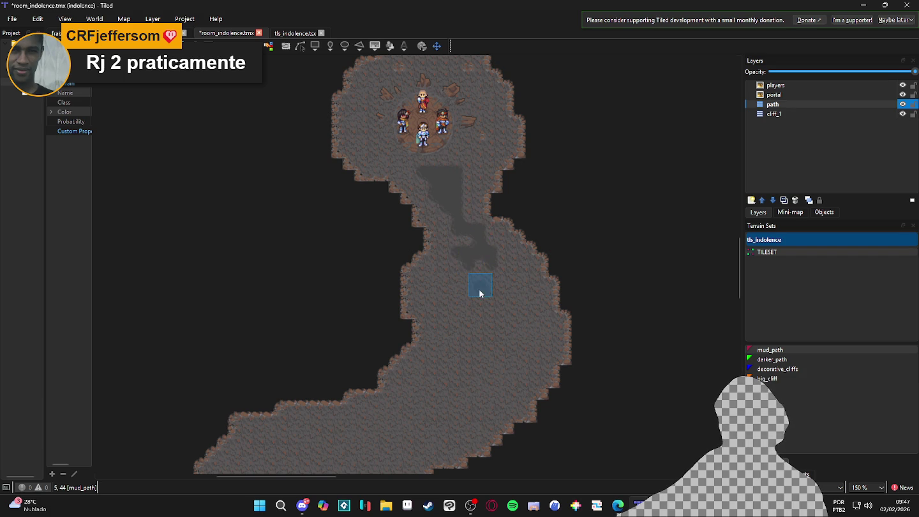
pyautogui.hotkey('ctrl', 'z')
pyautogui.hotkey('ctrl', 'z')
pyautogui.hotkey('ctrl', 'z')
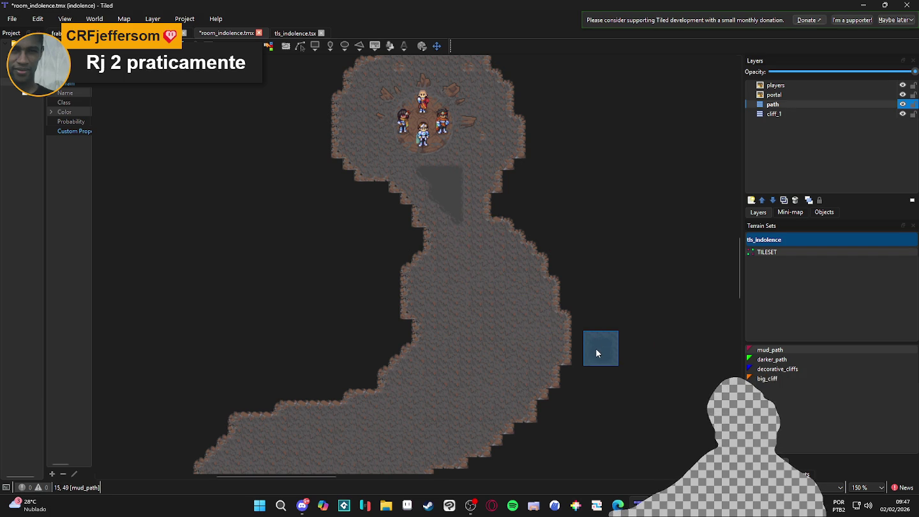
pyautogui.hotkey('ctrl', 'z')
pyautogui.hotkey('ctrl', 'z')
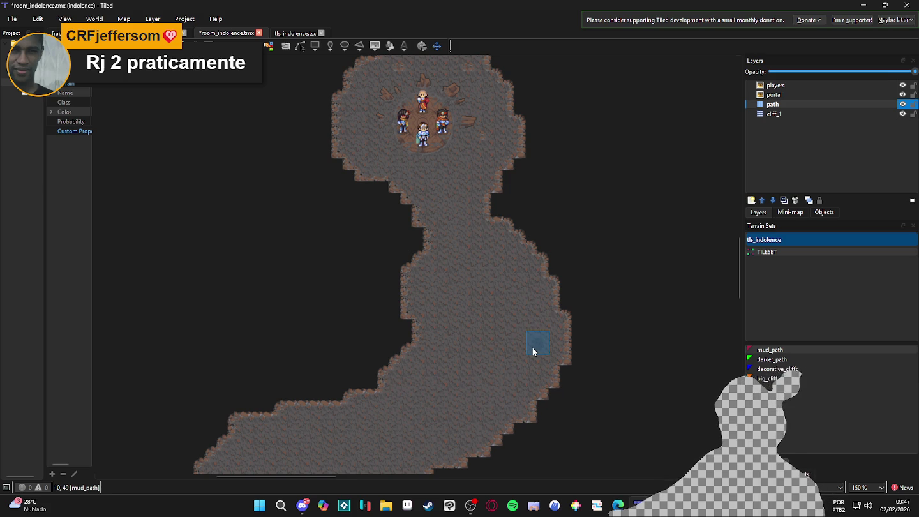
pyautogui.hscroll(-2, 508, 279)
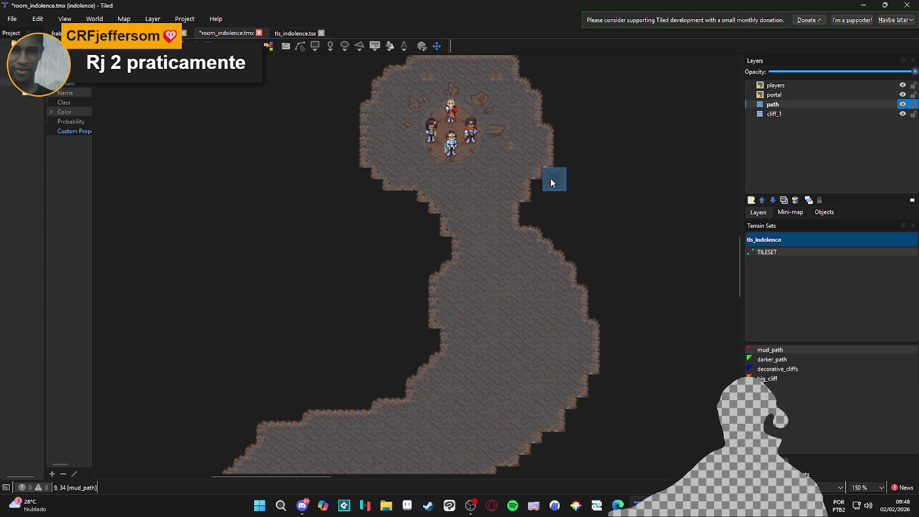
pyautogui.scroll(-3, 606, 210)
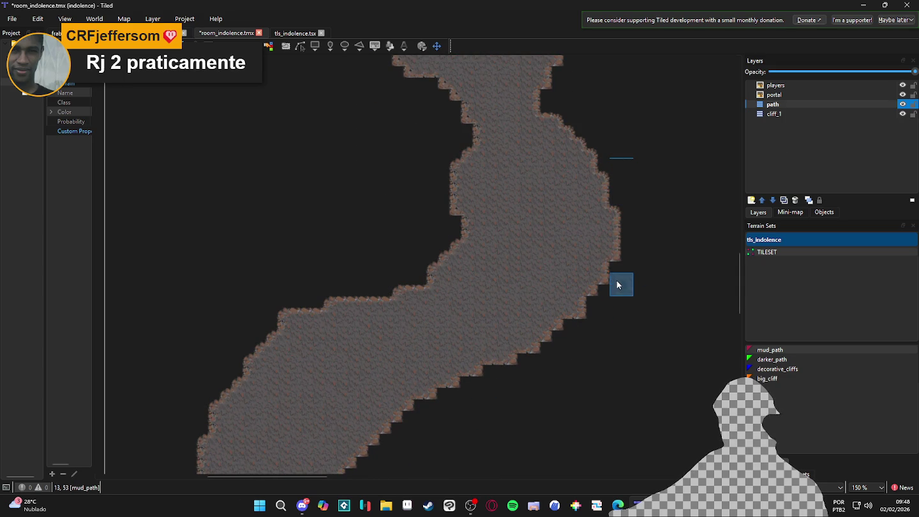
pyautogui.moveTo(642, 214); pyautogui.dragTo(632, 224)
pyautogui.scroll(2, 594, 220)
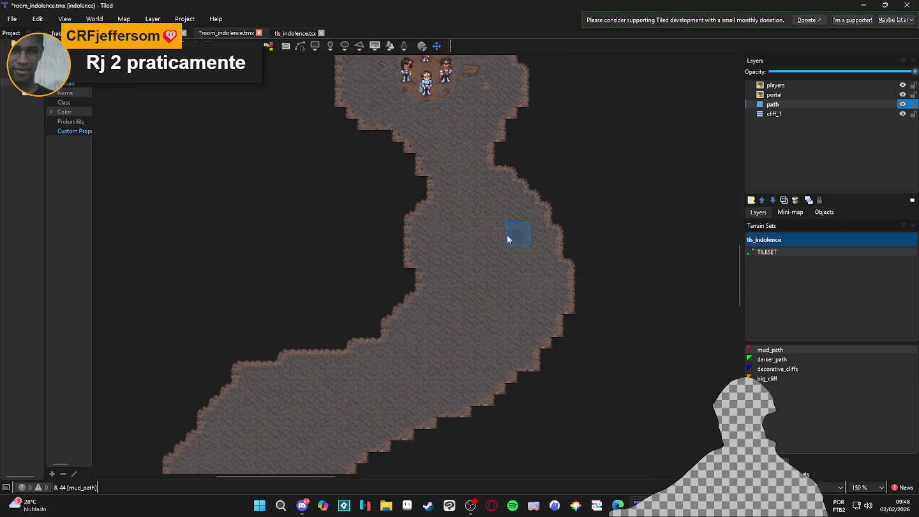
pyautogui.hscroll(1, 510, 236)
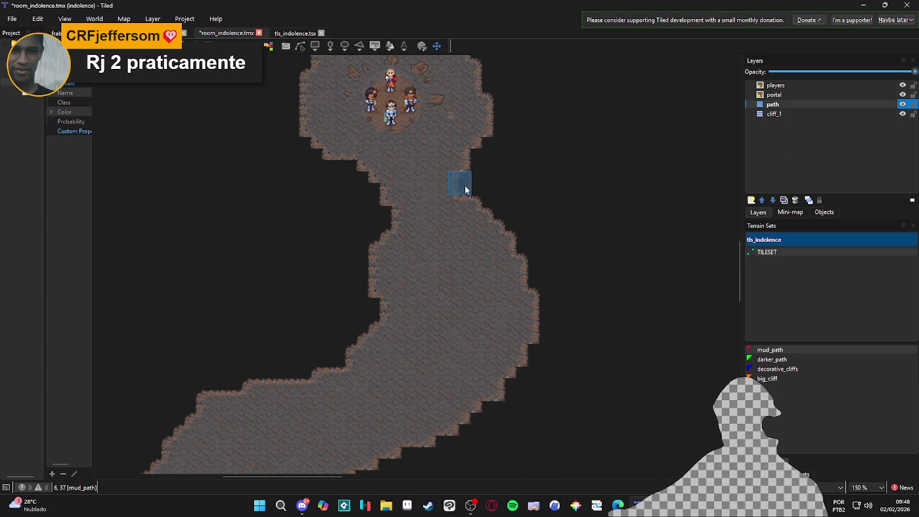
pyautogui.click(810, 113)
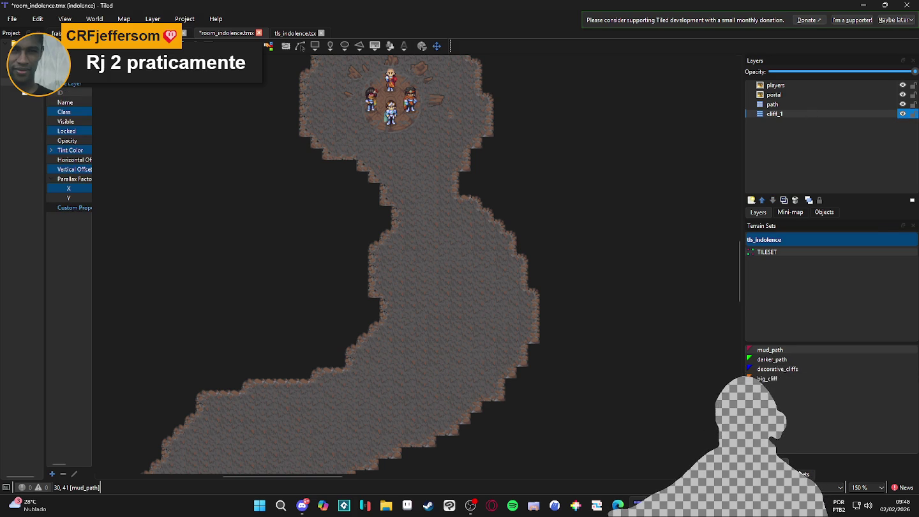
# Step: Pick a two-tile cliff block from the tls_indolence tiles
pyautogui.click(791, 473)
pyautogui.click(765, 474)
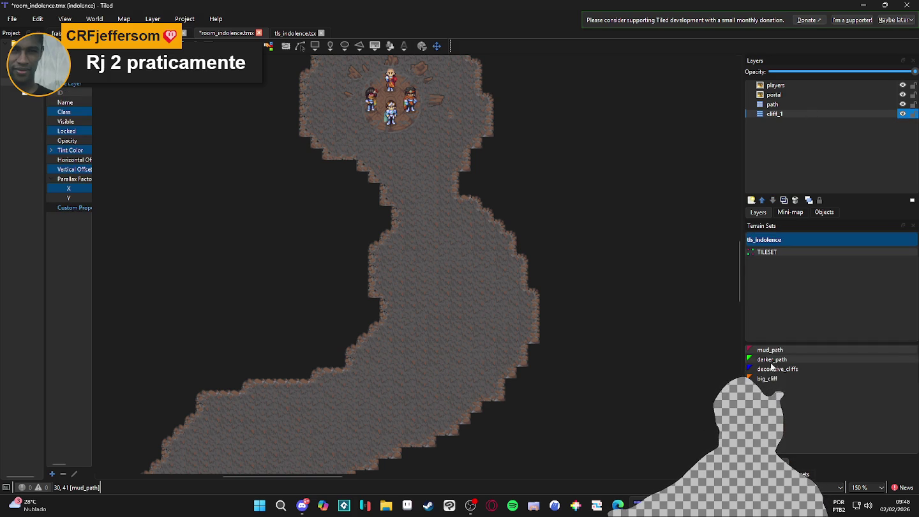
pyautogui.click(791, 473)
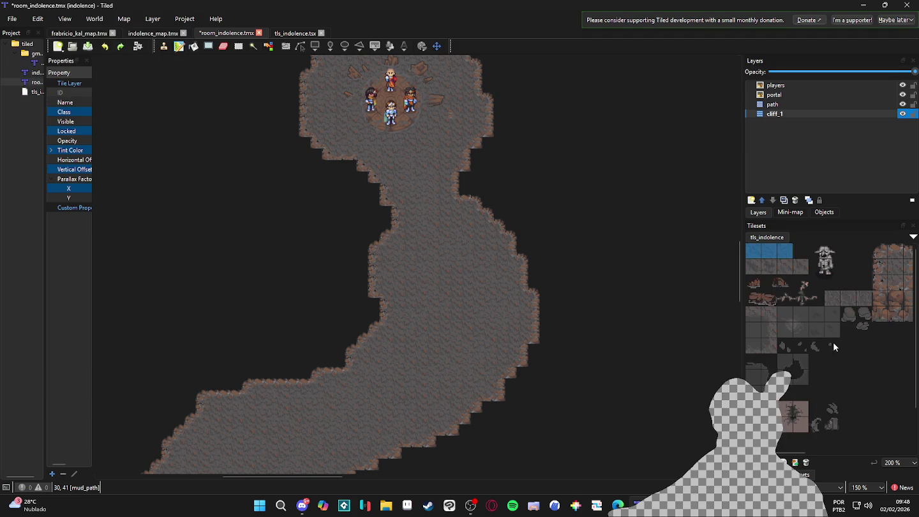
pyautogui.moveTo(839, 357); pyautogui.dragTo(778, 357)
pyautogui.moveTo(853, 311); pyautogui.dragTo(853, 327)
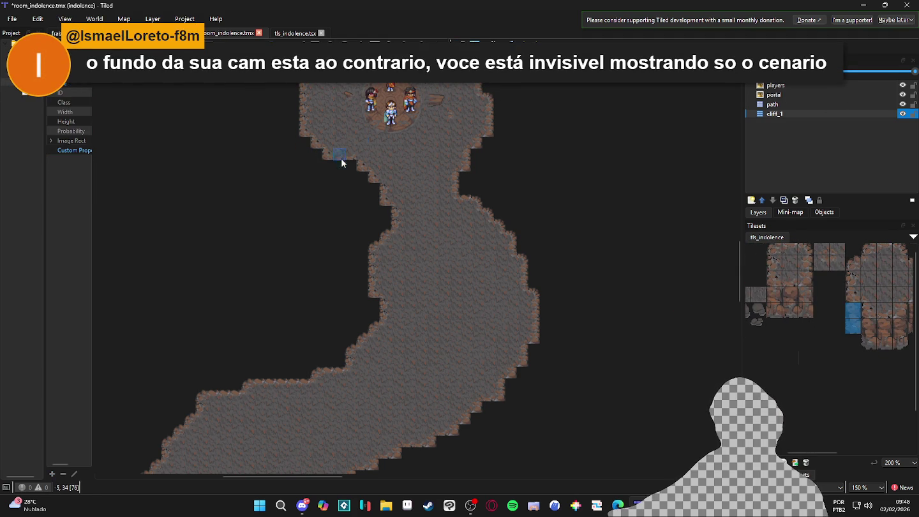
# Step: Stamp the cliff block along the cave's upper-left edge on cliff_1
pyautogui.scroll(2, 312, 149)
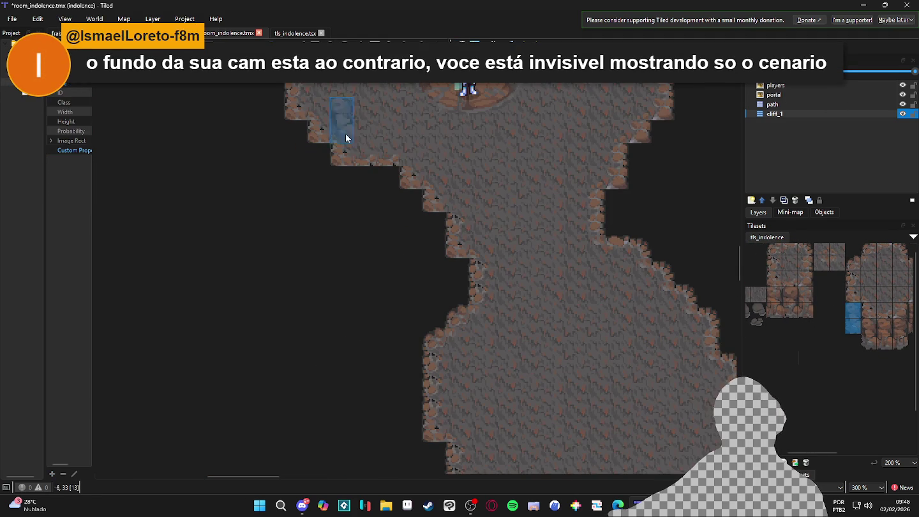
pyautogui.click(289, 156)
pyautogui.scroll(-2, 270, 284)
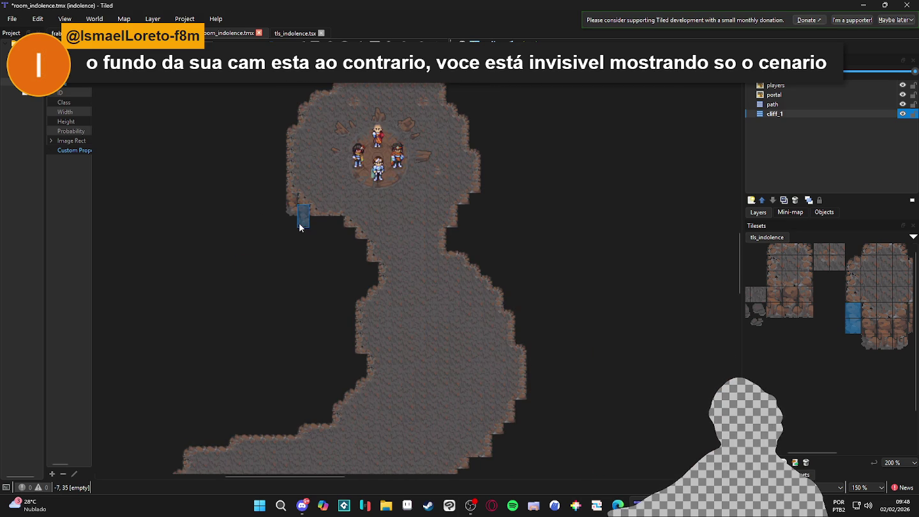
pyautogui.moveTo(301, 227); pyautogui.dragTo(317, 233)
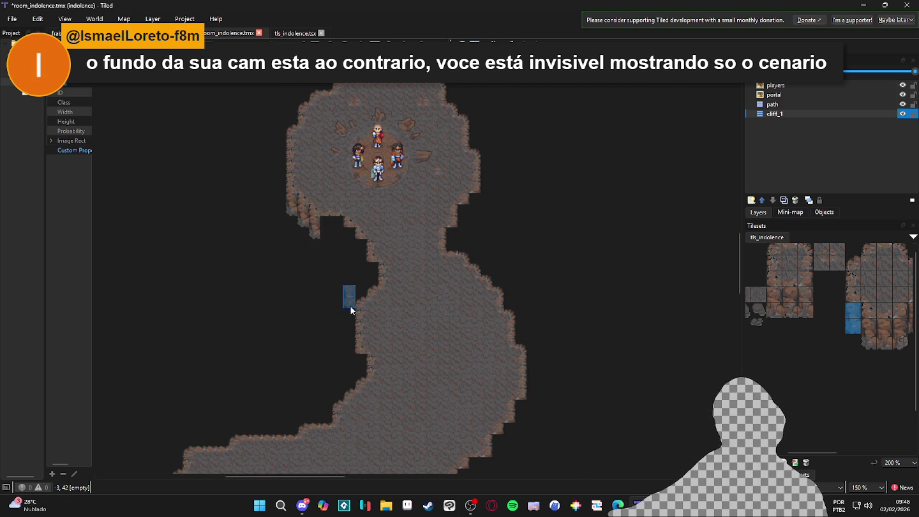
pyautogui.click(750, 199)
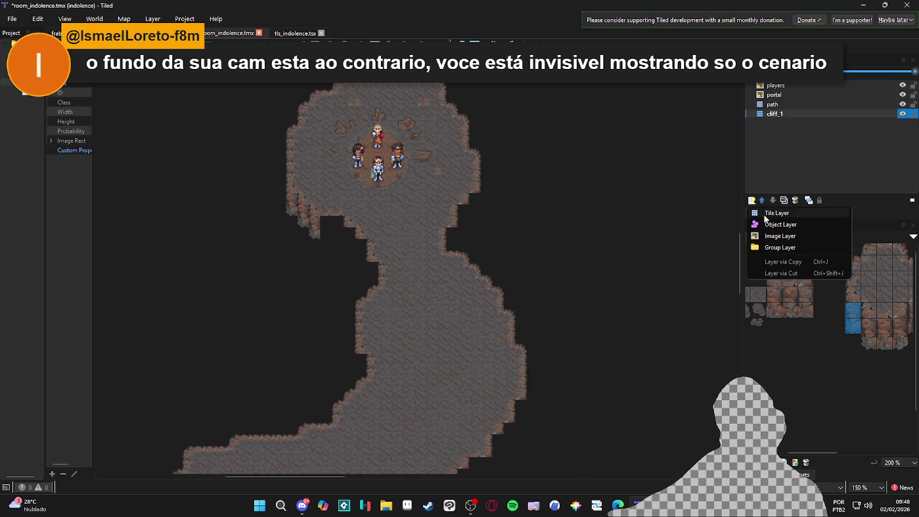
# Step: Create a tile layer named cliff_0, stamp a cliff tile at the cave's left, and show terrain sets
pyautogui.click(763, 215)
pyautogui.write('cl')
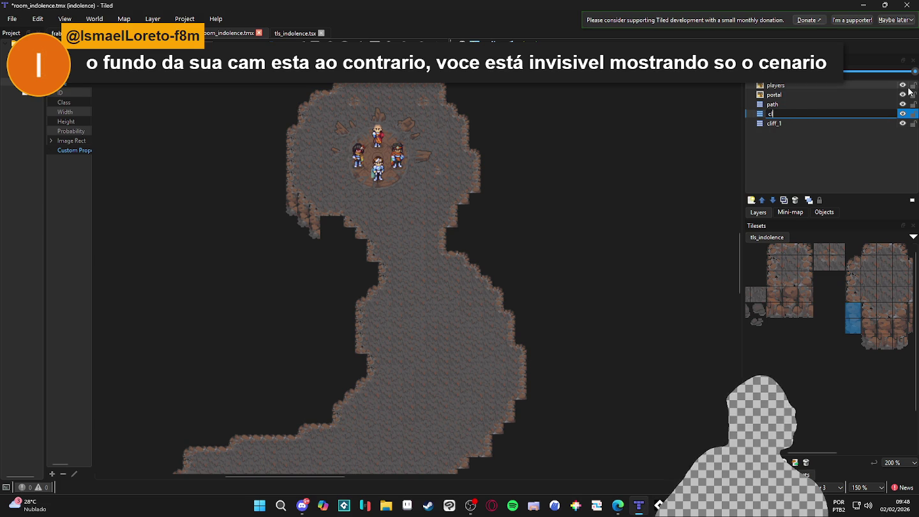
pyautogui.write('iff_0')
pyautogui.press('Return')
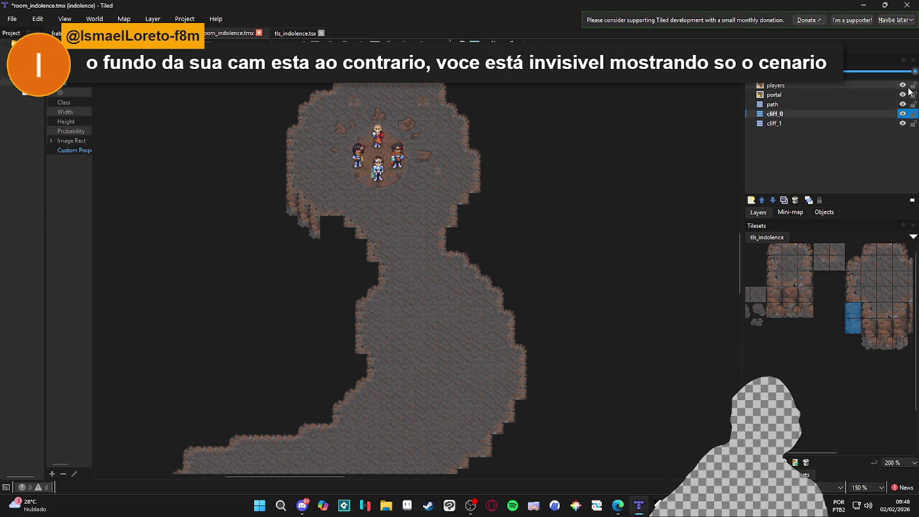
pyautogui.click(311, 227)
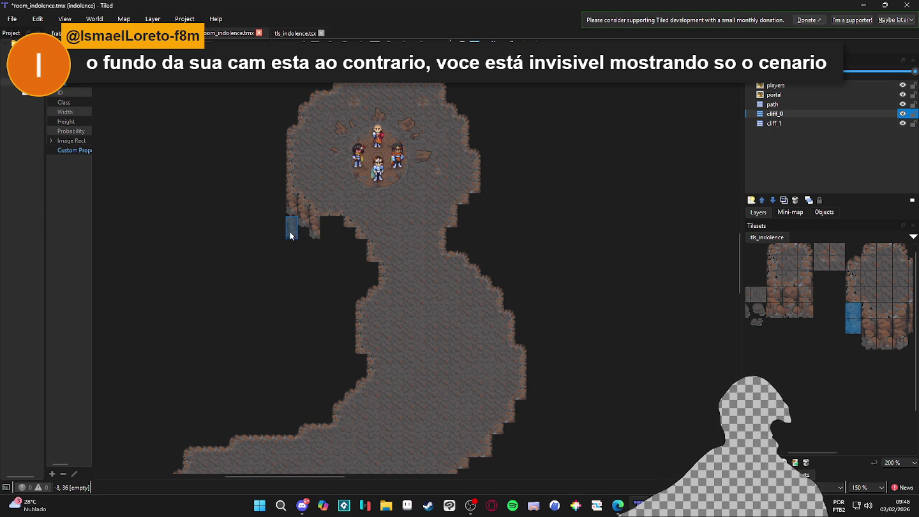
pyautogui.press('t')
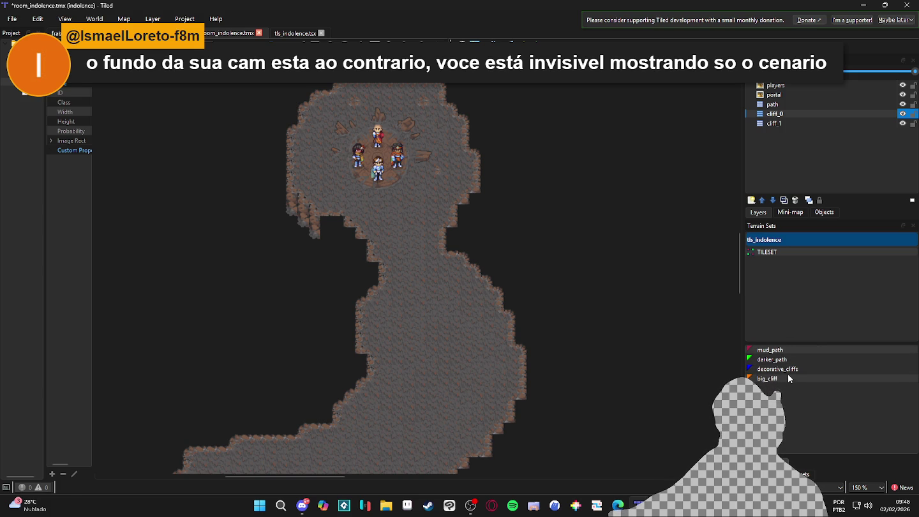
# Step: Move cliff_0 below cliff_1 and paint big_cliff terrain along the corridor's left and left arm
pyautogui.click(789, 378)
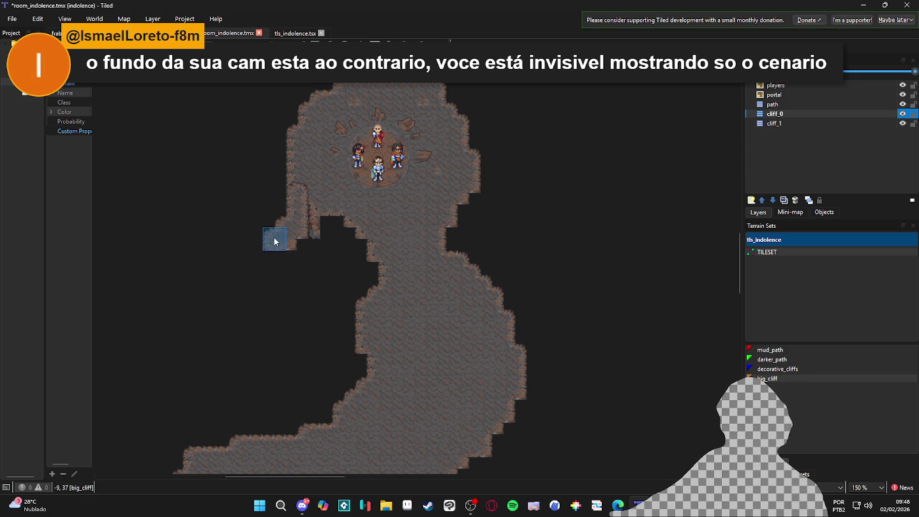
pyautogui.click(782, 115)
pyautogui.moveTo(789, 115); pyautogui.dragTo(792, 125)
pyautogui.moveTo(284, 239)
pyautogui.mouseDown()
pyautogui.moveTo(276, 250)
pyautogui.moveTo(310, 249)
pyautogui.moveTo(346, 227)
pyautogui.moveTo(355, 250)
pyautogui.moveTo(264, 271)
pyautogui.moveTo(303, 289)
pyautogui.moveTo(314, 272)
pyautogui.moveTo(357, 318)
pyautogui.moveTo(280, 285)
pyautogui.moveTo(355, 343)
pyautogui.moveTo(374, 268)
pyautogui.mouseUp()
pyautogui.scroll(-3, 375, 268)
pyautogui.hscroll(-3, 375, 268)
pyautogui.moveTo(409, 217)
pyautogui.mouseDown()
pyautogui.moveTo(315, 226)
pyautogui.moveTo(306, 242)
pyautogui.moveTo(363, 237)
pyautogui.moveTo(375, 271)
pyautogui.moveTo(371, 328)
pyautogui.moveTo(348, 328)
pyautogui.moveTo(460, 284)
pyautogui.moveTo(338, 308)
pyautogui.moveTo(318, 293)
pyautogui.moveTo(322, 268)
pyautogui.moveTo(296, 276)
pyautogui.moveTo(296, 289)
pyautogui.moveTo(247, 303)
pyautogui.moveTo(249, 385)
pyautogui.mouseUp()
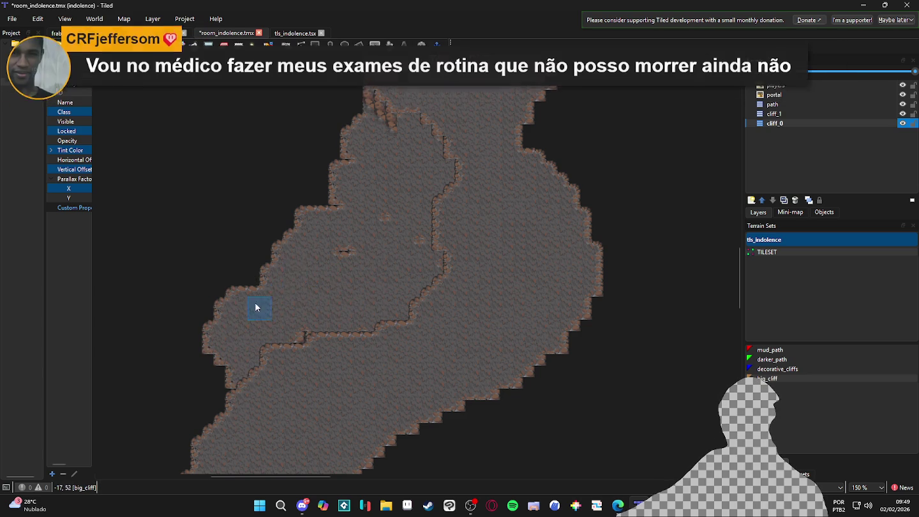
# Step: Paint big_cliff terrain down the right edge, widening the right cliff outcrop
pyautogui.scroll(4, 408, 261)
pyautogui.hscroll(4, 413, 234)
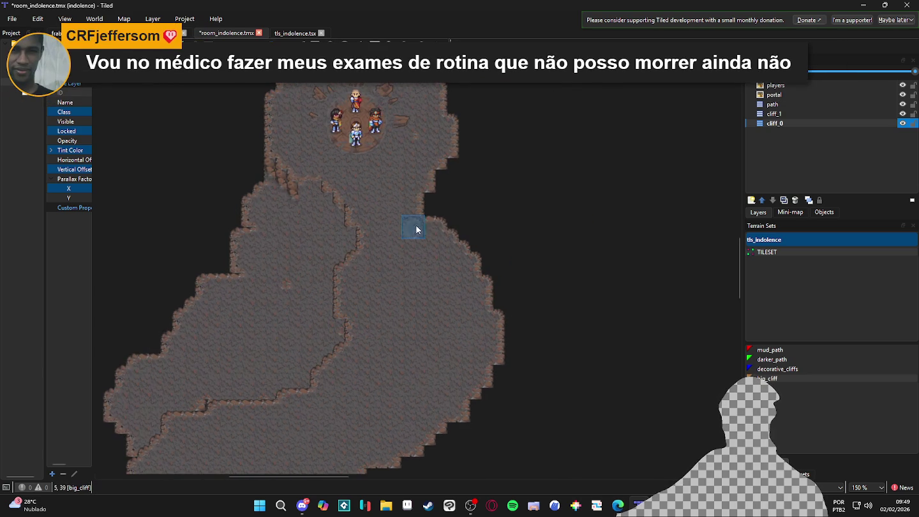
pyautogui.moveTo(439, 222); pyautogui.dragTo(449, 197)
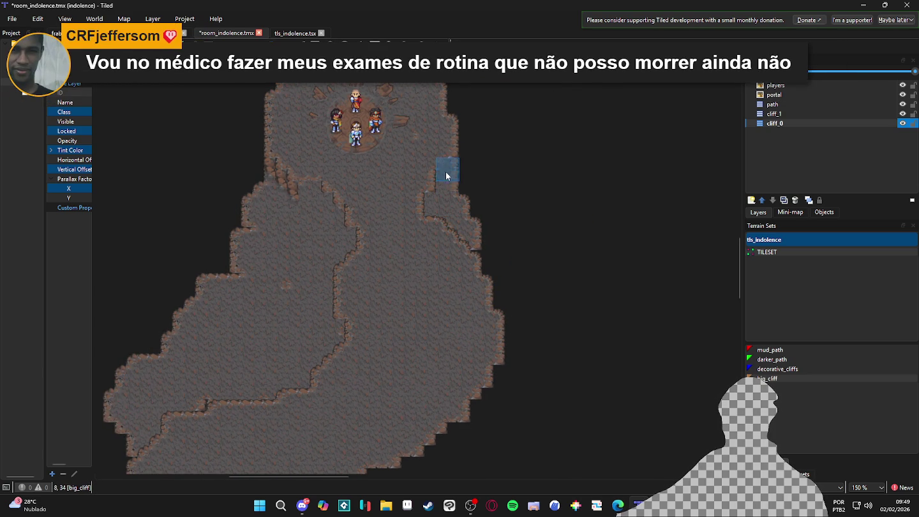
pyautogui.moveTo(452, 157)
pyautogui.mouseDown()
pyautogui.moveTo(501, 251)
pyautogui.moveTo(507, 286)
pyautogui.moveTo(431, 227)
pyautogui.moveTo(515, 346)
pyautogui.moveTo(543, 354)
pyautogui.moveTo(502, 314)
pyautogui.moveTo(508, 318)
pyautogui.moveTo(472, 313)
pyautogui.mouseUp()
pyautogui.scroll(-2, 503, 314)
pyautogui.moveTo(469, 348)
pyautogui.mouseDown()
pyautogui.moveTo(500, 341)
pyautogui.moveTo(405, 383)
pyautogui.mouseUp()
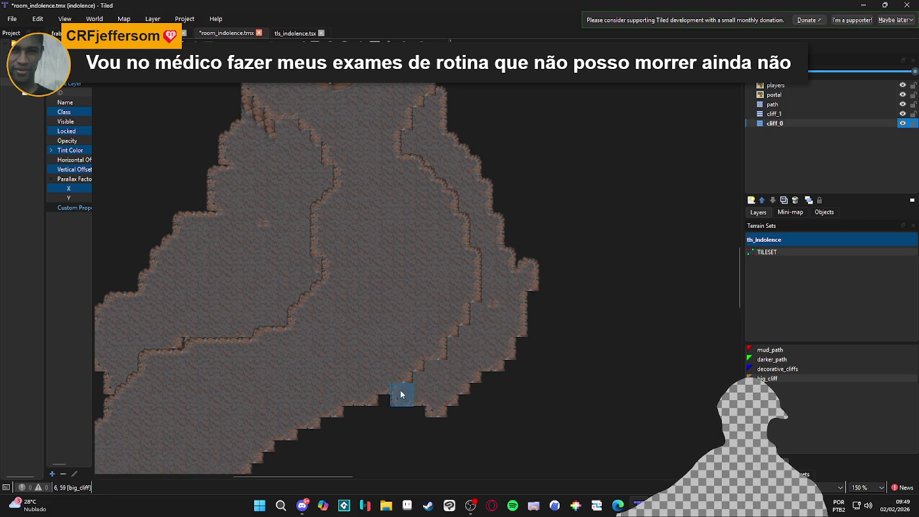
pyautogui.moveTo(498, 256)
pyautogui.mouseDown()
pyautogui.moveTo(492, 228)
pyautogui.moveTo(516, 248)
pyautogui.moveTo(508, 220)
pyautogui.moveTo(496, 356)
pyautogui.moveTo(469, 391)
pyautogui.moveTo(402, 418)
pyautogui.moveTo(338, 419)
pyautogui.mouseUp()
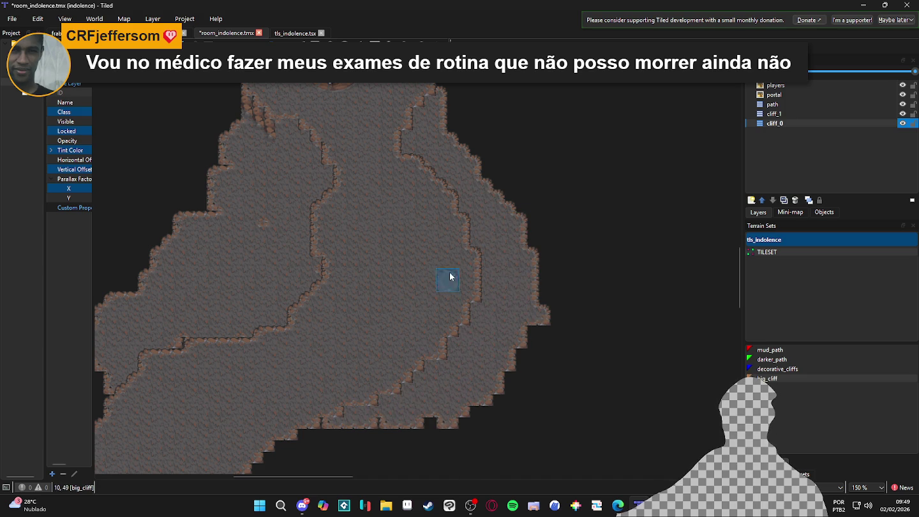
pyautogui.scroll(5, 454, 246)
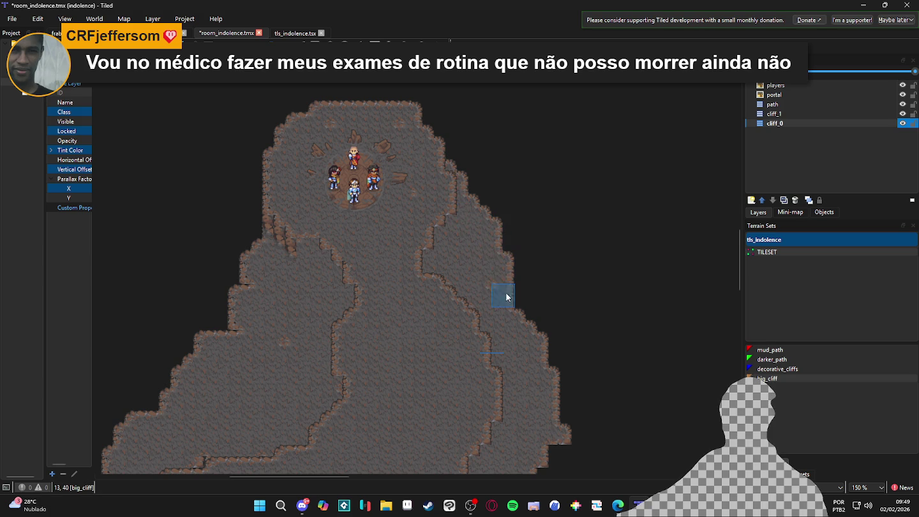
pyautogui.moveTo(517, 313)
pyautogui.mouseDown()
pyautogui.moveTo(549, 353)
pyautogui.moveTo(561, 417)
pyautogui.moveTo(560, 385)
pyautogui.mouseUp()
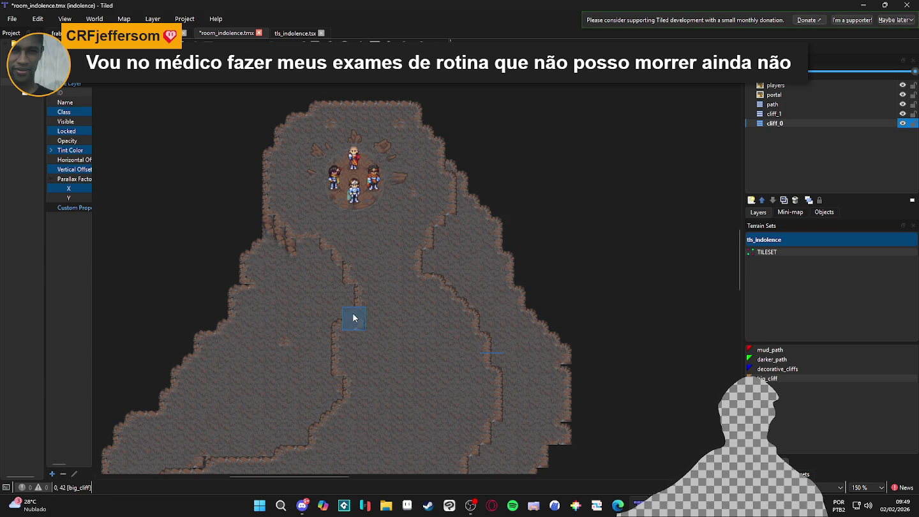
pyautogui.click(774, 113)
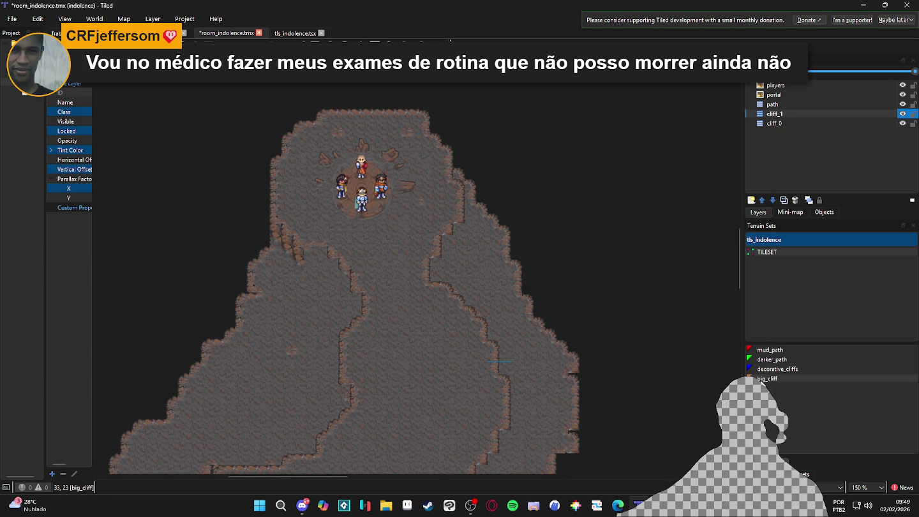
# Step: Pick cliff tiles from tls_indolence and stamp them at the upper-left cliff edge on cliff_1
pyautogui.click(760, 473)
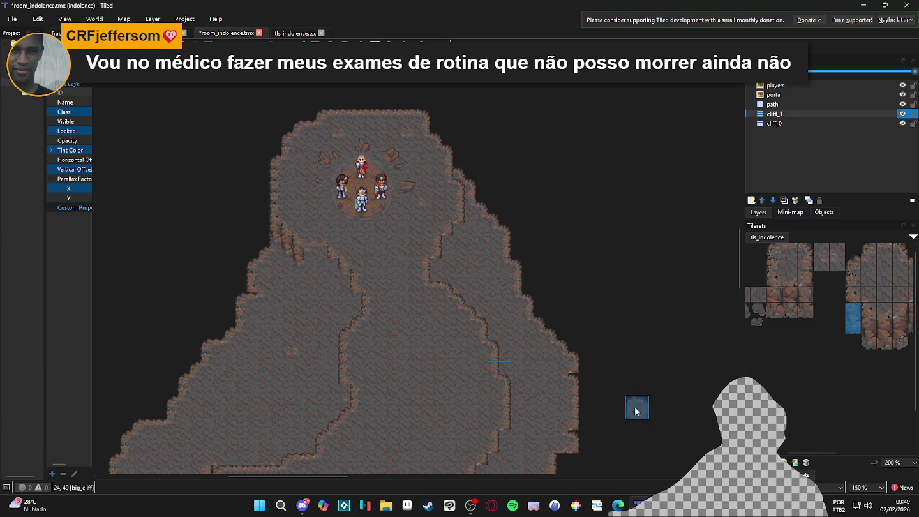
pyautogui.scroll(-3, 641, 414)
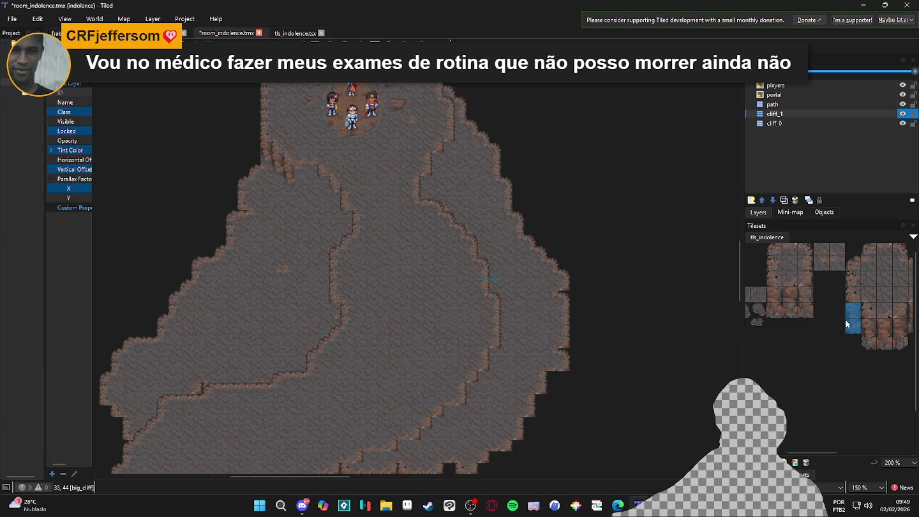
pyautogui.scroll(1, 307, 172)
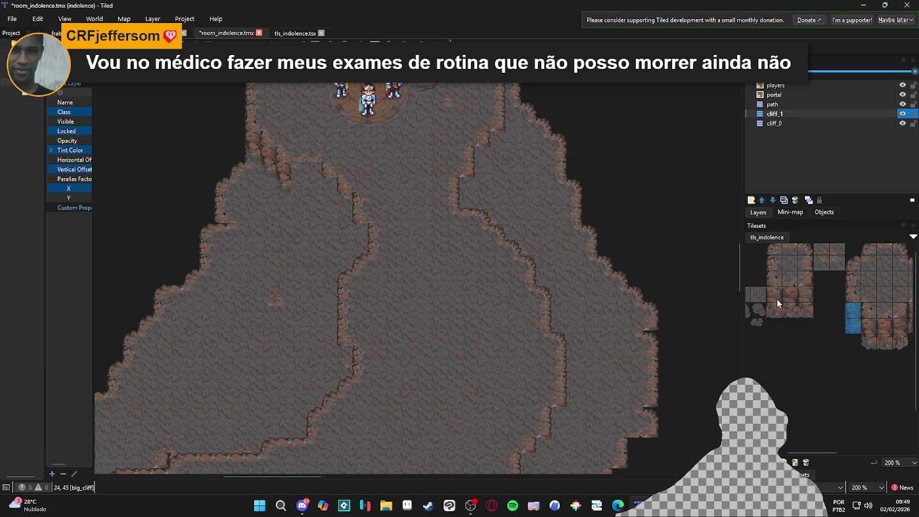
pyautogui.moveTo(774, 295); pyautogui.dragTo(798, 291)
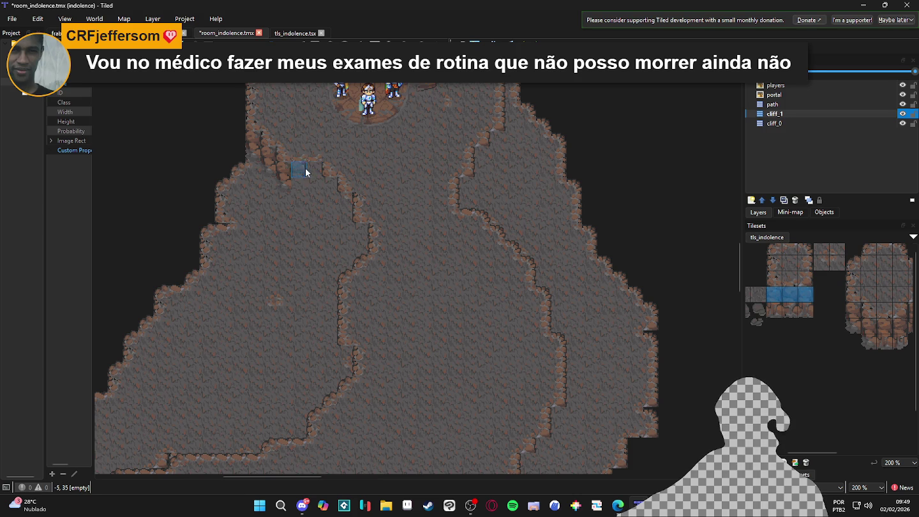
pyautogui.click(304, 172)
pyautogui.click(773, 310)
pyautogui.click(788, 312)
pyautogui.moveTo(841, 300); pyautogui.dragTo(813, 303)
pyautogui.scroll(-1, 424, 253)
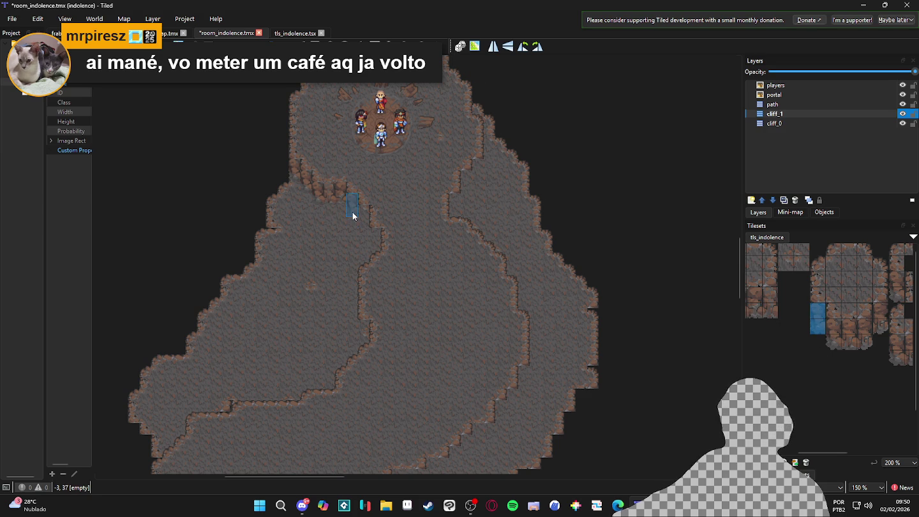
# Step: Stamp two cliff-wall tiles along the inner right terrace edge
pyautogui.scroll(2, 354, 215)
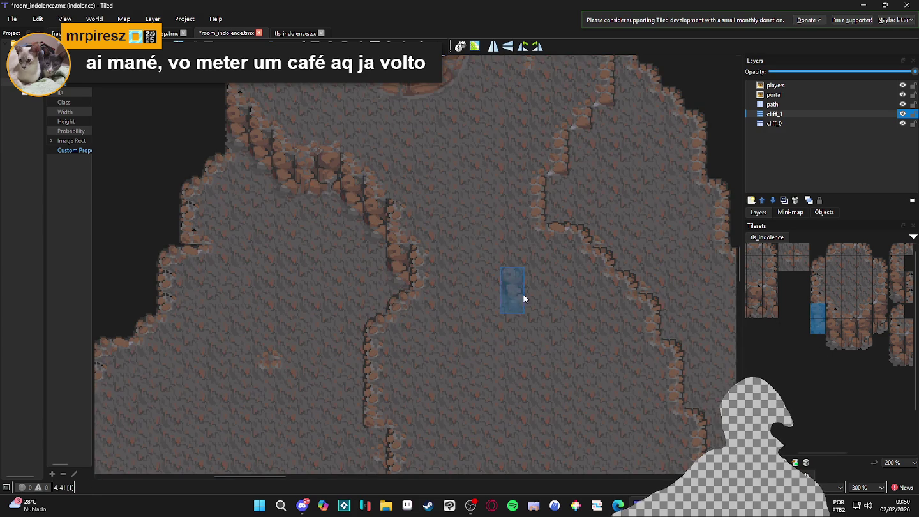
pyautogui.click(881, 316)
pyautogui.scroll(1, 493, 205)
pyautogui.scroll(1, 492, 206)
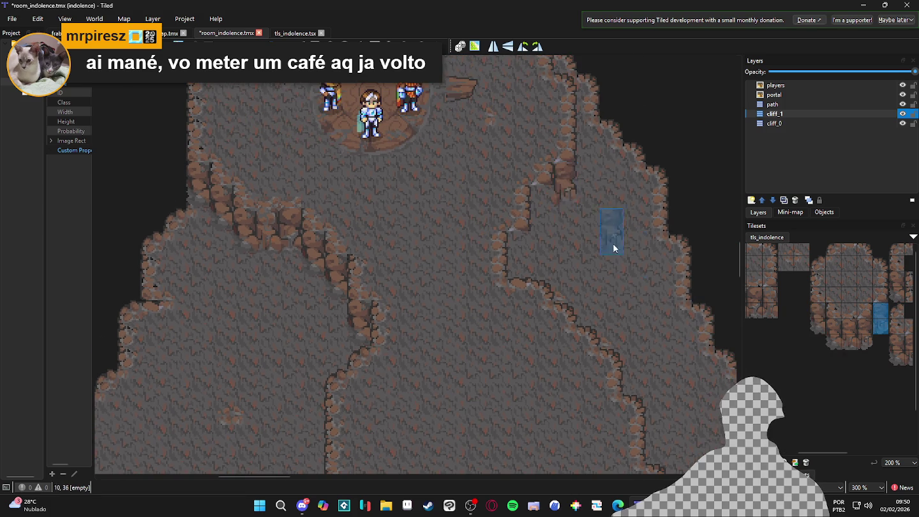
pyautogui.click(552, 225)
pyautogui.click(523, 262)
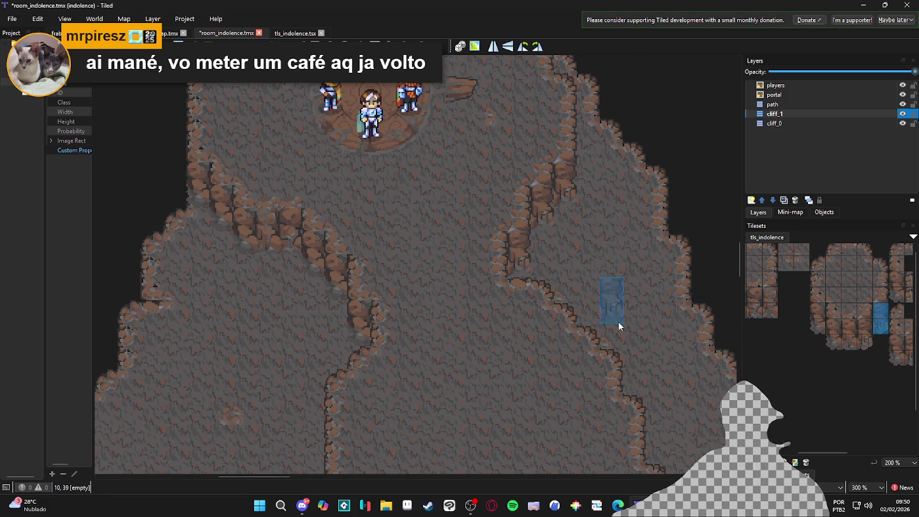
pyautogui.scroll(-2, 612, 323)
pyautogui.scroll(1, 568, 313)
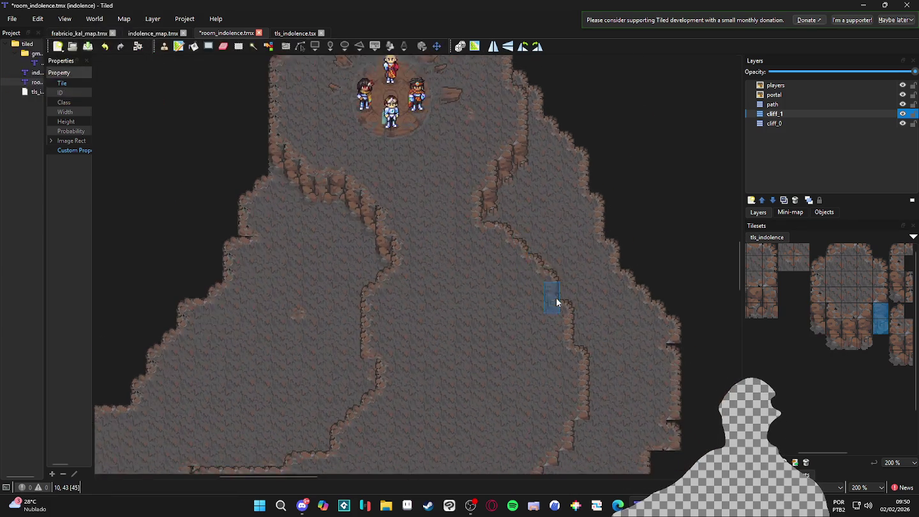
pyautogui.scroll(-2, 558, 282)
pyautogui.scroll(2, 440, 297)
# Step: Touch up the terrace with a few more tile strokes and save the map
pyautogui.moveTo(414, 293); pyautogui.dragTo(427, 311)
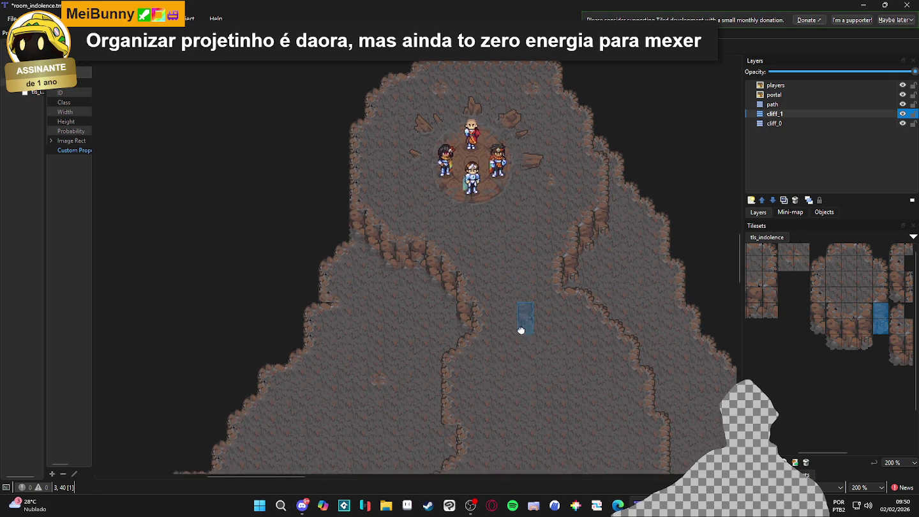
pyautogui.scroll(-3, 519, 331)
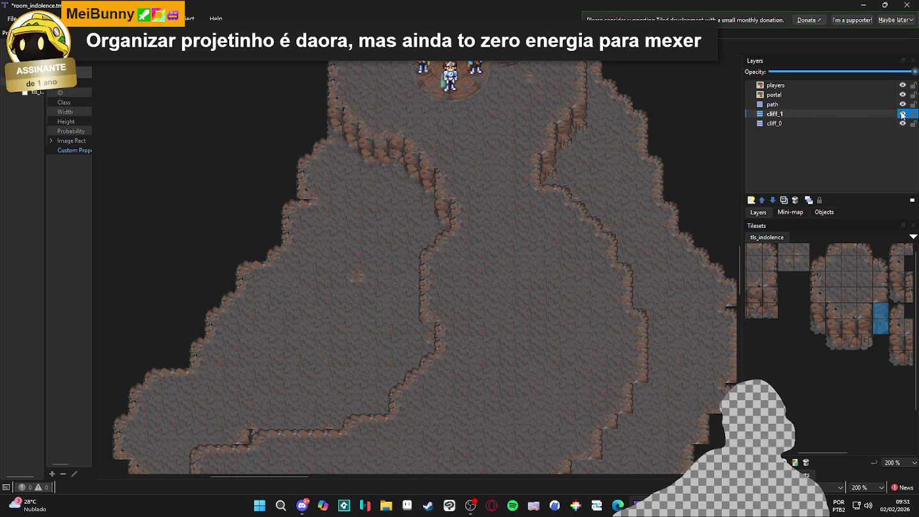
pyautogui.moveTo(458, 232); pyautogui.dragTo(436, 232)
pyautogui.hotkey('ctrl', 's')
pyautogui.scroll(-1, 453, 254)
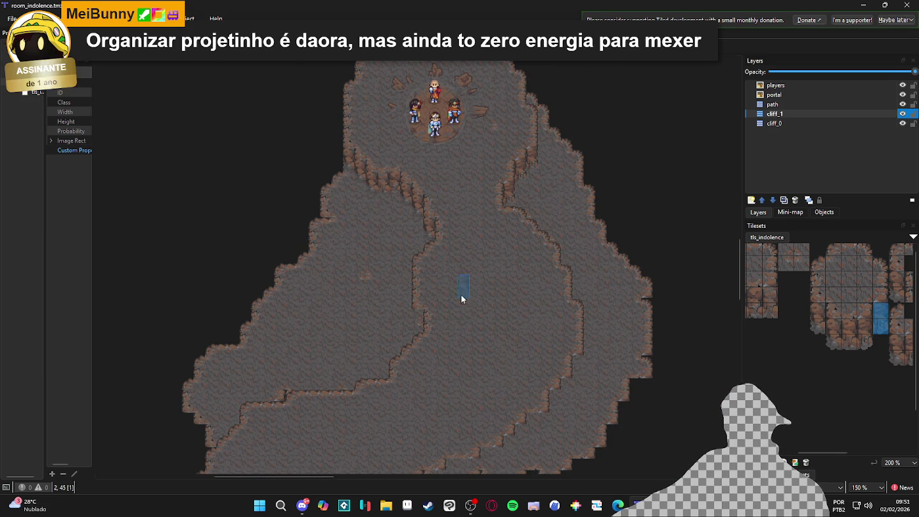
# Step: Add a new tile layer named cliff_2 above cliff_1
pyautogui.click(801, 114)
pyautogui.click(752, 199)
pyautogui.click(781, 215)
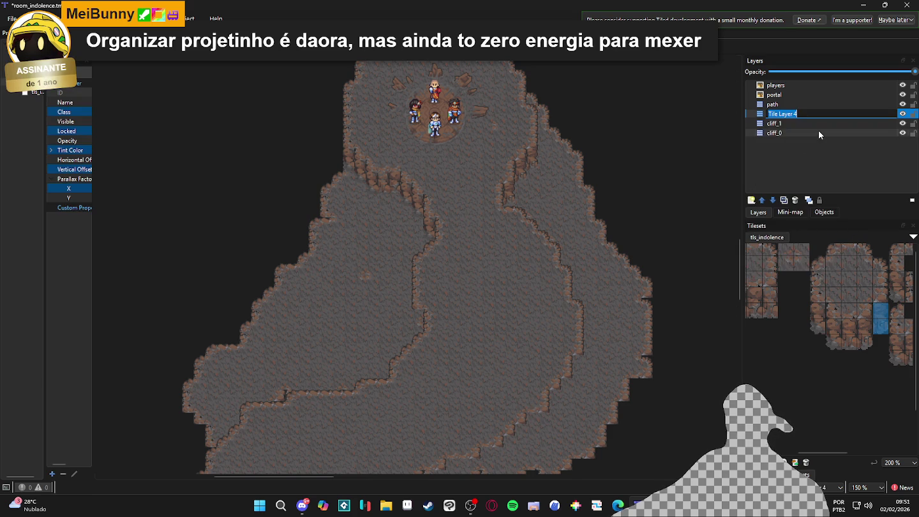
pyautogui.write('cliff_2')
pyautogui.press('Return')
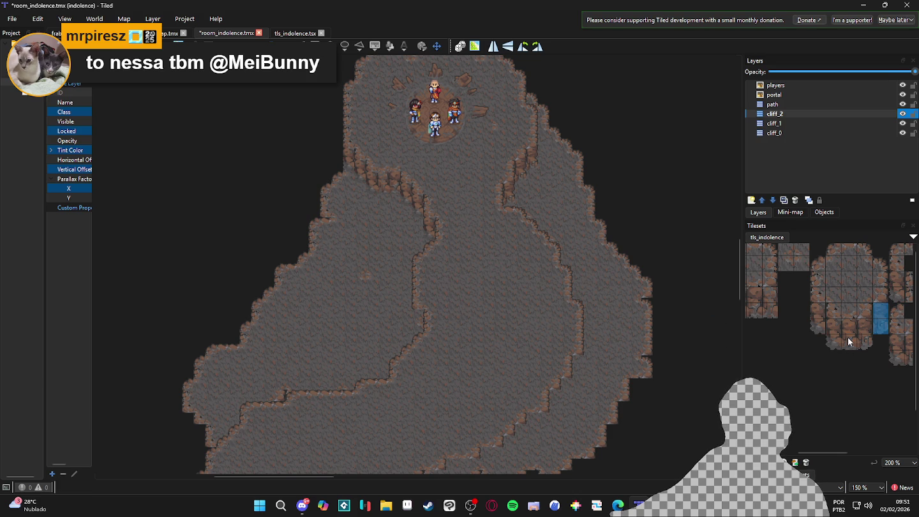
# Step: With big_cliff terrain, paint a terrace edge from the map centre diagonally down-left along the lower path
pyautogui.click(778, 474)
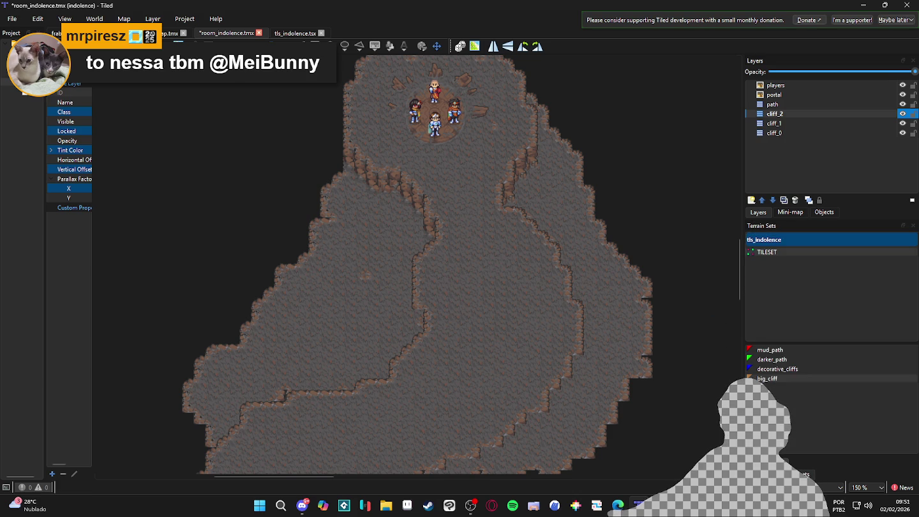
pyautogui.click(796, 377)
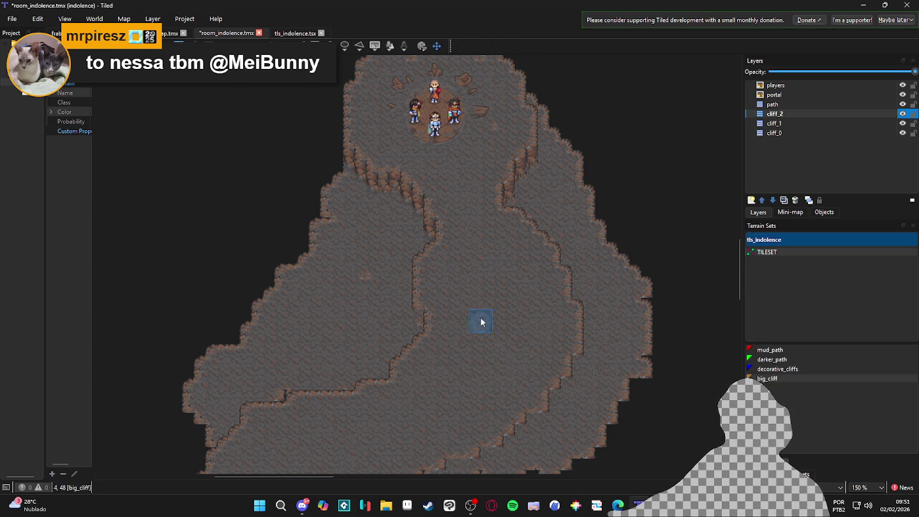
pyautogui.moveTo(410, 294)
pyautogui.mouseDown()
pyautogui.moveTo(412, 312)
pyautogui.moveTo(385, 350)
pyautogui.mouseUp()
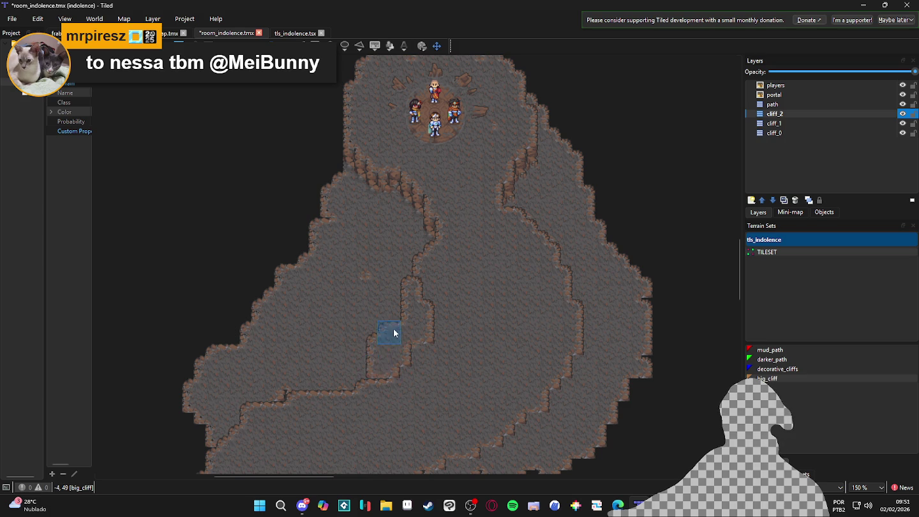
pyautogui.moveTo(394, 314)
pyautogui.mouseDown()
pyautogui.moveTo(369, 376)
pyautogui.moveTo(361, 342)
pyautogui.moveTo(355, 369)
pyautogui.moveTo(273, 402)
pyautogui.moveTo(344, 344)
pyautogui.moveTo(307, 388)
pyautogui.moveTo(312, 405)
pyautogui.mouseUp()
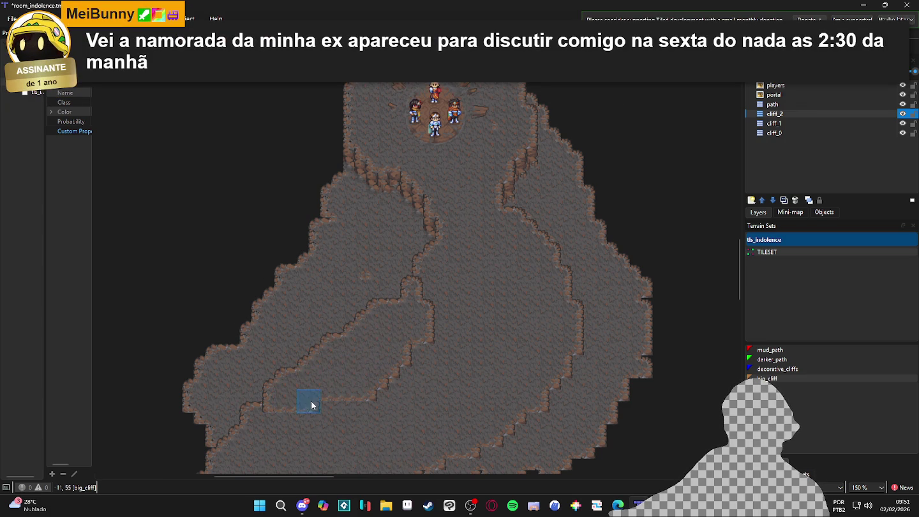
pyautogui.scroll(-1, 322, 344)
pyautogui.hscroll(1, 322, 344)
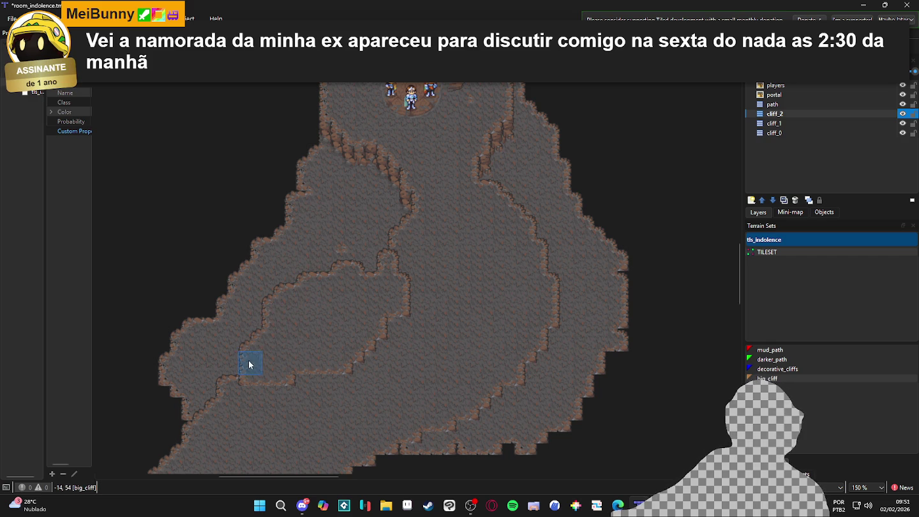
pyautogui.moveTo(295, 376)
pyautogui.mouseDown()
pyautogui.moveTo(252, 382)
pyautogui.moveTo(239, 363)
pyautogui.moveTo(272, 284)
pyautogui.moveTo(226, 324)
pyautogui.moveTo(243, 343)
pyautogui.moveTo(230, 388)
pyautogui.moveTo(200, 344)
pyautogui.moveTo(255, 269)
pyautogui.moveTo(260, 294)
pyautogui.moveTo(297, 286)
pyautogui.moveTo(285, 273)
pyautogui.moveTo(248, 267)
pyautogui.moveTo(192, 324)
pyautogui.moveTo(194, 392)
pyautogui.moveTo(256, 389)
pyautogui.moveTo(250, 398)
pyautogui.moveTo(314, 332)
pyautogui.moveTo(423, 310)
pyautogui.mouseUp()
# Step: Paint an inner right-side terrace, widening it down toward the lower cliff and patching the upper-right edge
pyautogui.moveTo(554, 247); pyautogui.dragTo(537, 270)
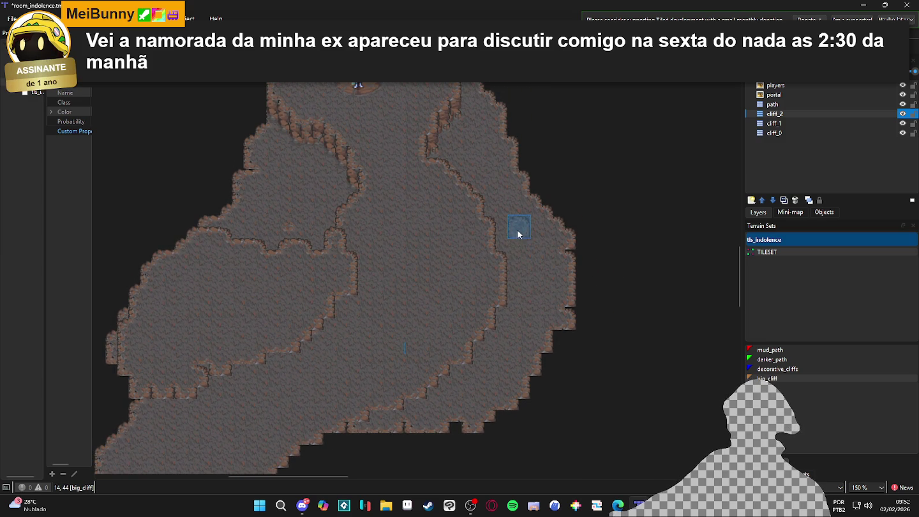
pyautogui.moveTo(507, 205)
pyautogui.mouseDown()
pyautogui.moveTo(485, 291)
pyautogui.moveTo(502, 296)
pyautogui.moveTo(514, 246)
pyautogui.moveTo(539, 267)
pyautogui.moveTo(508, 254)
pyautogui.mouseUp()
pyautogui.moveTo(479, 298)
pyautogui.mouseDown()
pyautogui.moveTo(472, 287)
pyautogui.moveTo(459, 322)
pyautogui.moveTo(470, 335)
pyautogui.moveTo(525, 317)
pyautogui.moveTo(474, 343)
pyautogui.moveTo(449, 341)
pyautogui.moveTo(423, 377)
pyautogui.moveTo(463, 377)
pyautogui.mouseUp()
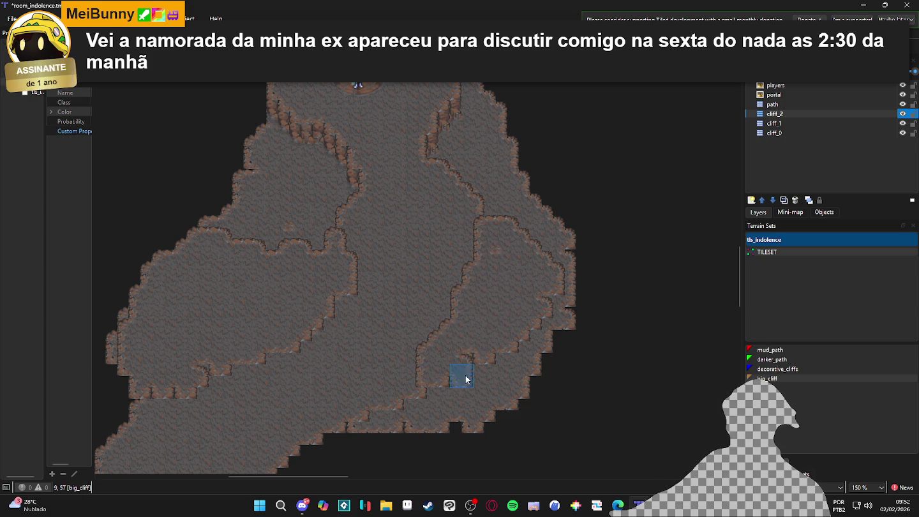
pyautogui.scroll(-1, 473, 333)
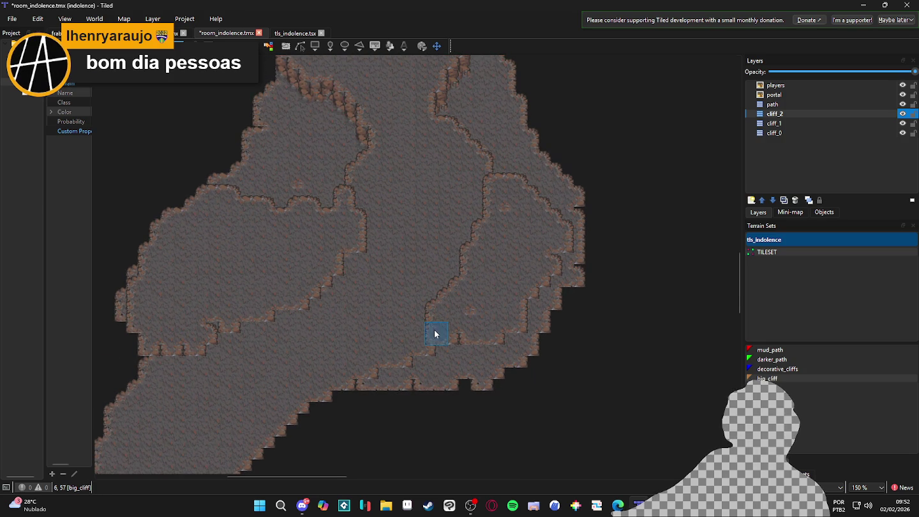
pyautogui.moveTo(431, 338)
pyautogui.mouseDown()
pyautogui.moveTo(448, 353)
pyautogui.moveTo(501, 323)
pyautogui.moveTo(492, 348)
pyautogui.moveTo(534, 289)
pyautogui.moveTo(561, 278)
pyautogui.mouseUp()
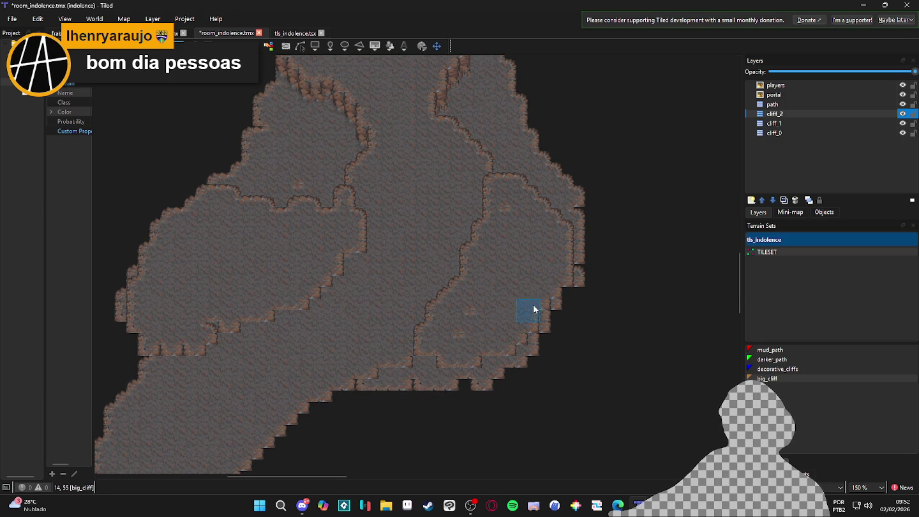
pyautogui.moveTo(437, 340)
pyautogui.mouseDown()
pyautogui.moveTo(400, 347)
pyautogui.moveTo(434, 364)
pyautogui.mouseUp()
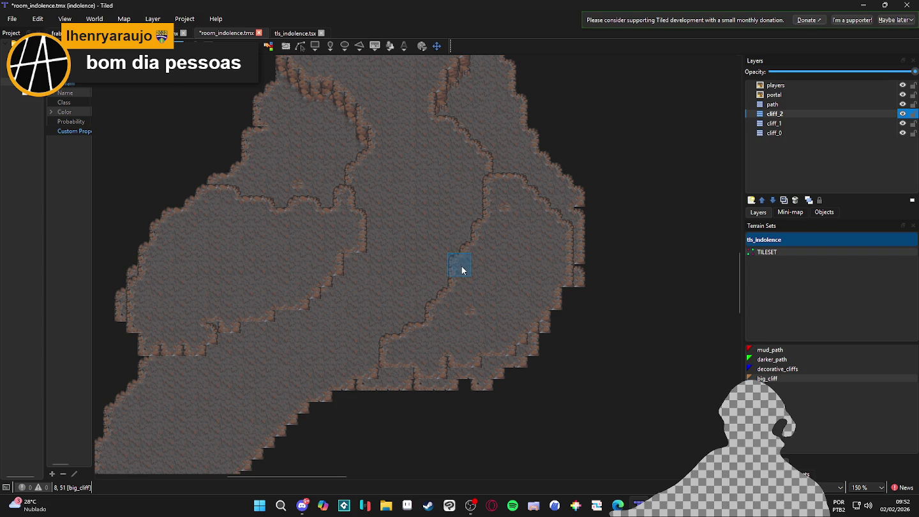
pyautogui.moveTo(514, 299); pyautogui.dragTo(529, 239)
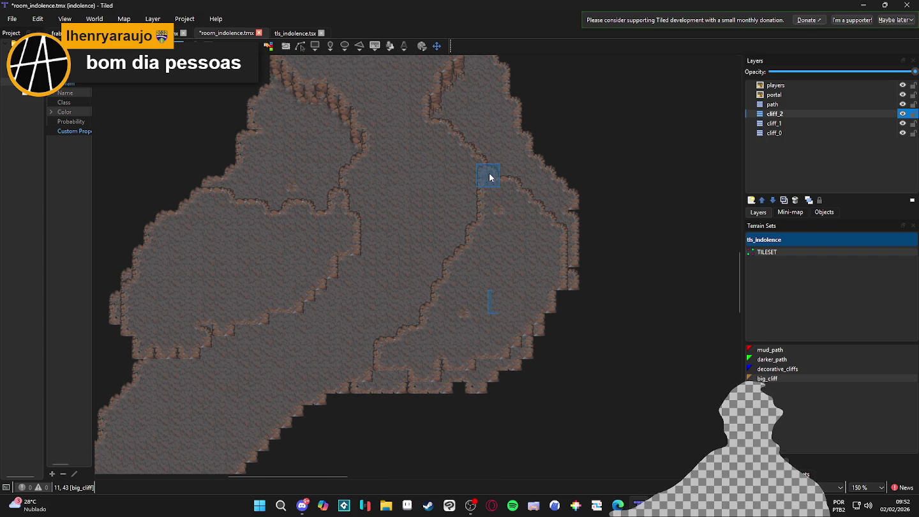
pyautogui.click(499, 189)
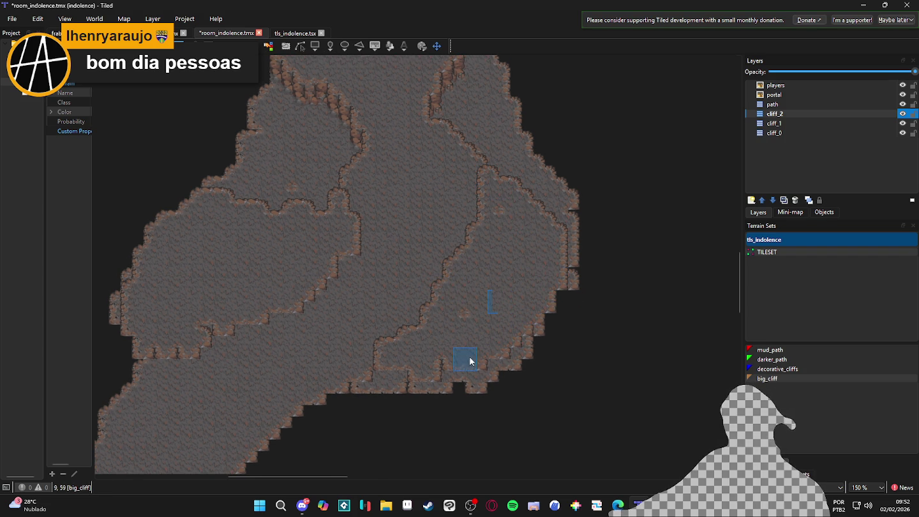
# Step: Turn on the tile grid with Ctrl+G
pyautogui.hotkey('ctrl', 'g')
pyautogui.scroll(-4, 476, 344)
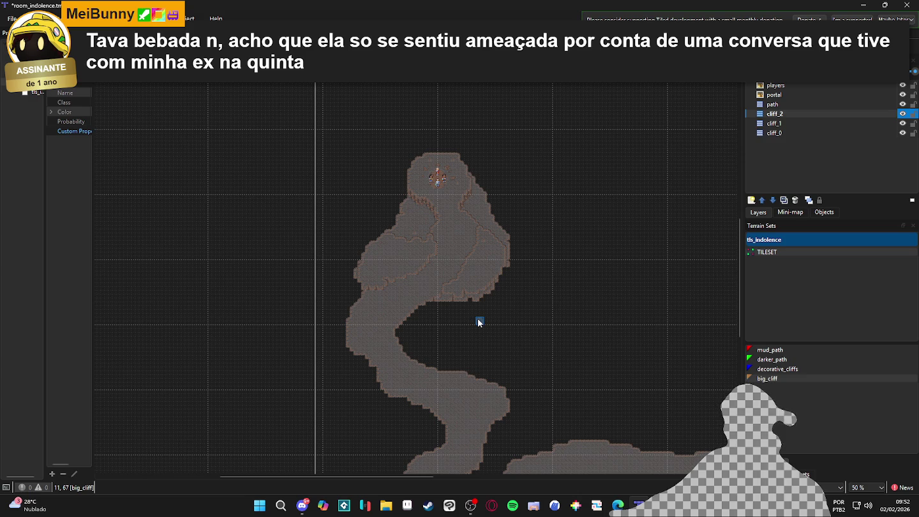
pyautogui.scroll(2, 488, 261)
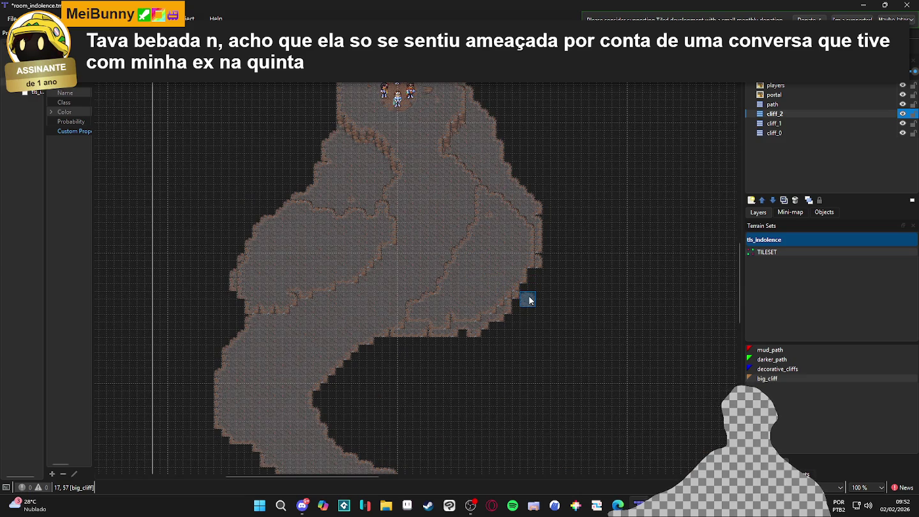
# Step: Inspect the cliff_1 and cliff_0 layers along the lower winding path, then reselect cliff_2
pyautogui.click(801, 123)
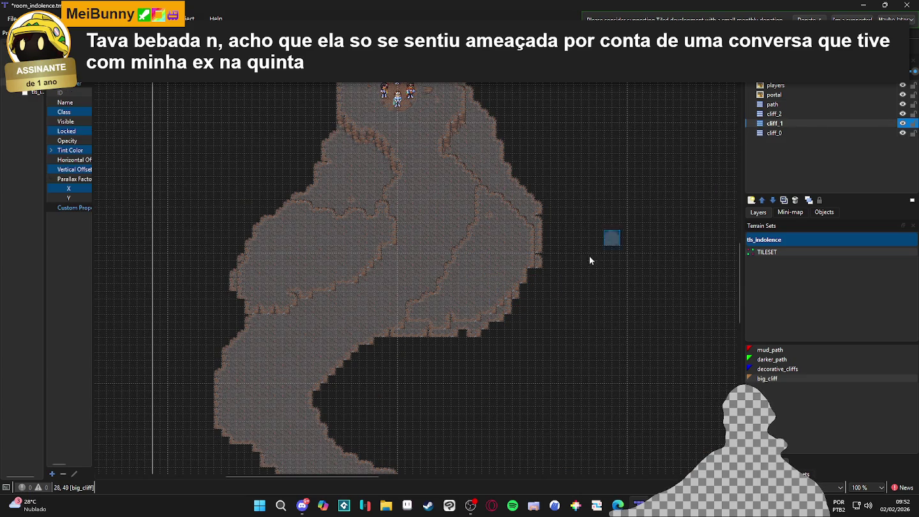
pyautogui.click(799, 133)
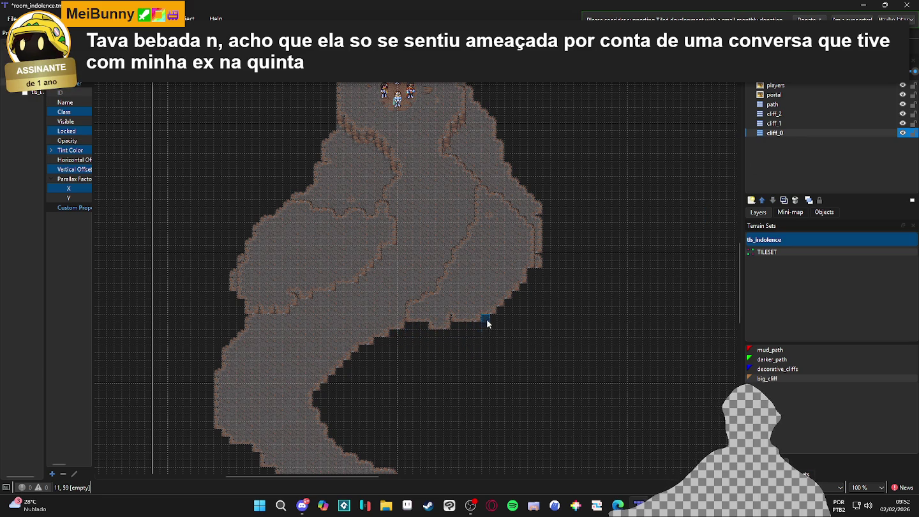
pyautogui.scroll(-1, 441, 399)
pyautogui.scroll(1, 490, 290)
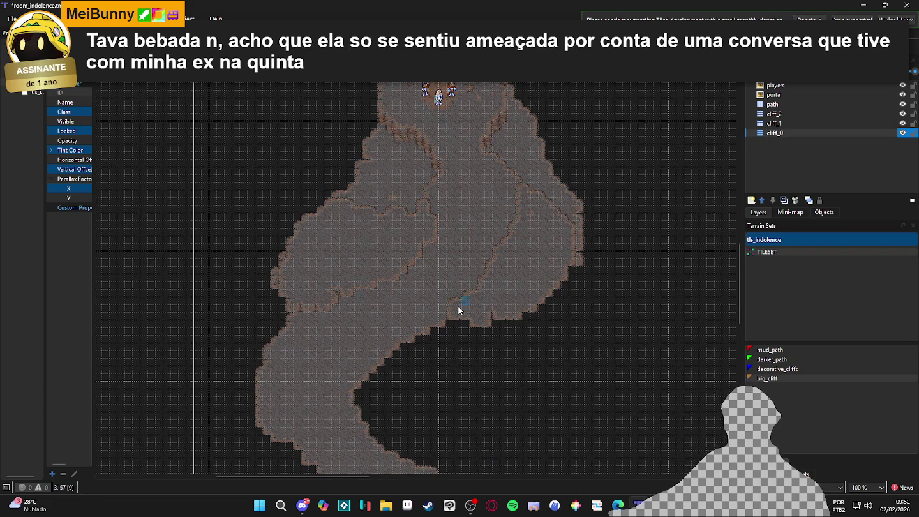
pyautogui.scroll(-1, 356, 383)
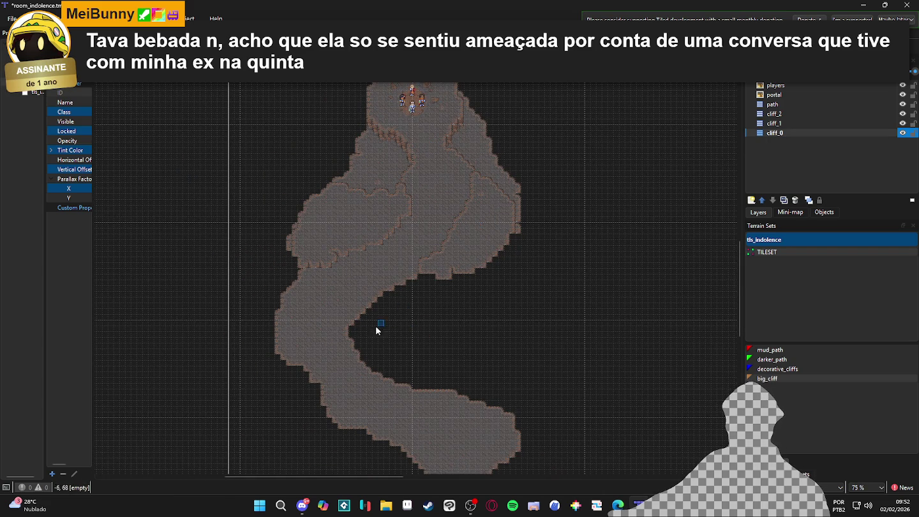
pyautogui.scroll(-1, 414, 382)
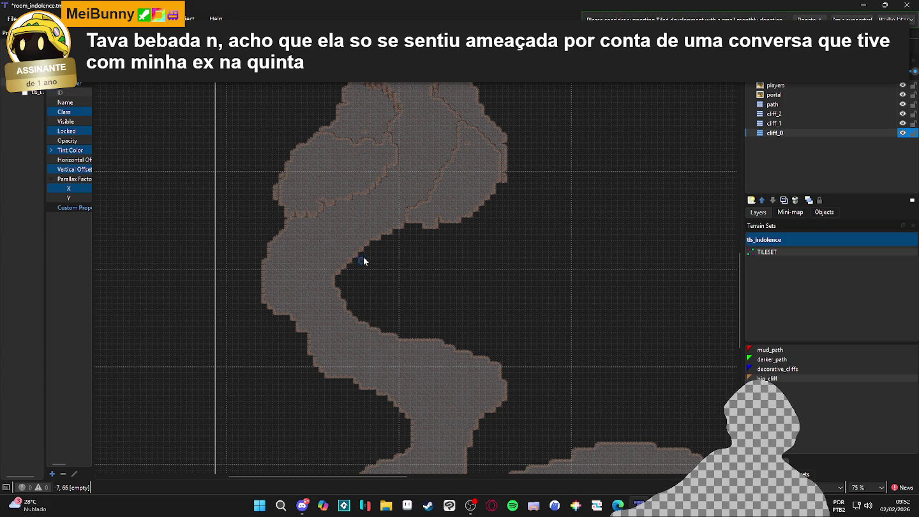
pyautogui.moveTo(356, 251)
pyautogui.mouseDown()
pyautogui.moveTo(417, 196)
pyautogui.moveTo(407, 173)
pyautogui.mouseUp()
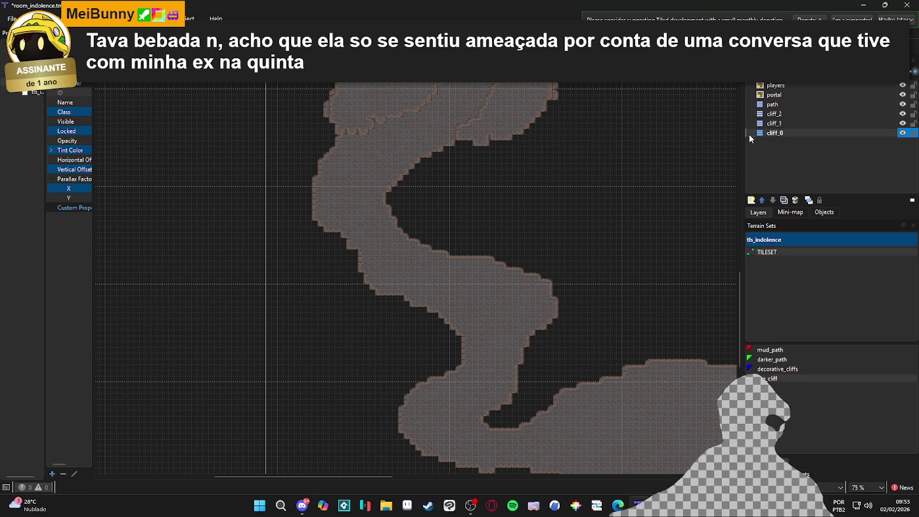
pyautogui.click(790, 115)
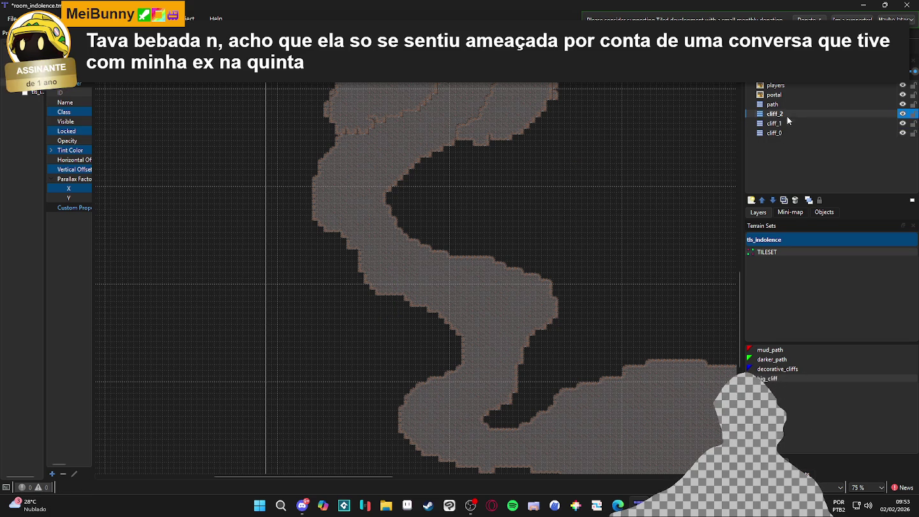
# Step: Reselect big_cliff, hide the grid, and paint terrace edges down the winding path's left side
pyautogui.click(772, 378)
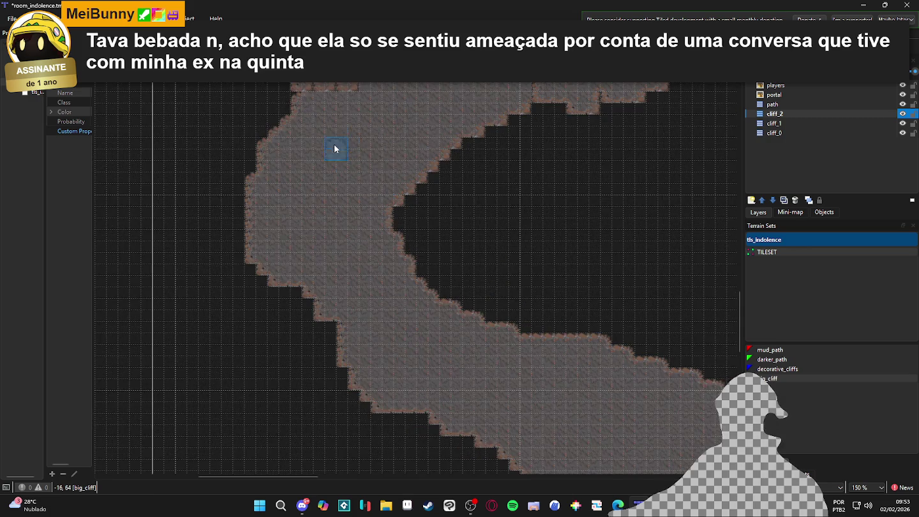
pyautogui.scroll(1, 486, 266)
pyautogui.hotkey('ctrl', 'g')
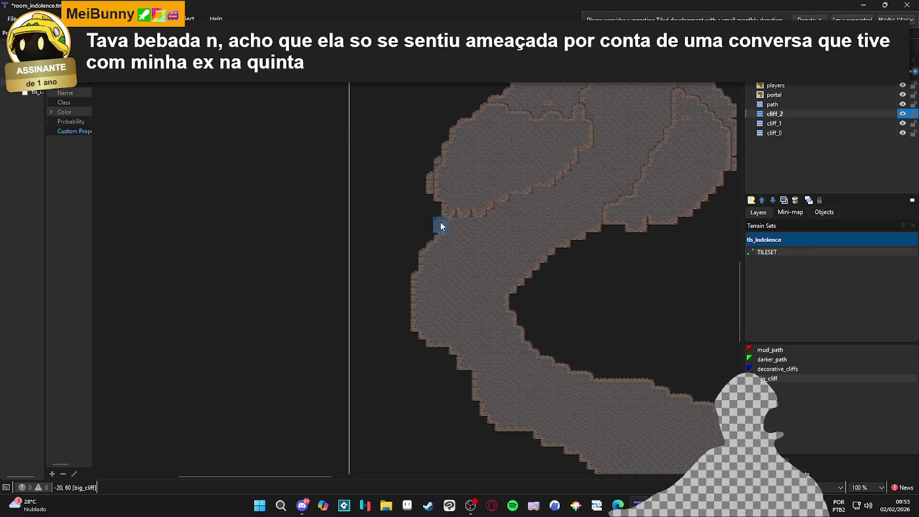
pyautogui.click(426, 231)
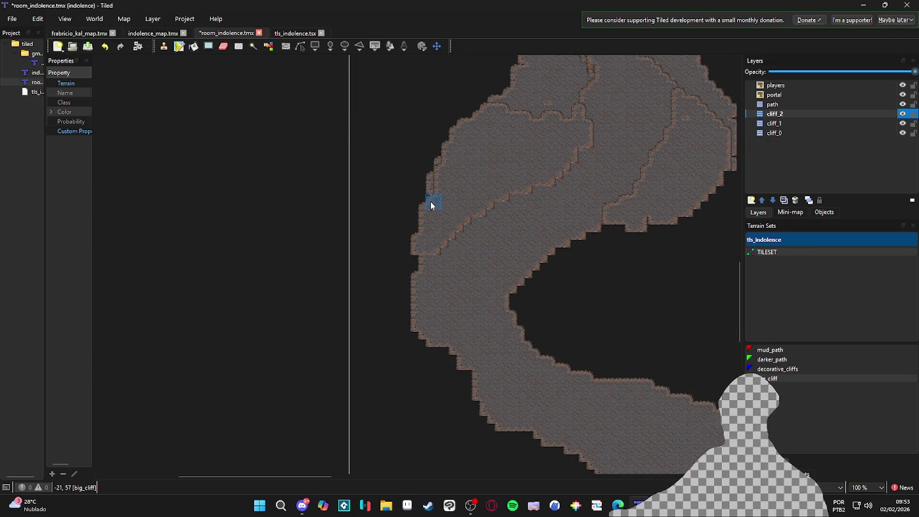
pyautogui.moveTo(437, 164)
pyautogui.mouseDown()
pyautogui.moveTo(415, 261)
pyautogui.moveTo(393, 267)
pyautogui.moveTo(417, 301)
pyautogui.moveTo(431, 256)
pyautogui.moveTo(395, 302)
pyautogui.moveTo(405, 320)
pyautogui.moveTo(385, 281)
pyautogui.moveTo(414, 335)
pyautogui.moveTo(430, 329)
pyautogui.moveTo(443, 353)
pyautogui.moveTo(408, 345)
pyautogui.moveTo(456, 373)
pyautogui.moveTo(456, 364)
pyautogui.moveTo(468, 385)
pyautogui.moveTo(441, 379)
pyautogui.moveTo(413, 348)
pyautogui.moveTo(453, 385)
pyautogui.moveTo(432, 370)
pyautogui.moveTo(455, 382)
pyautogui.moveTo(476, 370)
pyautogui.mouseUp()
# Step: Extend the cliff_2 terrace down-left along the path, then out to the right and upward
pyautogui.scroll(-2, 409, 349)
pyautogui.hscroll(2, 410, 349)
pyautogui.scroll(-1, 410, 350)
pyautogui.moveTo(559, 224)
pyautogui.mouseDown()
pyautogui.moveTo(591, 191)
pyautogui.moveTo(551, 210)
pyautogui.moveTo(486, 274)
pyautogui.mouseUp()
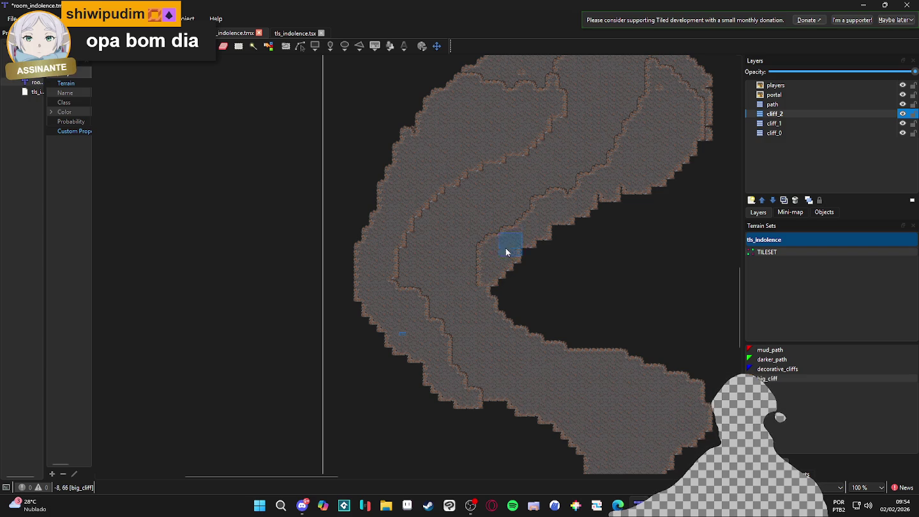
pyautogui.scroll(-1, 491, 248)
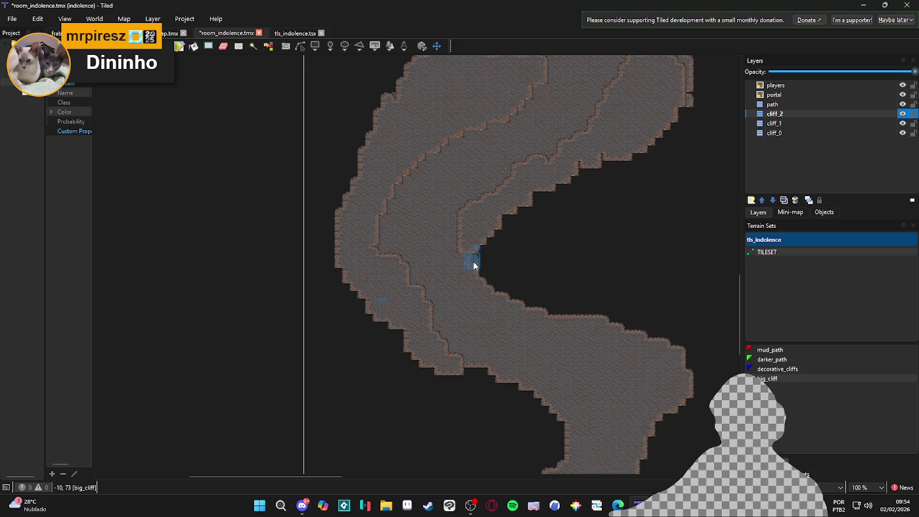
pyautogui.moveTo(473, 257)
pyautogui.mouseDown()
pyautogui.moveTo(496, 268)
pyautogui.moveTo(490, 281)
pyautogui.moveTo(503, 291)
pyautogui.mouseUp()
pyautogui.scroll(-1, 498, 264)
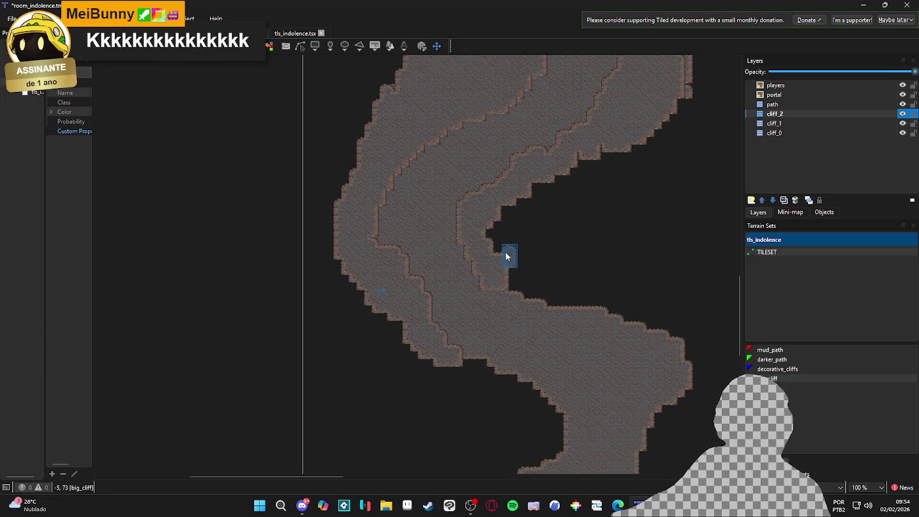
pyautogui.moveTo(502, 267)
pyautogui.mouseDown()
pyautogui.moveTo(504, 289)
pyautogui.moveTo(525, 294)
pyautogui.moveTo(509, 278)
pyautogui.moveTo(514, 217)
pyautogui.moveTo(527, 269)
pyautogui.moveTo(513, 199)
pyautogui.moveTo(529, 262)
pyautogui.mouseUp()
pyautogui.moveTo(519, 205)
pyautogui.mouseDown()
pyautogui.moveTo(565, 176)
pyautogui.moveTo(545, 197)
pyautogui.moveTo(547, 211)
pyautogui.moveTo(516, 233)
pyautogui.moveTo(567, 180)
pyautogui.moveTo(523, 228)
pyautogui.moveTo(543, 300)
pyautogui.moveTo(566, 257)
pyautogui.moveTo(533, 322)
pyautogui.moveTo(563, 225)
pyautogui.mouseUp()
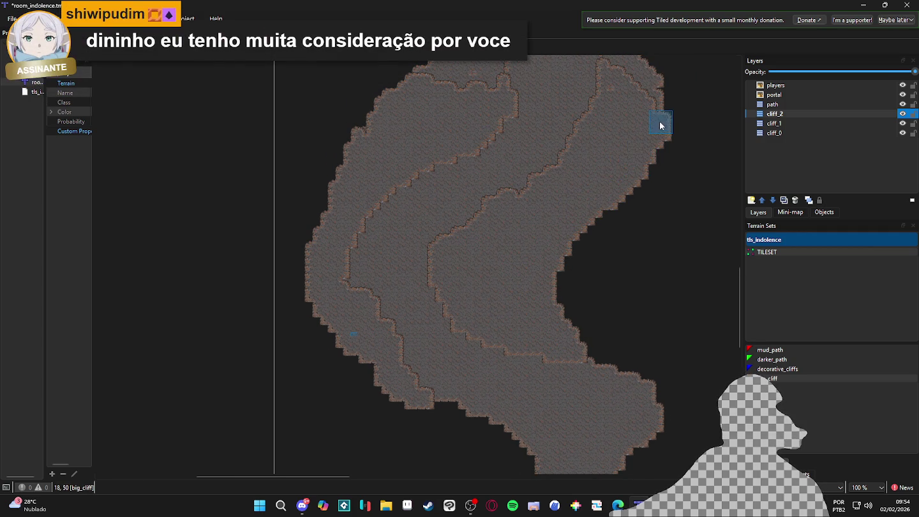
# Step: Zoom out and pan to check the cave map with the player characters in view
pyautogui.moveTo(660, 127); pyautogui.dragTo(627, 230)
pyautogui.scroll(-1, 628, 272)
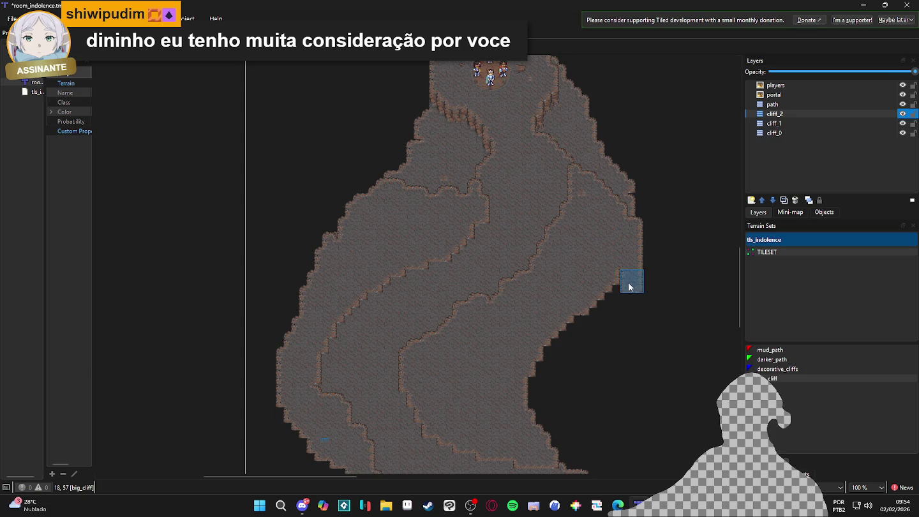
pyautogui.scroll(-1, 611, 297)
pyautogui.moveTo(614, 317); pyautogui.dragTo(573, 309)
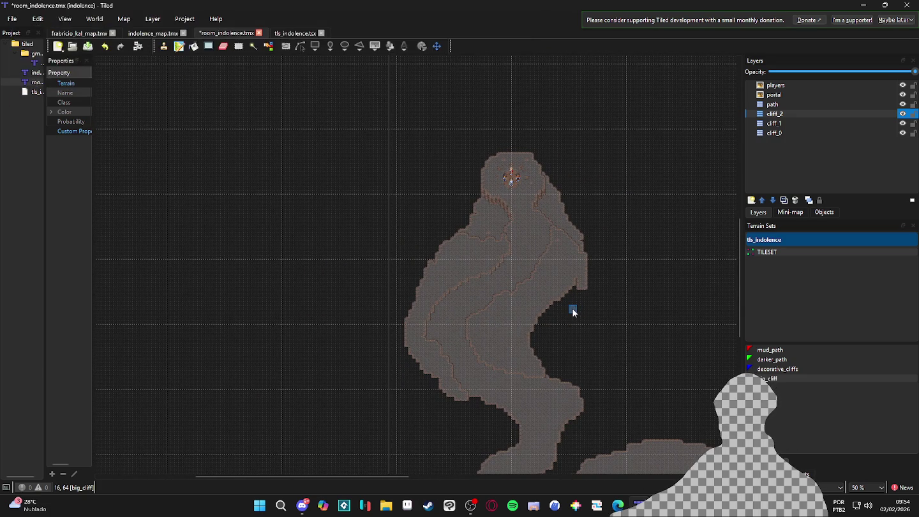
# Step: Zoom in and fill the notch on the terrace's right edge
pyautogui.scroll(1, 559, 294)
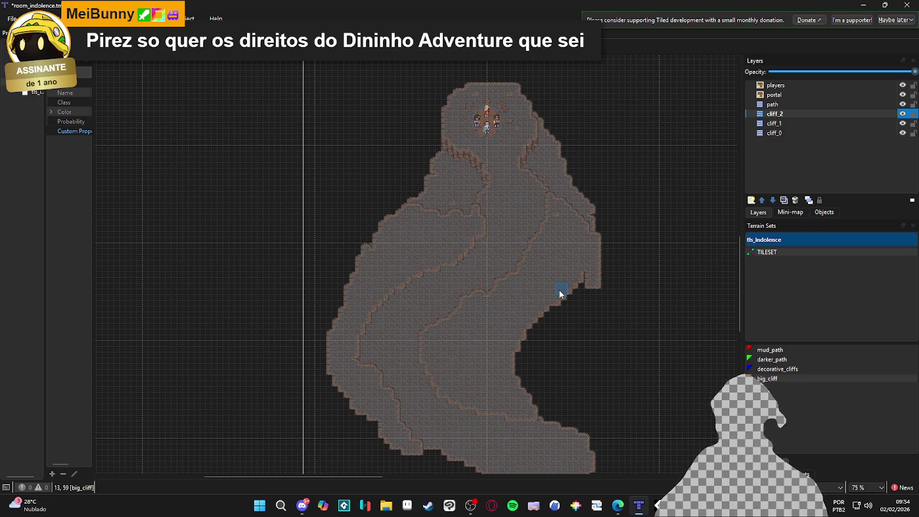
pyautogui.scroll(1, 542, 290)
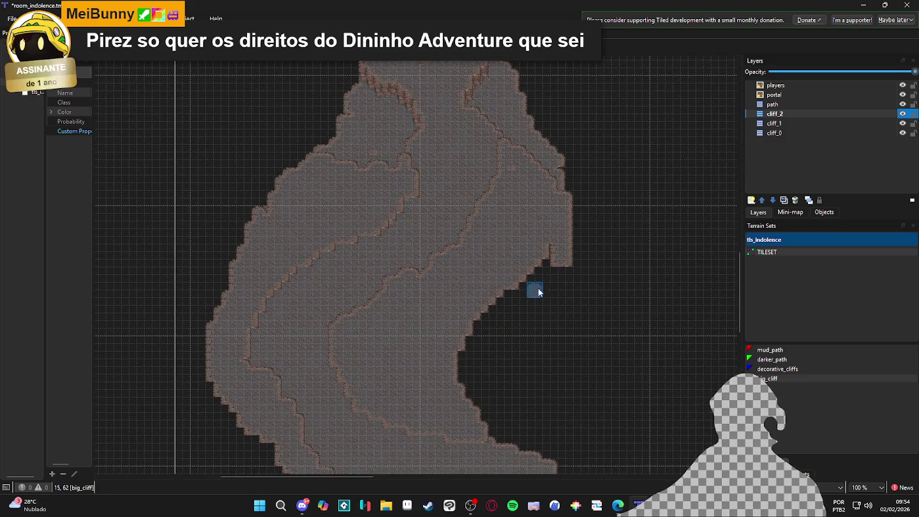
pyautogui.scroll(3, 543, 290)
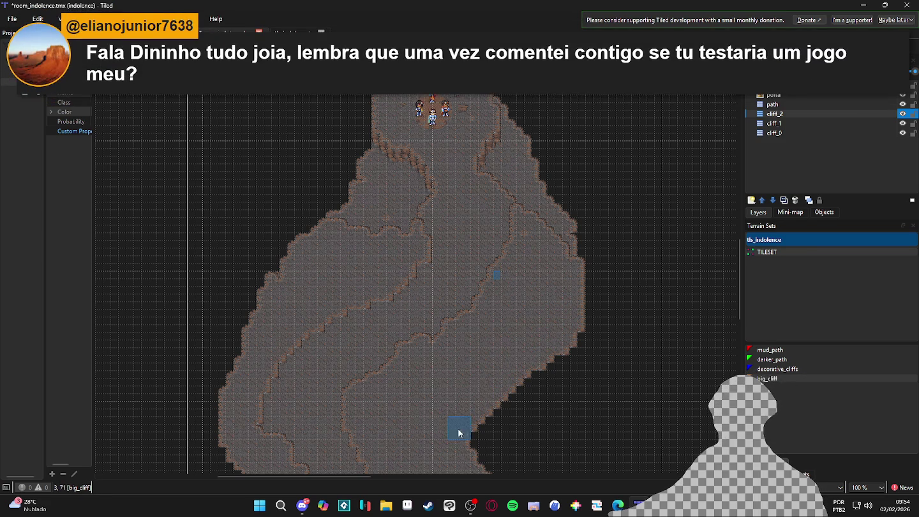
pyautogui.scroll(-3, 468, 294)
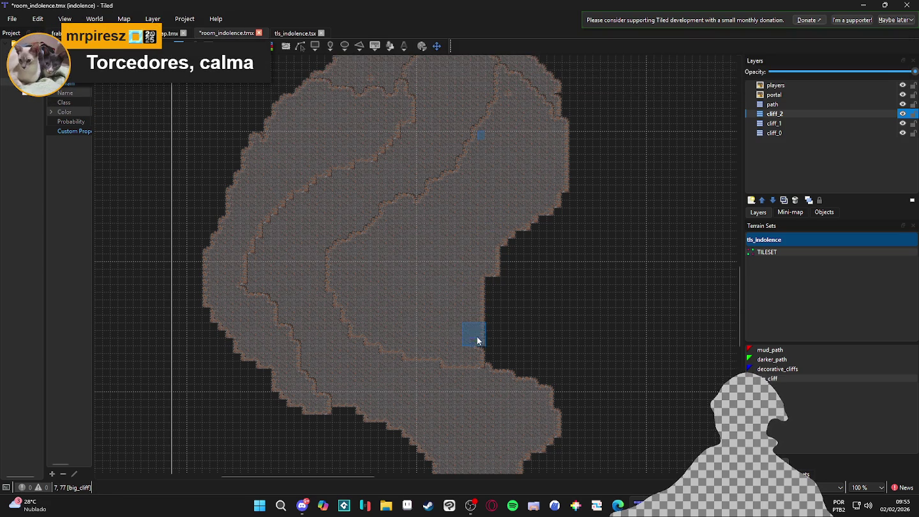
pyautogui.moveTo(483, 347)
pyautogui.mouseDown()
pyautogui.moveTo(495, 364)
pyautogui.moveTo(484, 312)
pyautogui.moveTo(534, 380)
pyautogui.mouseUp()
# Step: Fill the lower edge notch, reshape the narrow neck, and extend the left edge outward
pyautogui.scroll(-3, 559, 409)
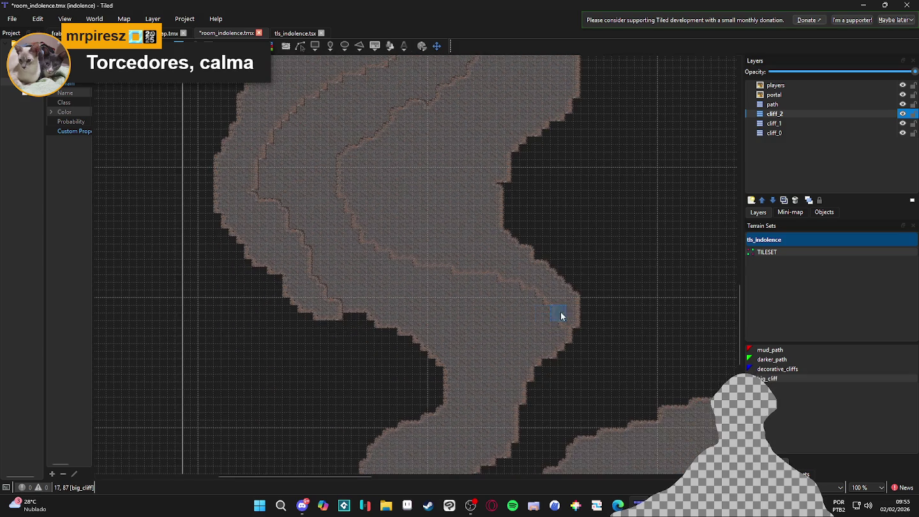
pyautogui.moveTo(318, 315)
pyautogui.mouseDown()
pyautogui.moveTo(348, 324)
pyautogui.moveTo(347, 312)
pyautogui.mouseUp()
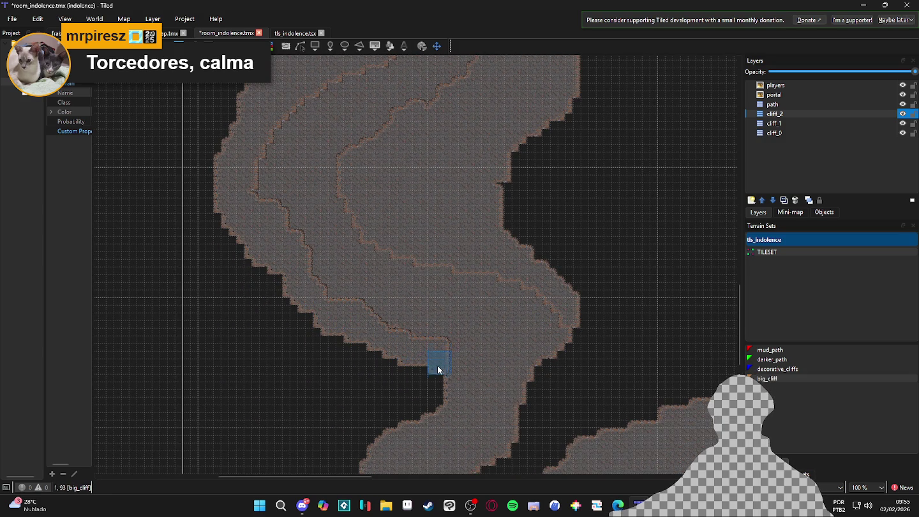
pyautogui.moveTo(441, 378)
pyautogui.mouseDown()
pyautogui.moveTo(447, 383)
pyautogui.moveTo(422, 410)
pyautogui.moveTo(432, 357)
pyautogui.moveTo(446, 332)
pyautogui.moveTo(324, 246)
pyautogui.mouseUp()
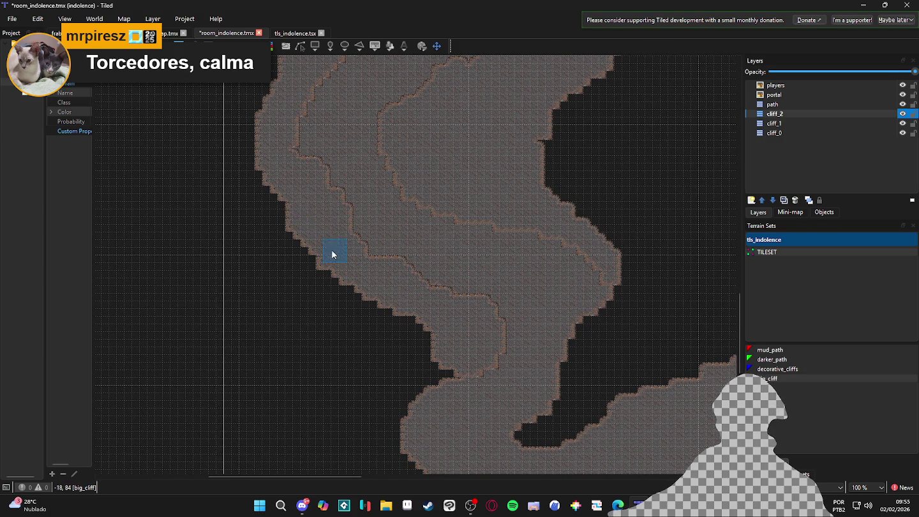
pyautogui.scroll(-2, 357, 287)
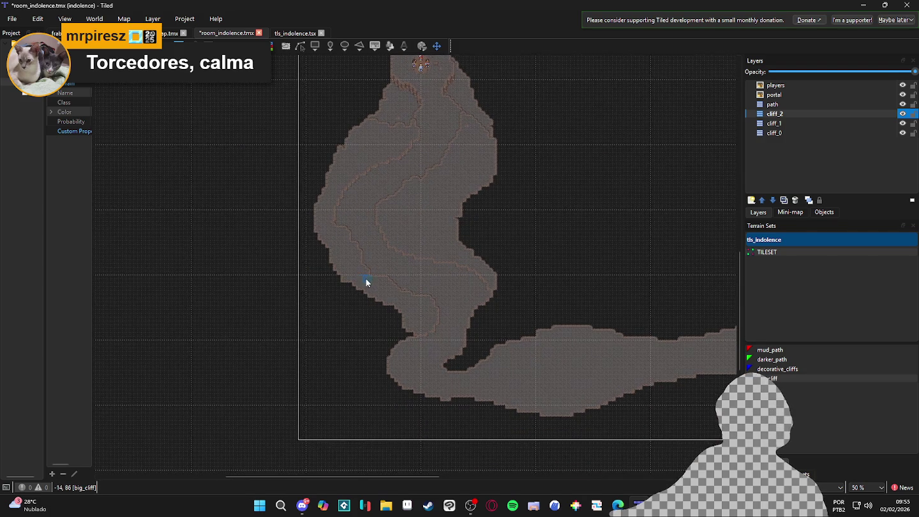
pyautogui.scroll(1, 334, 177)
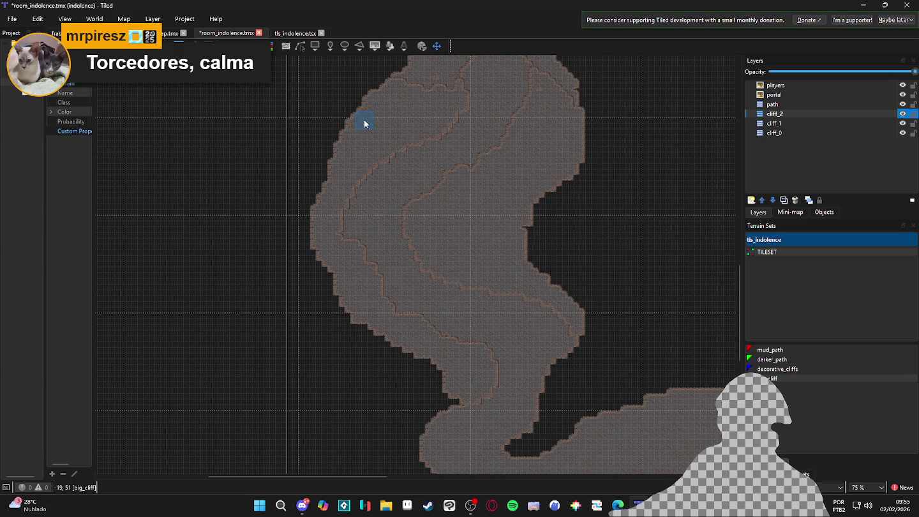
pyautogui.moveTo(309, 235)
pyautogui.mouseDown()
pyautogui.moveTo(299, 222)
pyautogui.moveTo(338, 163)
pyautogui.moveTo(313, 248)
pyautogui.moveTo(324, 272)
pyautogui.moveTo(335, 258)
pyautogui.moveTo(383, 287)
pyautogui.moveTo(428, 319)
pyautogui.moveTo(437, 332)
pyautogui.moveTo(432, 347)
pyautogui.moveTo(393, 357)
pyautogui.moveTo(399, 328)
pyautogui.moveTo(386, 301)
pyautogui.mouseUp()
# Step: Zoom in and out to inspect the smoothed cliff_2 terrace outline
pyautogui.scroll(-1, 368, 315)
pyautogui.scroll(1, 382, 323)
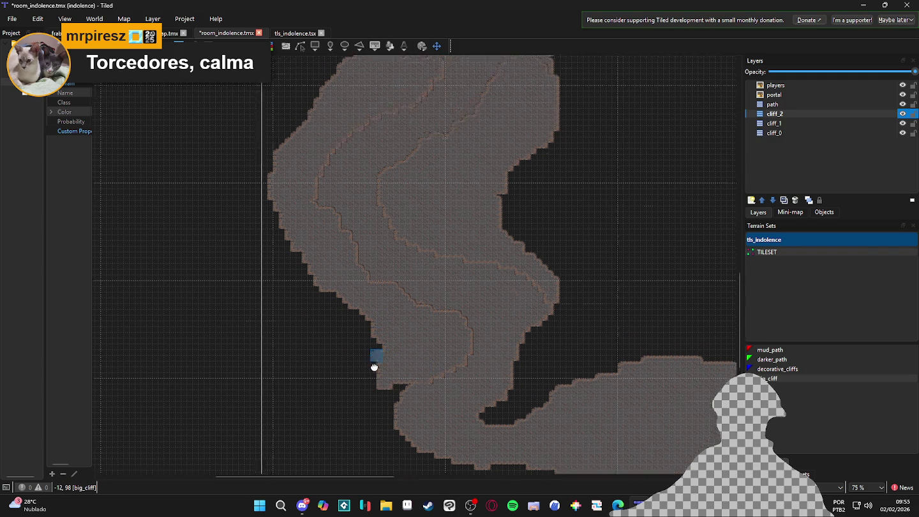
pyautogui.scroll(1, 366, 399)
pyautogui.scroll(-1, 363, 418)
pyautogui.scroll(1, 375, 375)
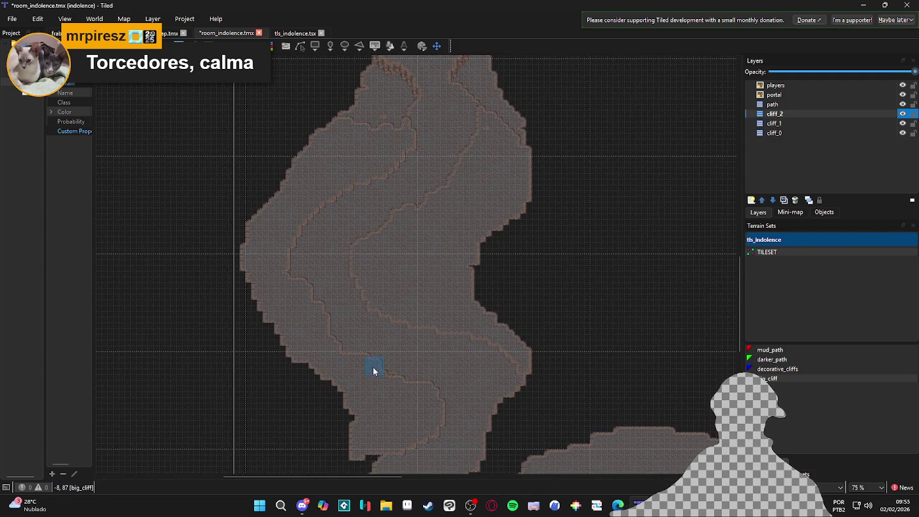
pyautogui.scroll(1, 280, 267)
pyautogui.scroll(-1, 314, 289)
pyautogui.scroll(-1, 366, 178)
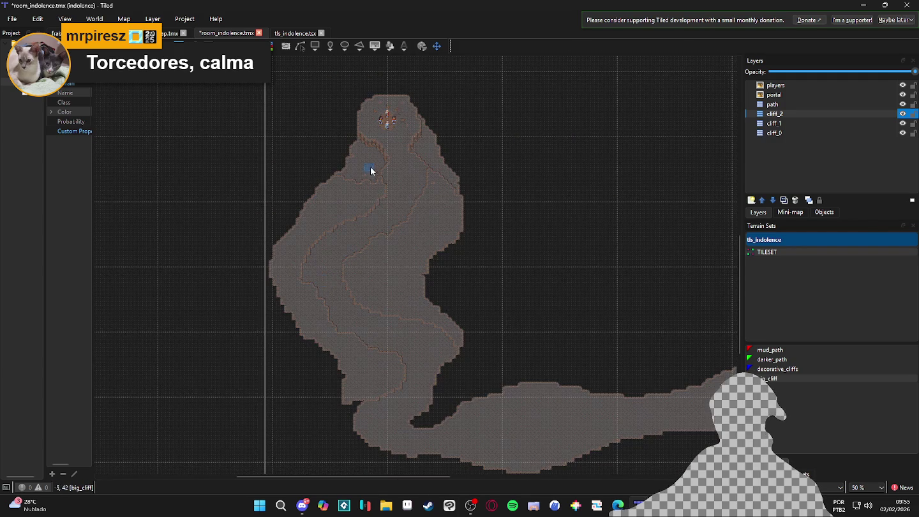
pyautogui.scroll(1, 377, 163)
pyautogui.scroll(2, 377, 164)
pyautogui.scroll(-1, 373, 181)
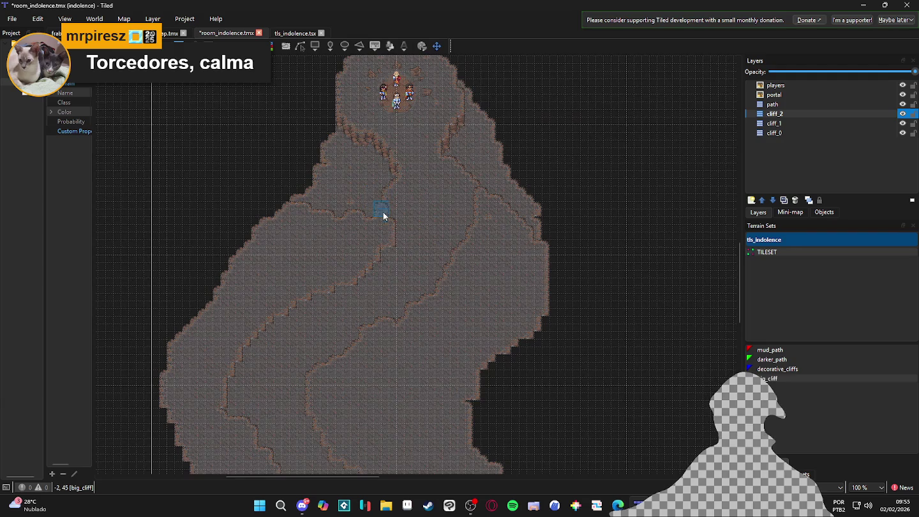
pyautogui.moveTo(369, 273); pyautogui.dragTo(375, 303)
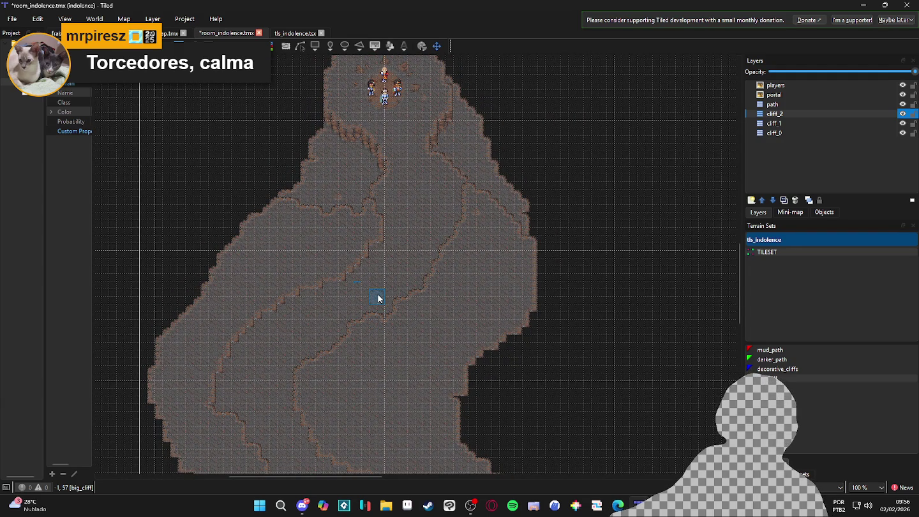
pyautogui.scroll(-5, 339, 343)
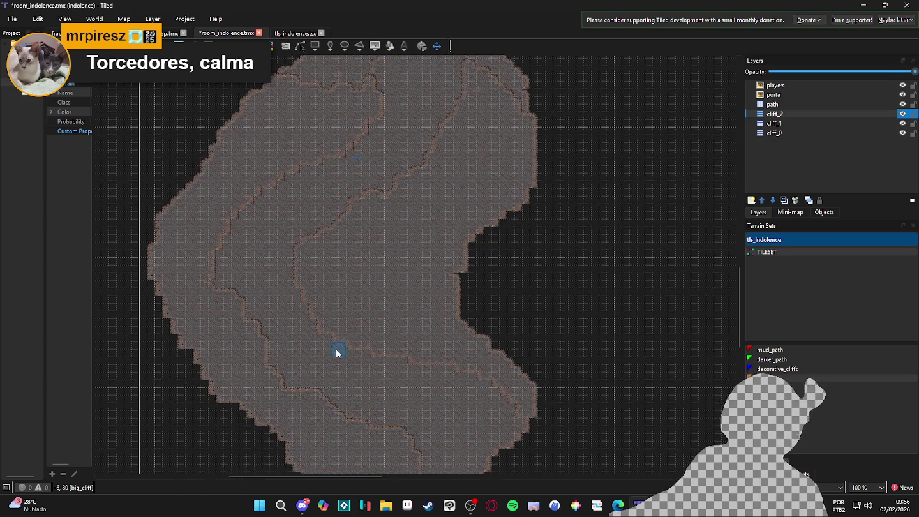
pyautogui.keyDown('ctrl'); pyautogui.scroll(3, 335, 239); pyautogui.keyUp('ctrl')
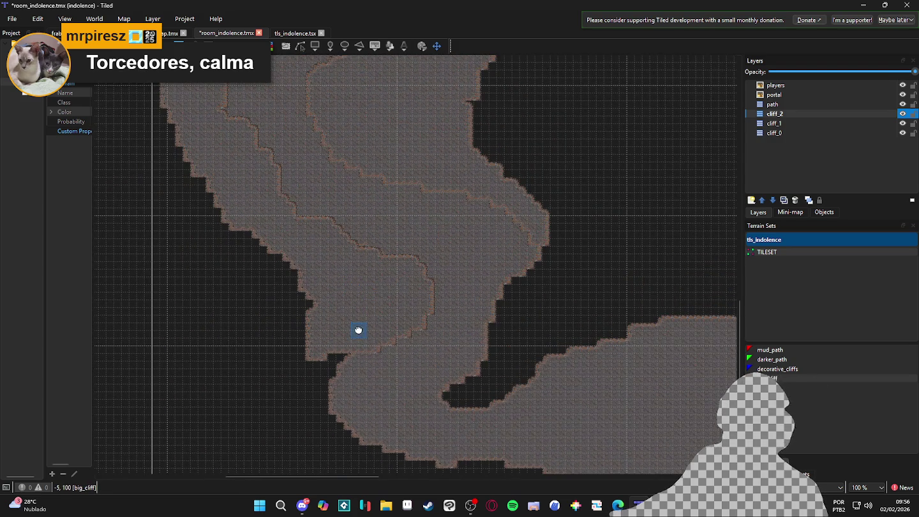
pyautogui.keyDown('ctrl'); pyautogui.scroll(-2, 378, 239); pyautogui.keyUp('ctrl')
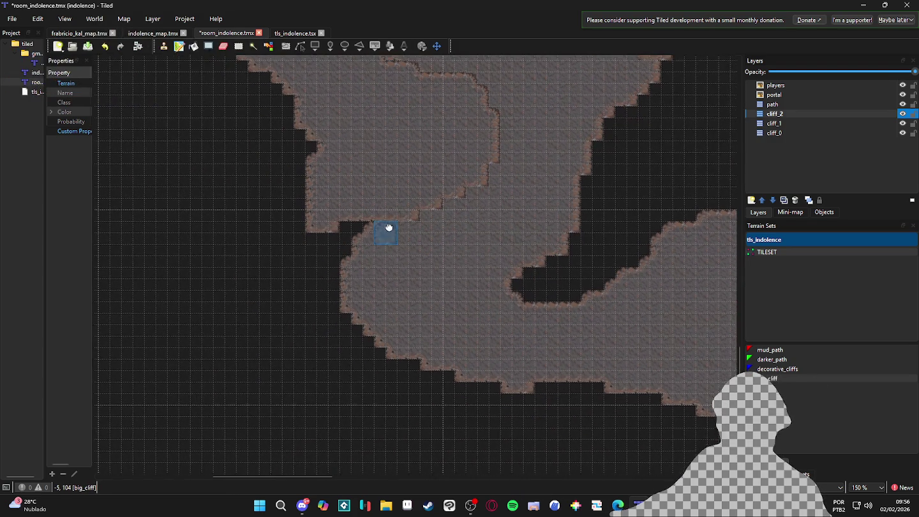
pyautogui.moveTo(352, 249); pyautogui.dragTo(317, 254)
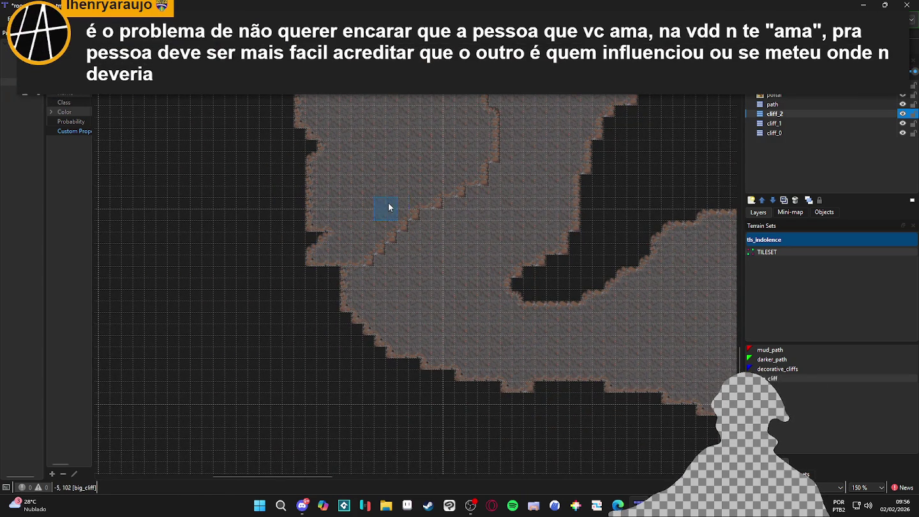
pyautogui.keyDown('ctrl'); pyautogui.scroll(-2, 404, 228); pyautogui.keyUp('ctrl')
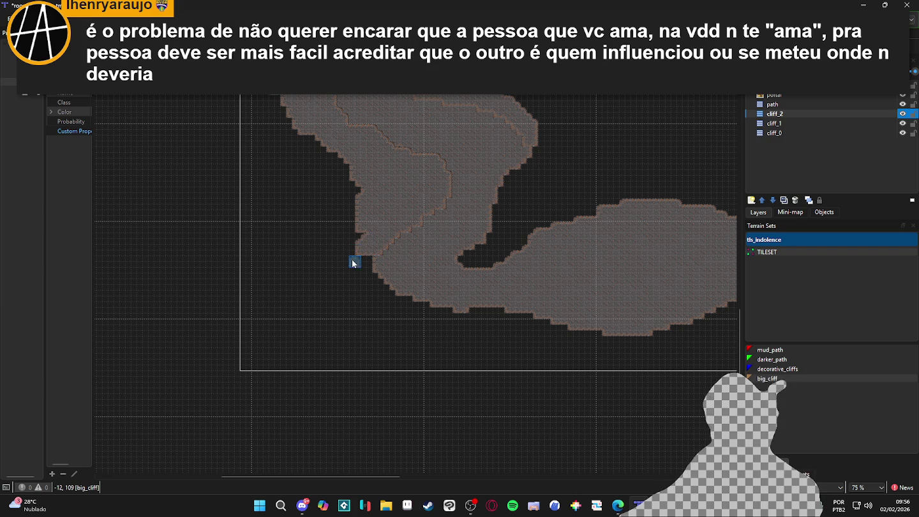
pyautogui.moveTo(359, 258)
pyautogui.mouseDown()
pyautogui.moveTo(369, 246)
pyautogui.moveTo(369, 262)
pyautogui.moveTo(355, 173)
pyautogui.moveTo(325, 144)
pyautogui.moveTo(348, 171)
pyautogui.moveTo(326, 171)
pyautogui.moveTo(324, 120)
pyautogui.mouseUp()
pyautogui.moveTo(335, 183)
pyautogui.mouseDown()
pyautogui.moveTo(322, 181)
pyautogui.moveTo(345, 200)
pyautogui.moveTo(320, 151)
pyautogui.mouseUp()
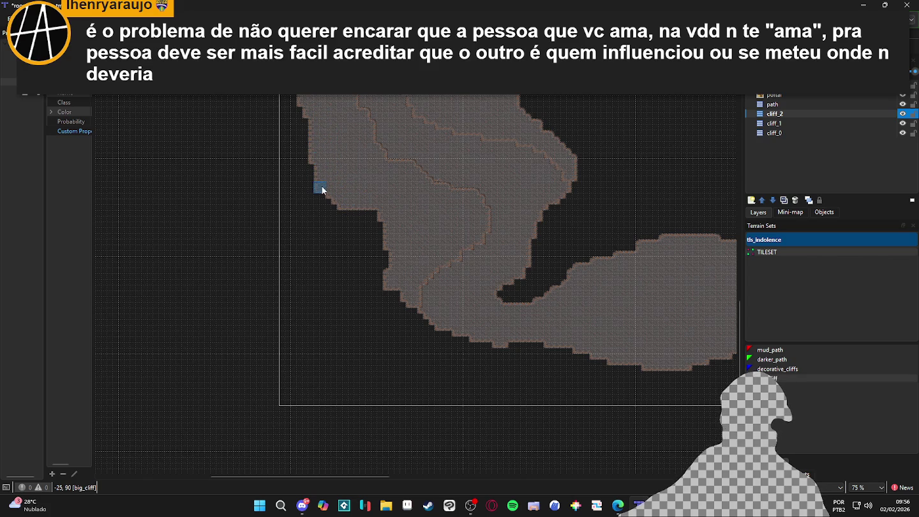
pyautogui.moveTo(315, 157)
pyautogui.mouseDown()
pyautogui.moveTo(328, 199)
pyautogui.moveTo(375, 211)
pyautogui.moveTo(387, 228)
pyautogui.mouseUp()
pyautogui.scroll(-2, 388, 229)
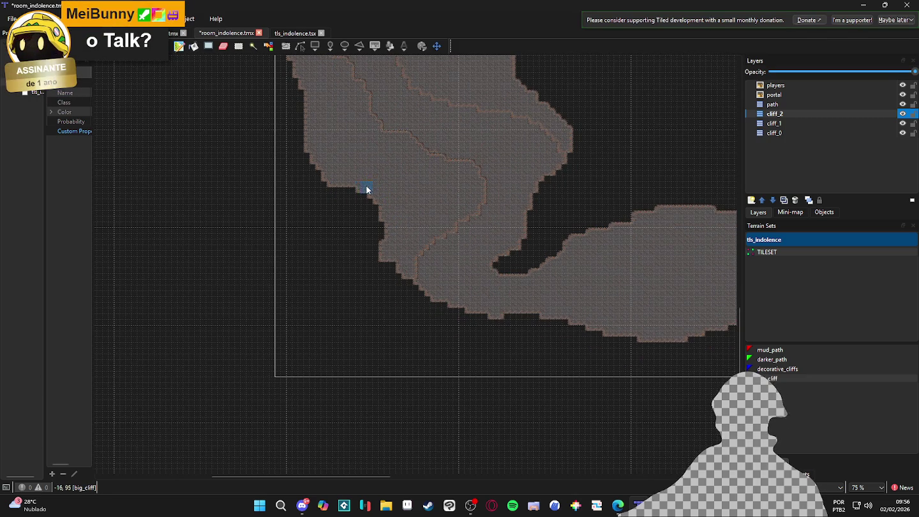
pyautogui.scroll(4, 382, 211)
pyautogui.scroll(-3, 354, 364)
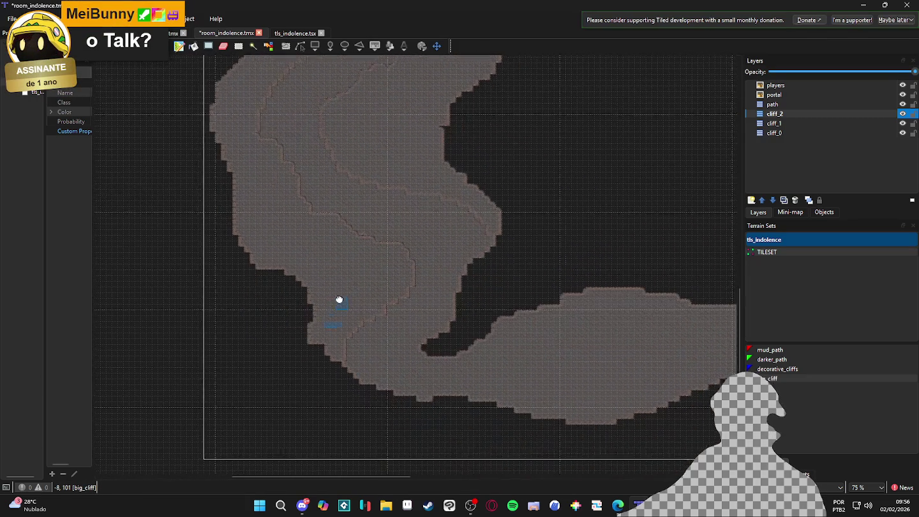
pyautogui.scroll(3, 354, 278)
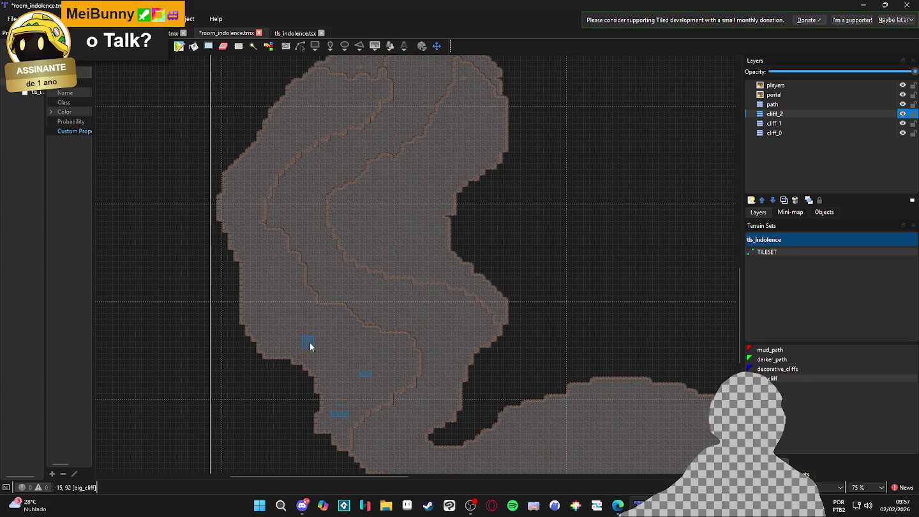
pyautogui.scroll(-5, 290, 365)
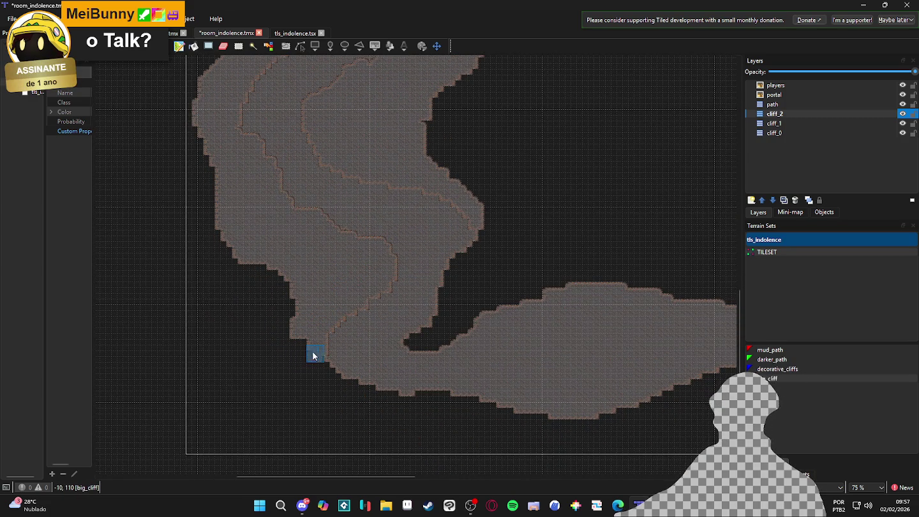
pyautogui.moveTo(348, 384)
pyautogui.mouseDown()
pyautogui.moveTo(355, 385)
pyautogui.moveTo(288, 296)
pyautogui.moveTo(262, 301)
pyautogui.moveTo(330, 394)
pyautogui.mouseUp()
pyautogui.scroll(2, 306, 382)
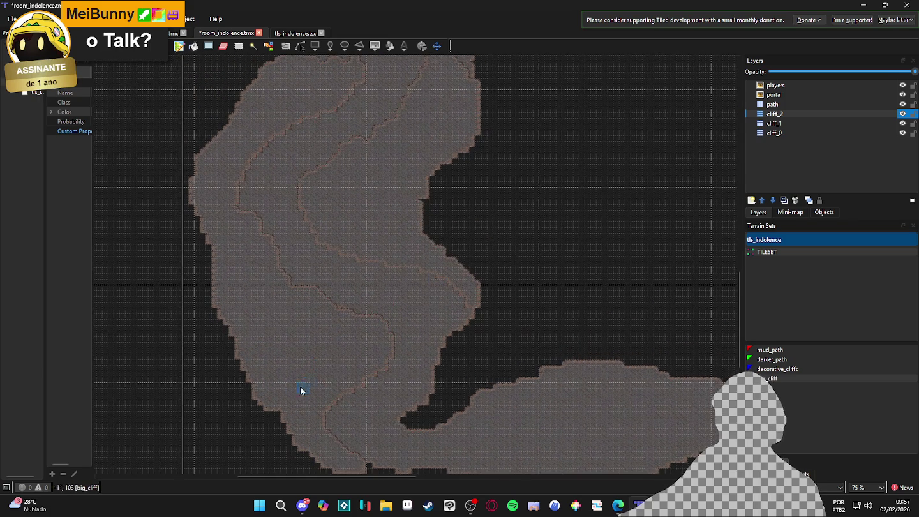
pyautogui.moveTo(228, 313); pyautogui.dragTo(251, 369)
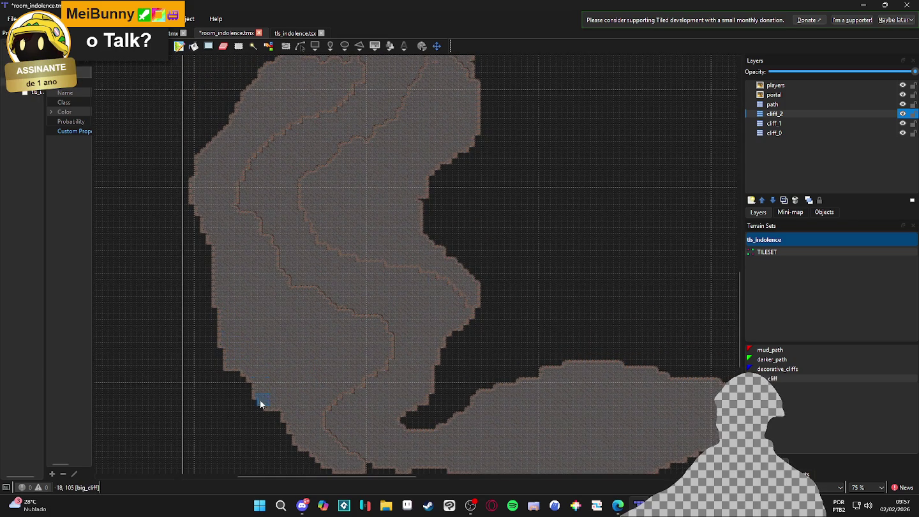
pyautogui.scroll(-2, 273, 325)
pyautogui.moveTo(276, 321)
pyautogui.mouseDown()
pyautogui.moveTo(277, 353)
pyautogui.moveTo(318, 380)
pyautogui.mouseUp()
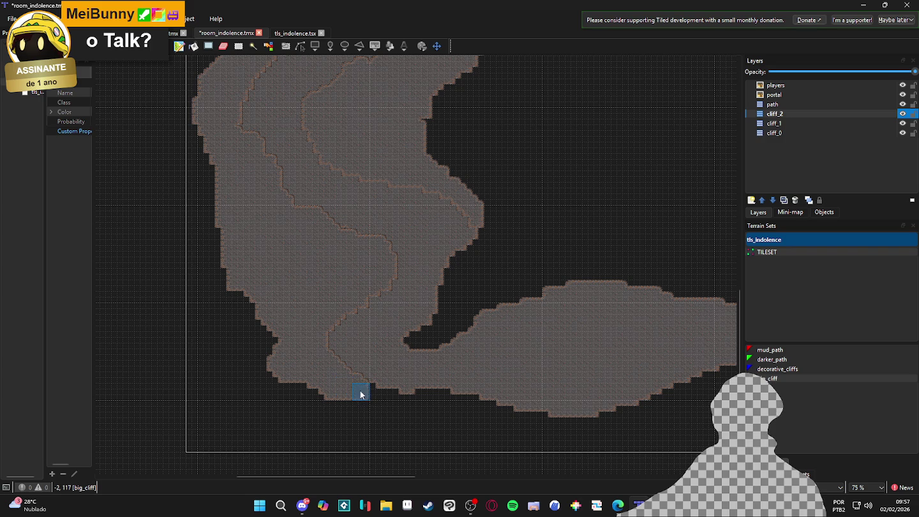
pyautogui.moveTo(371, 383); pyautogui.dragTo(412, 409)
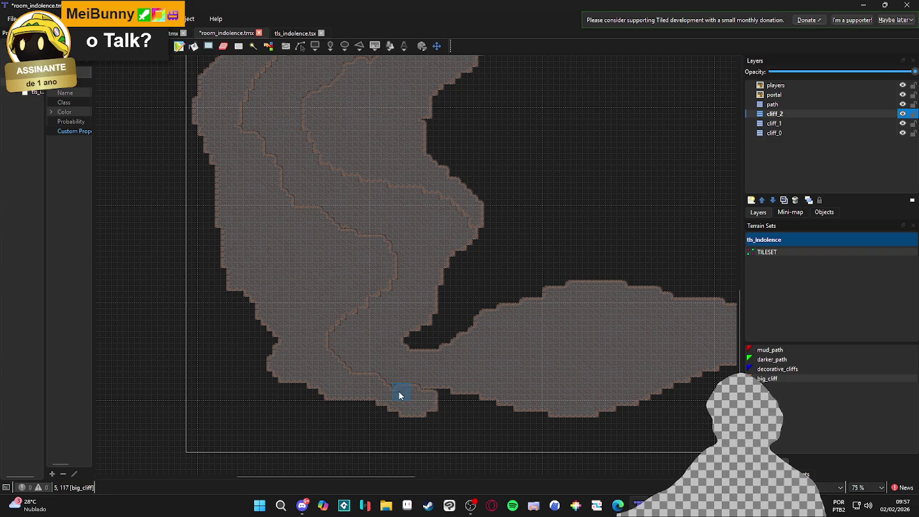
pyautogui.moveTo(424, 394)
pyautogui.mouseDown()
pyautogui.moveTo(433, 402)
pyautogui.moveTo(337, 410)
pyautogui.mouseUp()
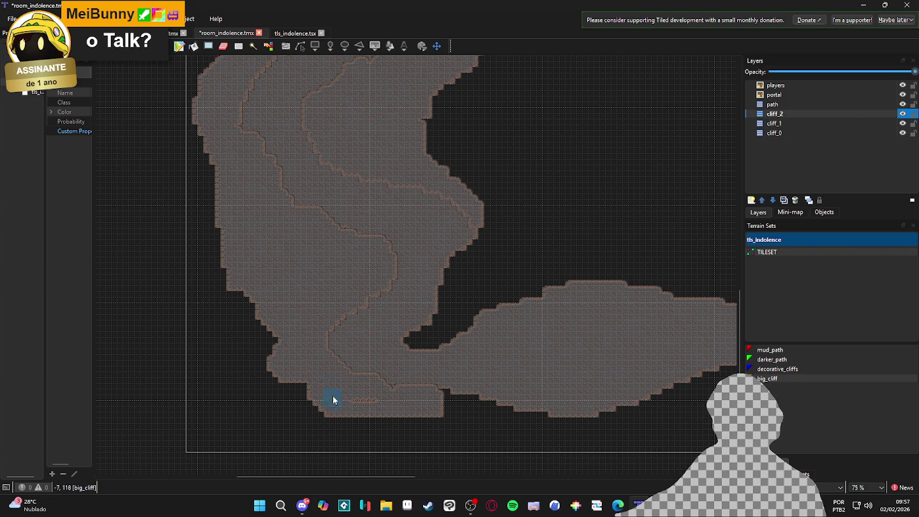
pyautogui.moveTo(310, 246); pyautogui.dragTo(298, 355)
pyautogui.scroll(-1, 297, 355)
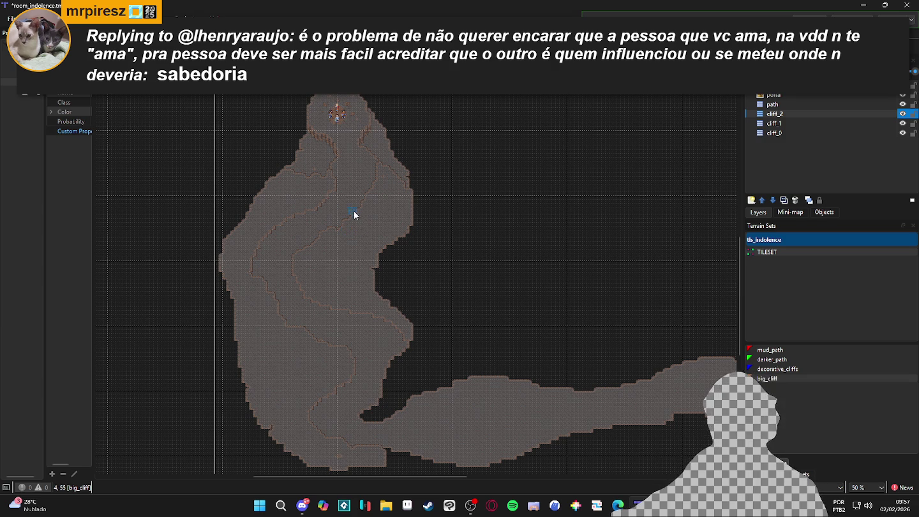
# Step: Fill the lower cliff edge with big_cliff terrain and hide the tile grid
pyautogui.scroll(2, 379, 185)
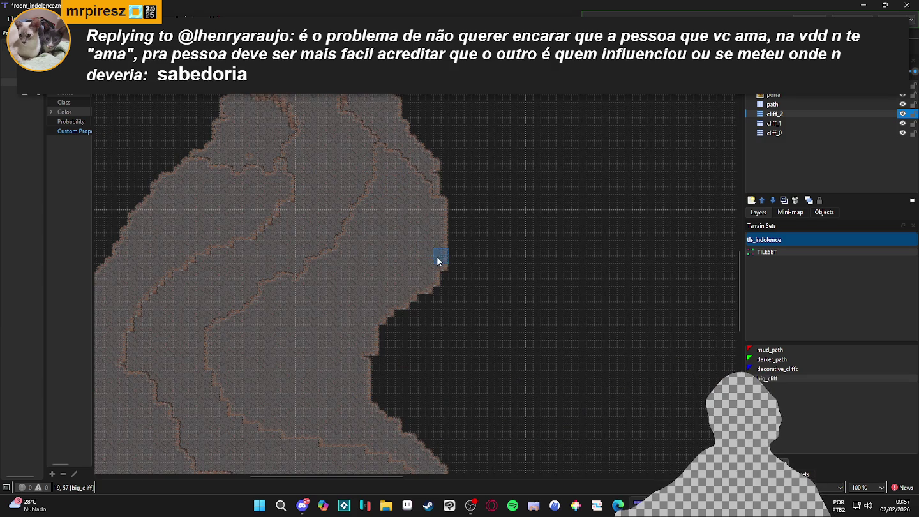
pyautogui.scroll(-5, 440, 199)
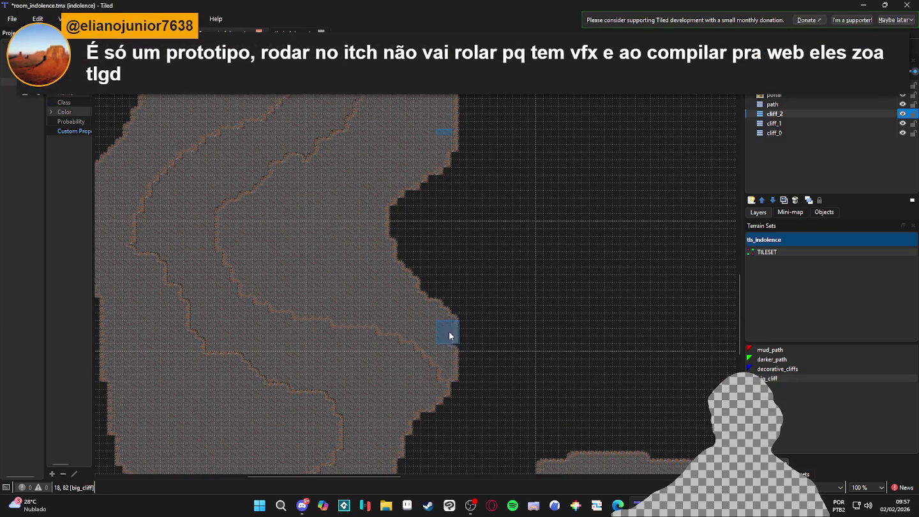
pyautogui.scroll(-3, 448, 315)
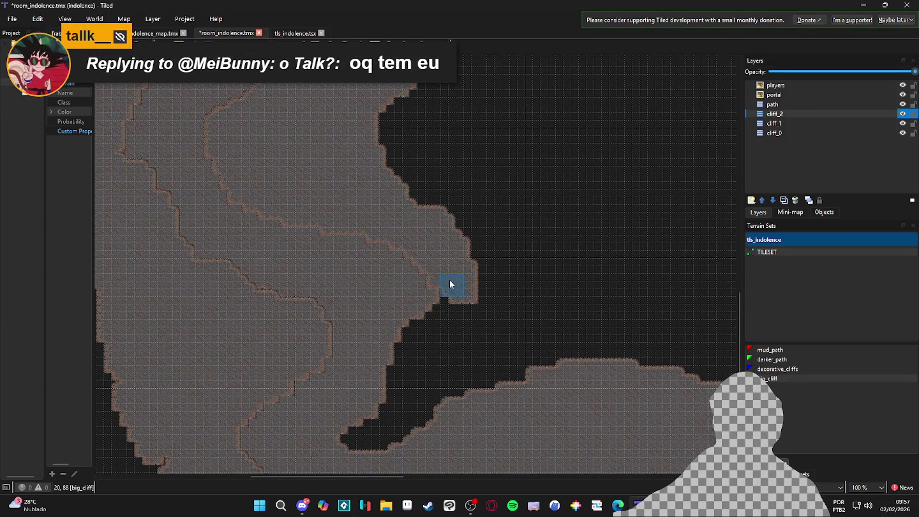
pyautogui.moveTo(446, 278); pyautogui.dragTo(422, 330)
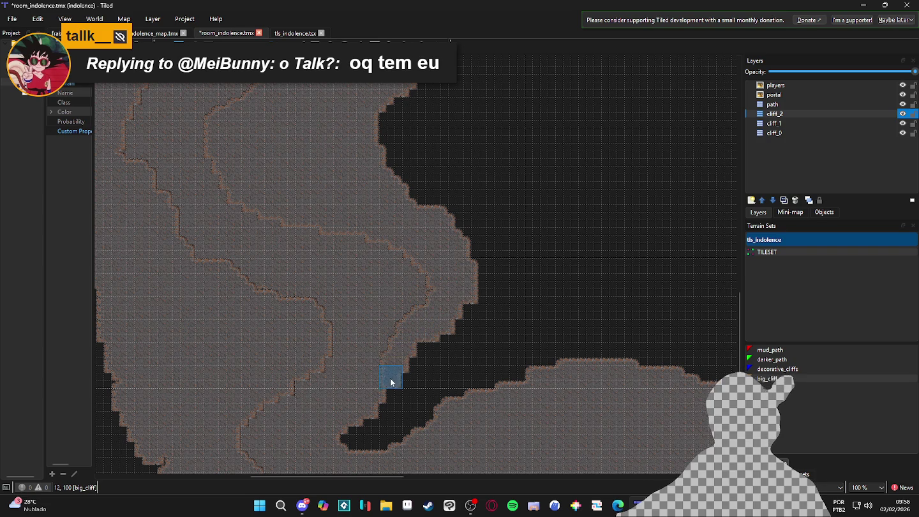
pyautogui.moveTo(391, 383); pyautogui.dragTo(401, 346)
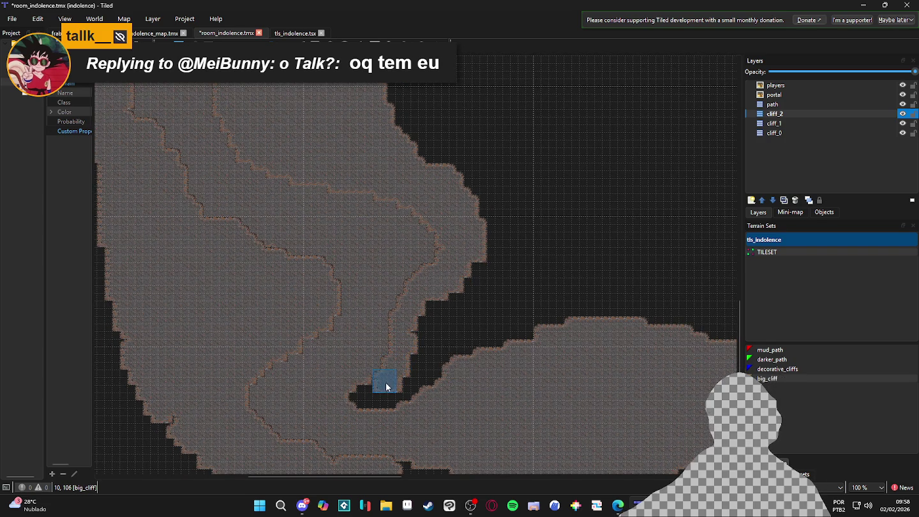
pyautogui.hotkey('ctrl', 'g')
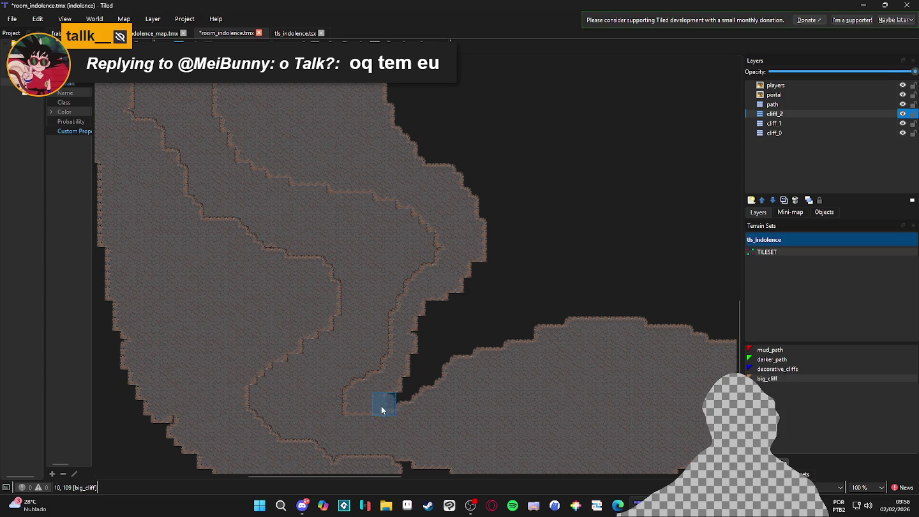
# Step: Fill the dark inlet gap so the two cliff arms merge into one ledge
pyautogui.hscroll(1, 398, 395)
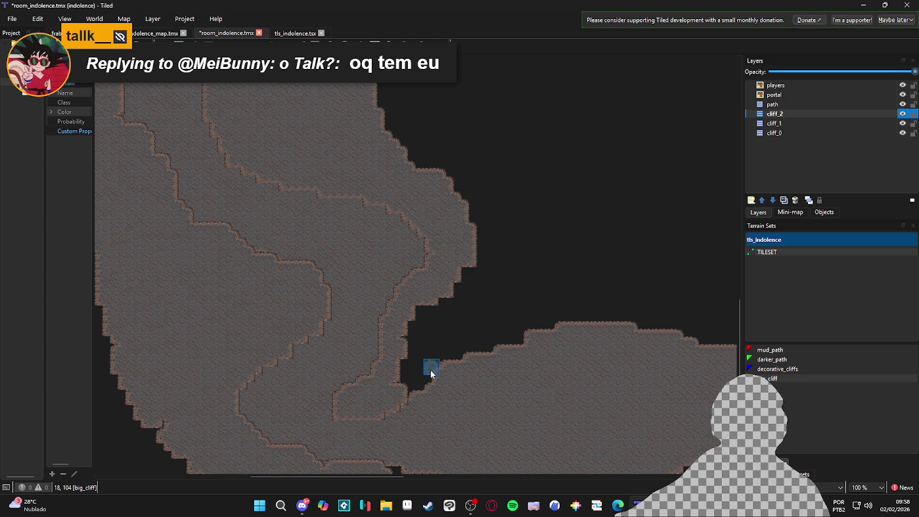
pyautogui.moveTo(384, 403); pyautogui.dragTo(428, 366)
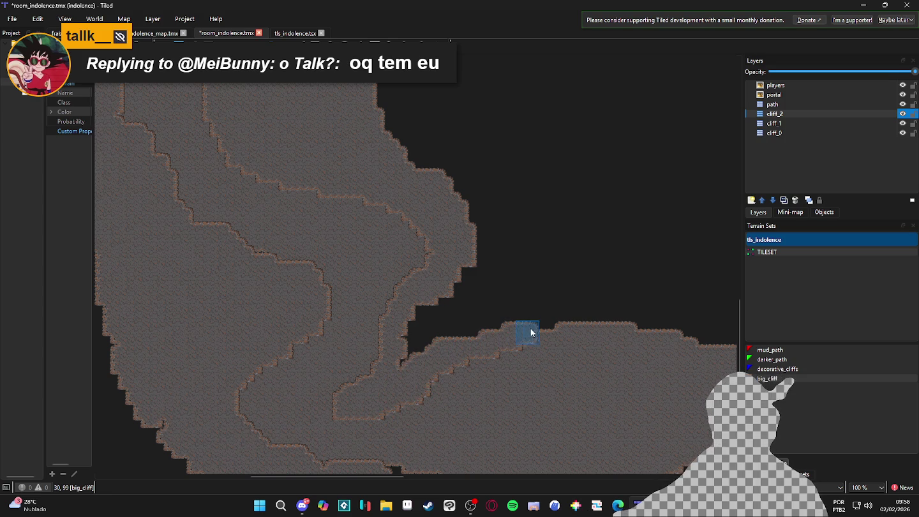
pyautogui.moveTo(579, 308)
pyautogui.mouseDown()
pyautogui.moveTo(438, 344)
pyautogui.moveTo(404, 365)
pyautogui.moveTo(428, 310)
pyautogui.moveTo(449, 332)
pyautogui.moveTo(562, 287)
pyautogui.moveTo(457, 293)
pyautogui.moveTo(453, 284)
pyautogui.moveTo(598, 287)
pyautogui.moveTo(468, 277)
pyautogui.moveTo(512, 250)
pyautogui.mouseUp()
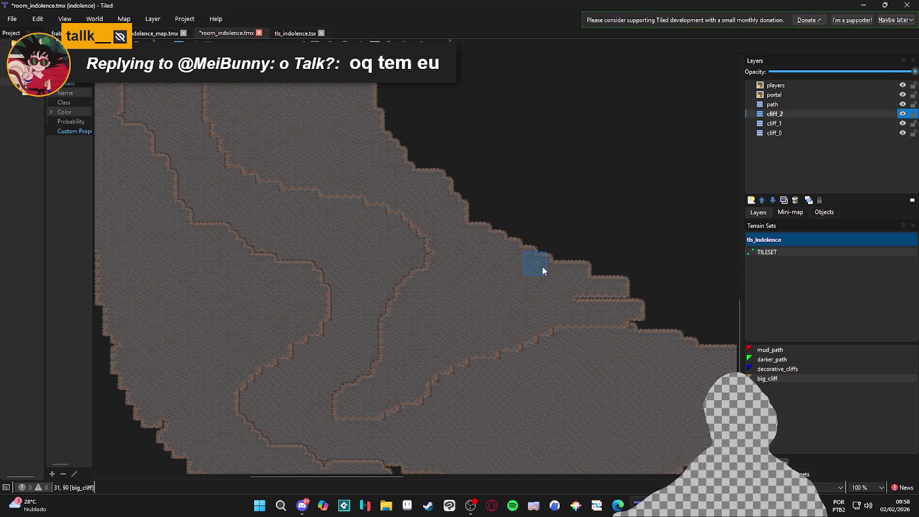
pyautogui.moveTo(618, 315)
pyautogui.mouseDown()
pyautogui.moveTo(485, 247)
pyautogui.moveTo(615, 278)
pyautogui.mouseUp()
pyautogui.click(537, 245)
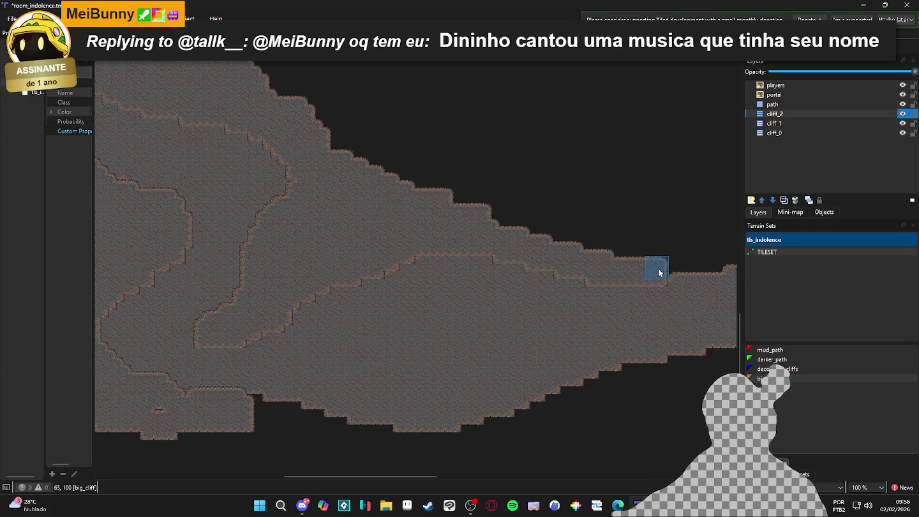
# Step: Fill the dark gap and paint big_cliff along the cave's bottom edge
pyautogui.scroll(-3, 515, 281)
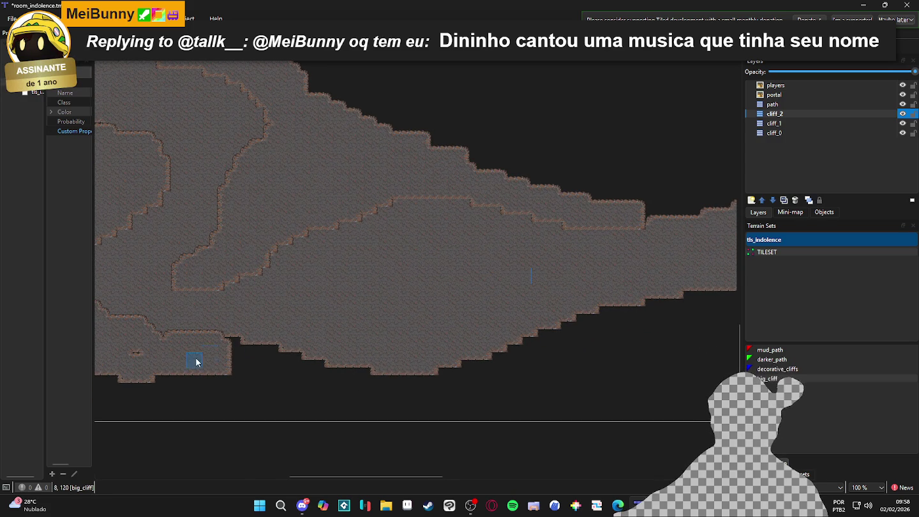
pyautogui.hscroll(-5, 205, 356)
pyautogui.scroll(-1, 205, 355)
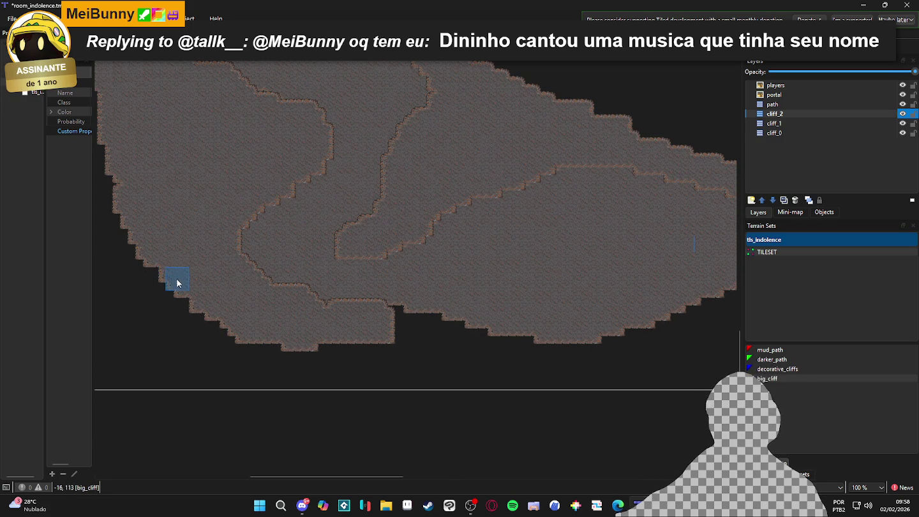
pyautogui.moveTo(383, 318)
pyautogui.mouseDown()
pyautogui.moveTo(446, 331)
pyautogui.moveTo(447, 325)
pyautogui.moveTo(535, 364)
pyautogui.moveTo(324, 343)
pyautogui.moveTo(402, 355)
pyautogui.mouseUp()
pyautogui.moveTo(565, 370)
pyautogui.mouseDown()
pyautogui.moveTo(536, 354)
pyautogui.moveTo(586, 363)
pyautogui.moveTo(428, 376)
pyautogui.moveTo(488, 375)
pyautogui.moveTo(412, 366)
pyautogui.moveTo(448, 364)
pyautogui.mouseUp()
pyautogui.scroll(-1, 594, 309)
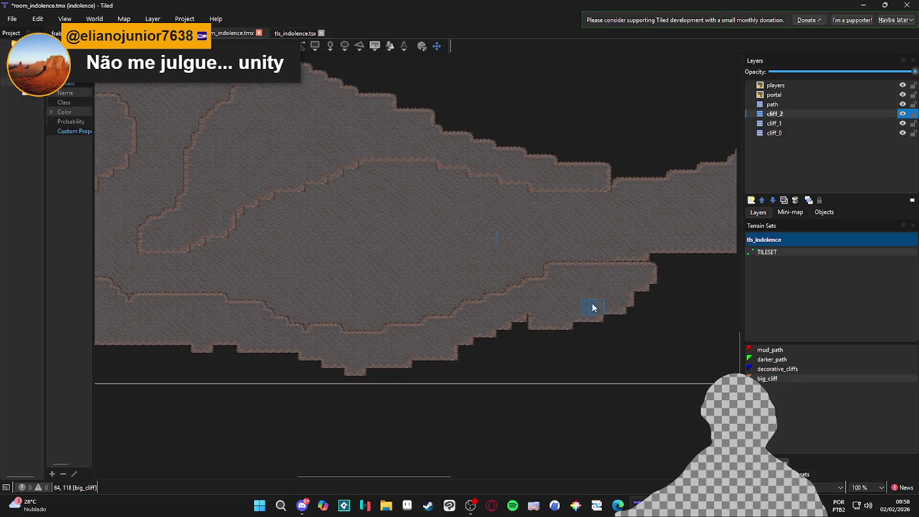
pyautogui.moveTo(537, 324)
pyautogui.mouseDown()
pyautogui.moveTo(440, 359)
pyautogui.moveTo(386, 365)
pyautogui.moveTo(525, 352)
pyautogui.moveTo(435, 374)
pyautogui.moveTo(598, 323)
pyautogui.mouseUp()
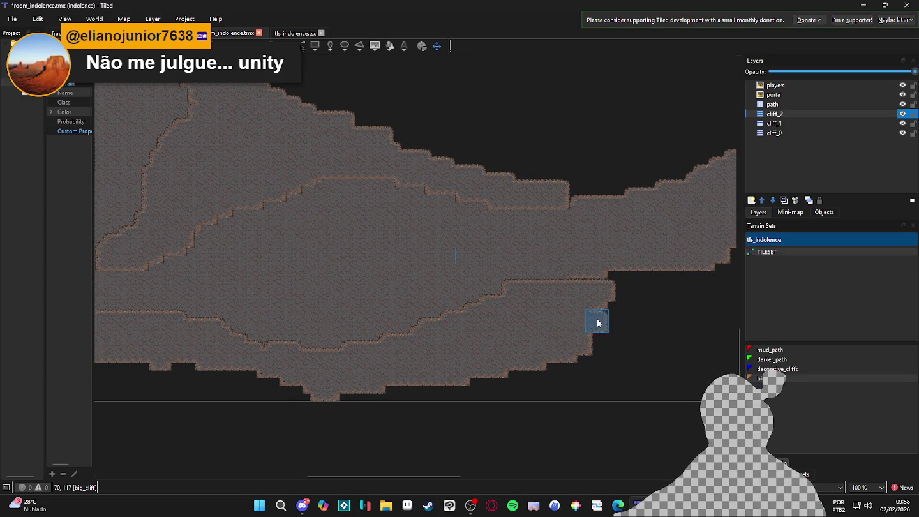
# Step: Extend the cliff edge up and right at its right end, then along the lower path edge
pyautogui.moveTo(619, 287)
pyautogui.mouseDown()
pyautogui.moveTo(510, 320)
pyautogui.moveTo(597, 309)
pyautogui.moveTo(539, 336)
pyautogui.moveTo(523, 318)
pyautogui.moveTo(474, 390)
pyautogui.moveTo(574, 348)
pyautogui.mouseUp()
pyautogui.moveTo(589, 318)
pyautogui.mouseDown()
pyautogui.moveTo(468, 375)
pyautogui.moveTo(497, 334)
pyautogui.moveTo(535, 334)
pyautogui.moveTo(571, 358)
pyautogui.moveTo(533, 361)
pyautogui.mouseUp()
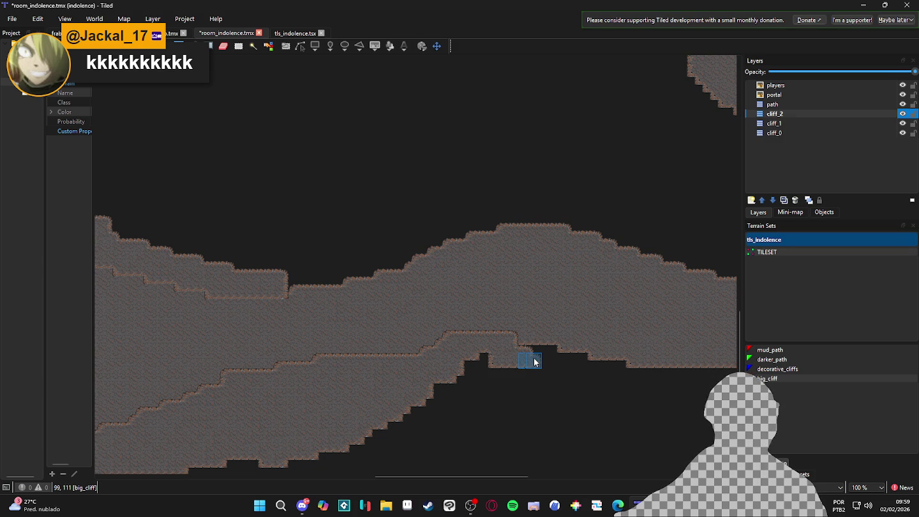
pyautogui.moveTo(541, 360)
pyautogui.mouseDown()
pyautogui.moveTo(497, 341)
pyautogui.moveTo(539, 344)
pyautogui.moveTo(555, 357)
pyautogui.moveTo(697, 365)
pyautogui.mouseUp()
pyautogui.hscroll(3, 683, 356)
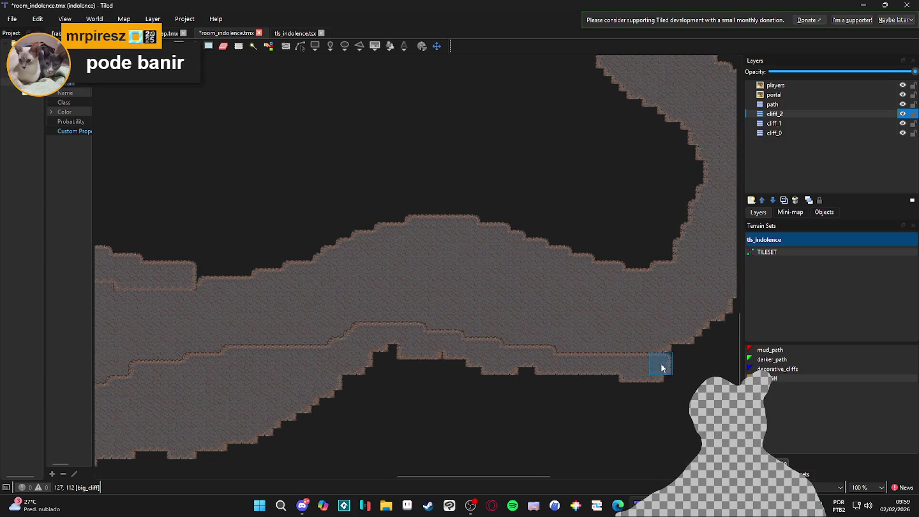
pyautogui.hscroll(3, 684, 360)
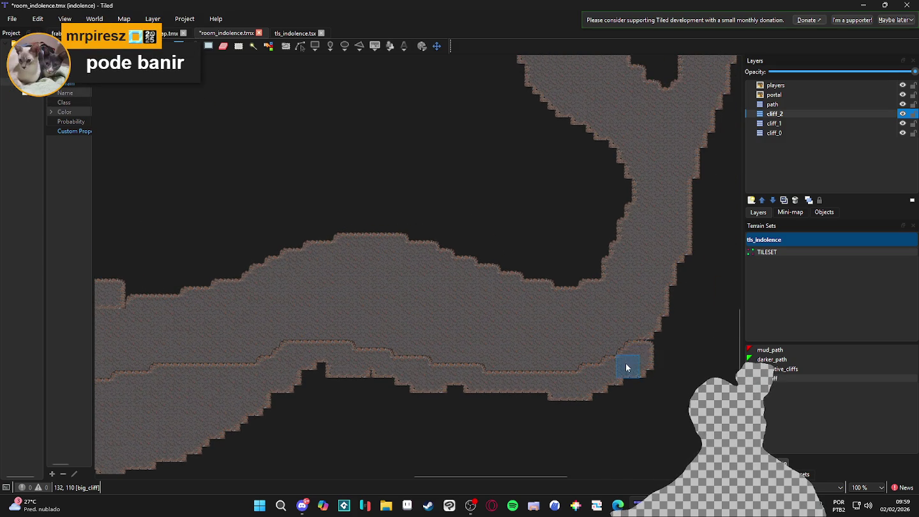
pyautogui.moveTo(670, 318)
pyautogui.mouseDown()
pyautogui.moveTo(682, 270)
pyautogui.moveTo(676, 311)
pyautogui.mouseUp()
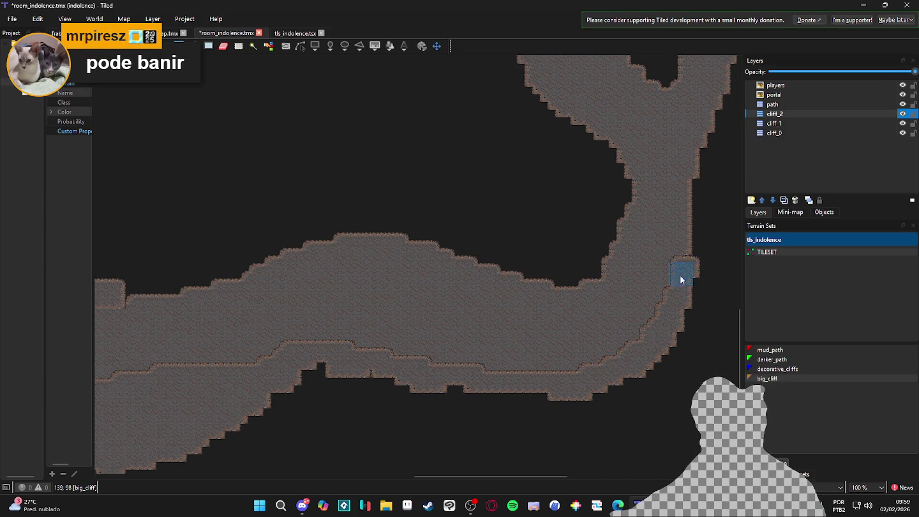
pyautogui.scroll(-1, 673, 311)
pyautogui.moveTo(683, 258)
pyautogui.mouseDown()
pyautogui.moveTo(584, 375)
pyautogui.moveTo(523, 379)
pyautogui.moveTo(313, 352)
pyautogui.moveTo(294, 375)
pyautogui.moveTo(261, 375)
pyautogui.moveTo(213, 422)
pyautogui.moveTo(285, 390)
pyautogui.moveTo(445, 389)
pyautogui.mouseUp()
# Step: Fill the notch in the cliff edge and raise a bump on its upper edge
pyautogui.hscroll(-3, 433, 379)
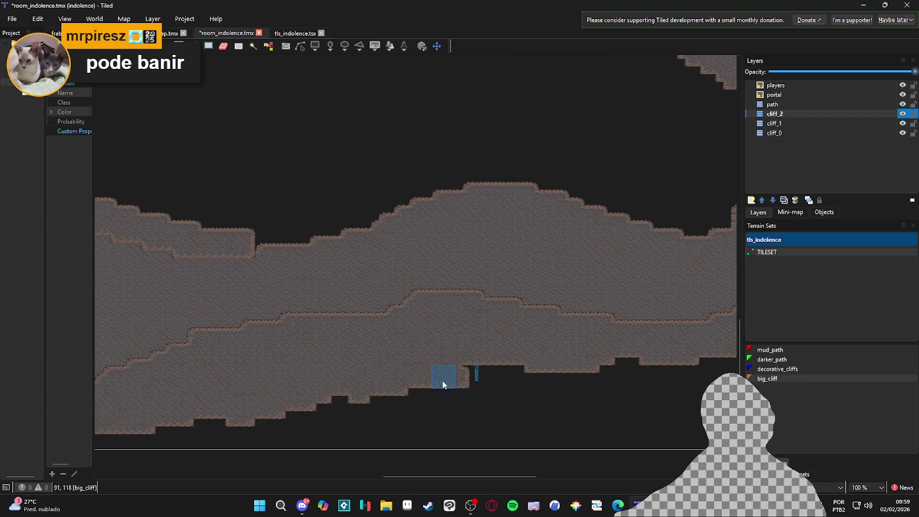
pyautogui.moveTo(391, 379); pyautogui.dragTo(564, 363)
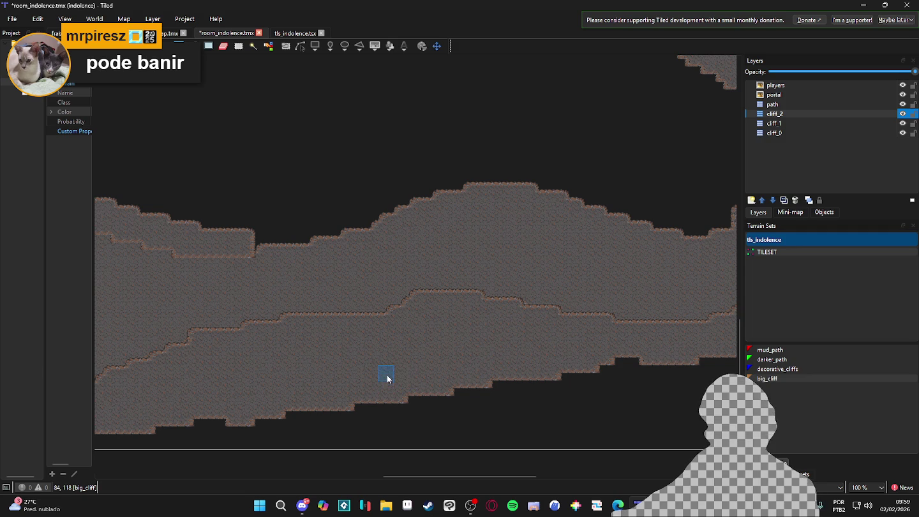
pyautogui.scroll(1, 357, 334)
pyautogui.hscroll(-1, 357, 334)
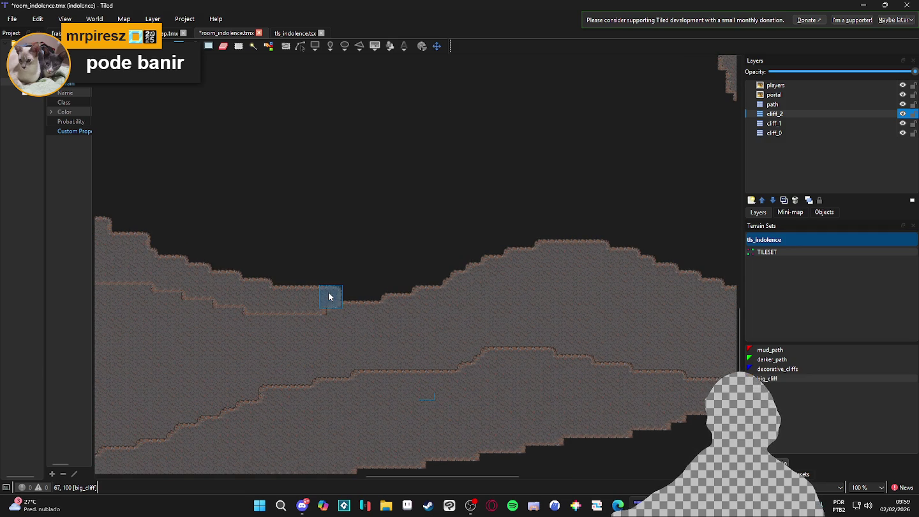
pyautogui.moveTo(376, 295); pyautogui.dragTo(393, 319)
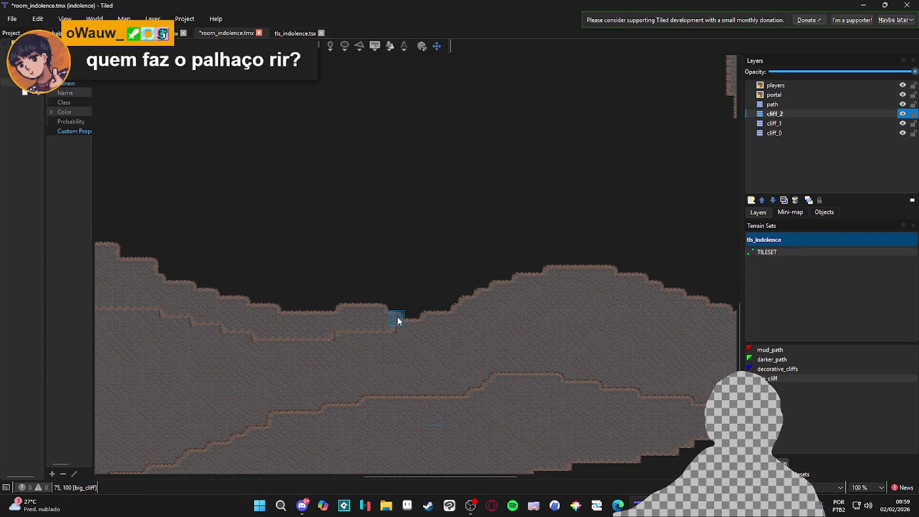
pyautogui.scroll(1, 396, 319)
pyautogui.moveTo(386, 342)
pyautogui.mouseDown()
pyautogui.moveTo(437, 324)
pyautogui.moveTo(431, 342)
pyautogui.moveTo(421, 333)
pyautogui.moveTo(514, 302)
pyautogui.moveTo(519, 312)
pyautogui.moveTo(572, 299)
pyautogui.moveTo(552, 303)
pyautogui.moveTo(635, 325)
pyautogui.moveTo(620, 327)
pyautogui.moveTo(673, 328)
pyautogui.mouseUp()
# Step: Fill the dark gap up the right side and extend the cliff ground up-left into the corner
pyautogui.hscroll(2, 537, 299)
pyautogui.hscroll(3, 551, 336)
pyautogui.moveTo(581, 337)
pyautogui.mouseDown()
pyautogui.moveTo(630, 341)
pyautogui.moveTo(670, 254)
pyautogui.moveTo(680, 258)
pyautogui.moveTo(607, 328)
pyautogui.moveTo(497, 297)
pyautogui.moveTo(625, 280)
pyautogui.moveTo(638, 201)
pyautogui.moveTo(612, 291)
pyautogui.moveTo(439, 273)
pyautogui.moveTo(468, 275)
pyautogui.mouseUp()
pyautogui.scroll(2, 593, 296)
pyautogui.hscroll(2, 593, 296)
pyautogui.moveTo(592, 293)
pyautogui.mouseDown()
pyautogui.moveTo(497, 212)
pyautogui.moveTo(553, 282)
pyautogui.moveTo(542, 312)
pyautogui.moveTo(474, 347)
pyautogui.moveTo(514, 338)
pyautogui.moveTo(536, 302)
pyautogui.moveTo(481, 328)
pyautogui.moveTo(451, 327)
pyautogui.moveTo(469, 288)
pyautogui.moveTo(365, 340)
pyautogui.mouseUp()
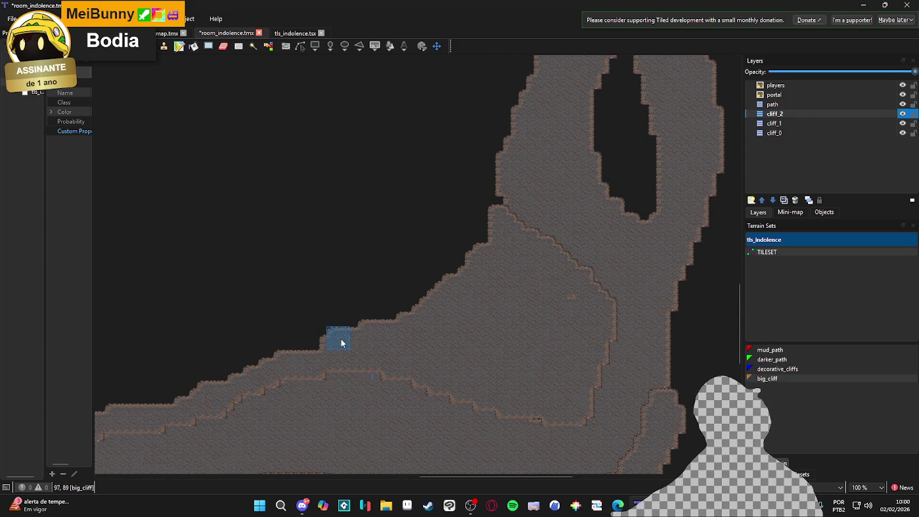
# Step: Save the map, then extend big_cliff terrain upward from the small pillar
pyautogui.hotkey('ctrl', 's')
pyautogui.scroll(3, 385, 332)
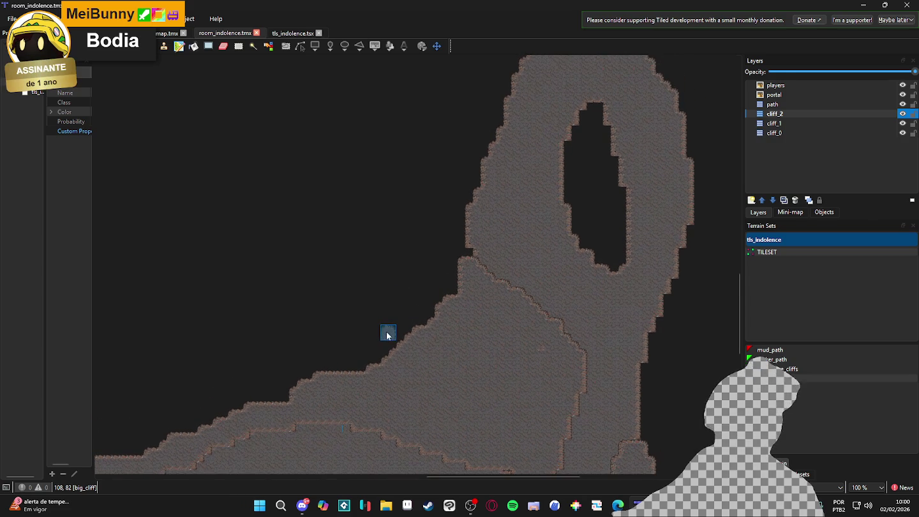
pyautogui.moveTo(415, 336)
pyautogui.mouseDown()
pyautogui.moveTo(447, 349)
pyautogui.moveTo(437, 297)
pyautogui.mouseUp()
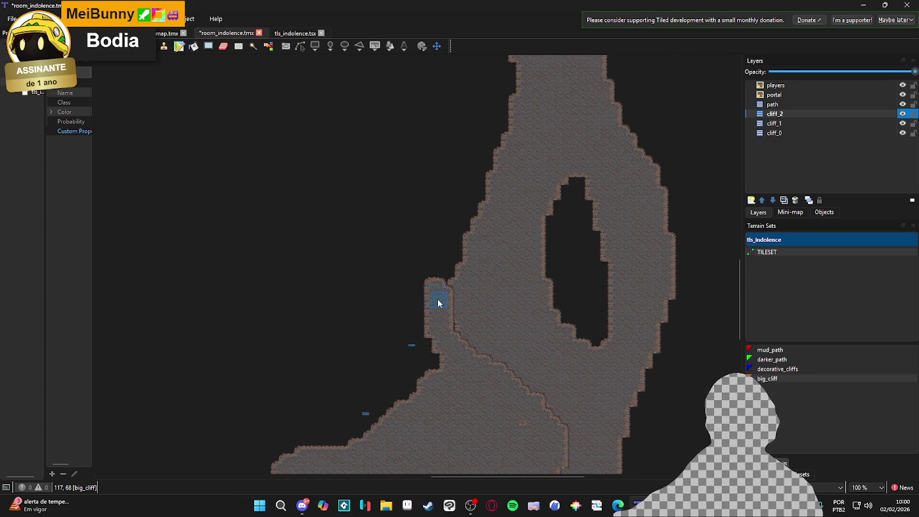
pyautogui.scroll(2, 437, 298)
pyautogui.moveTo(432, 376); pyautogui.dragTo(441, 318)
pyautogui.scroll(2, 434, 344)
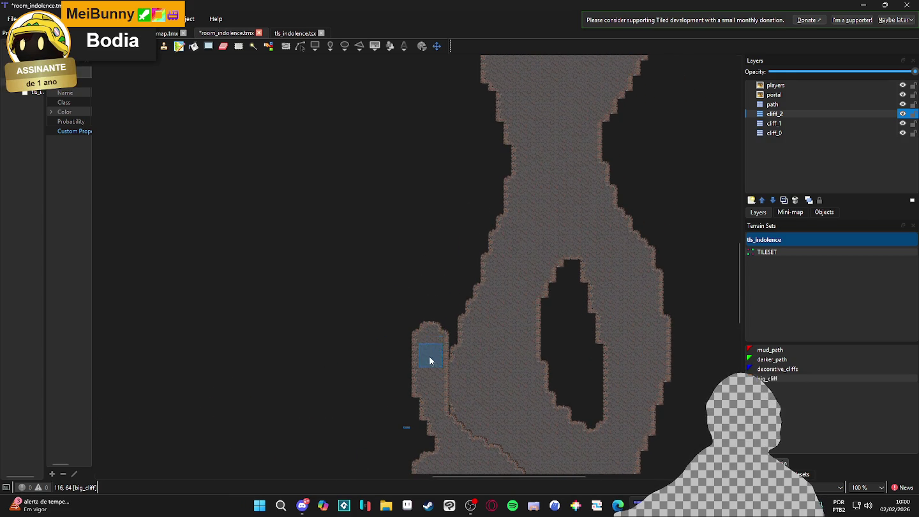
pyautogui.scroll(-3, 427, 383)
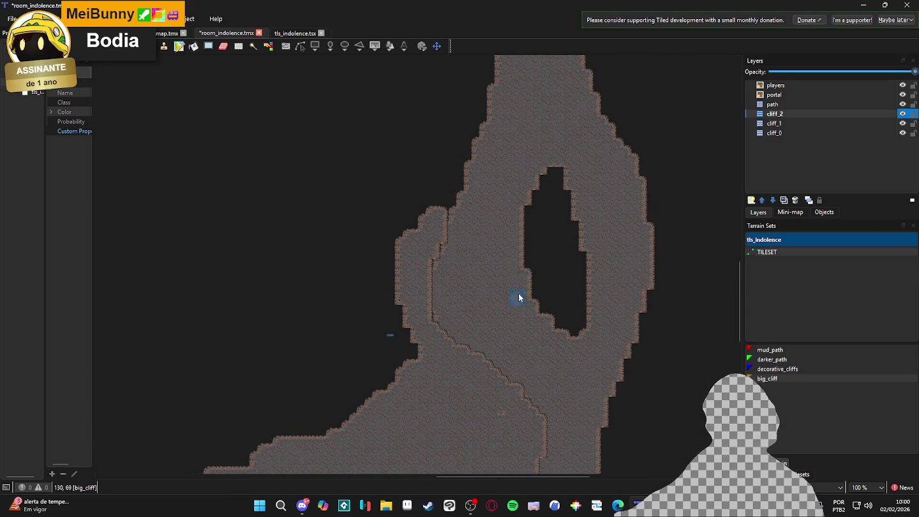
# Step: Narrow the oval hole and fill the dark gap along the right arm's left edge
pyautogui.moveTo(559, 161)
pyautogui.mouseDown()
pyautogui.moveTo(535, 199)
pyautogui.moveTo(529, 256)
pyautogui.moveTo(547, 312)
pyautogui.moveTo(580, 324)
pyautogui.moveTo(558, 198)
pyautogui.moveTo(540, 242)
pyautogui.moveTo(574, 307)
pyautogui.moveTo(547, 293)
pyautogui.moveTo(559, 218)
pyautogui.mouseUp()
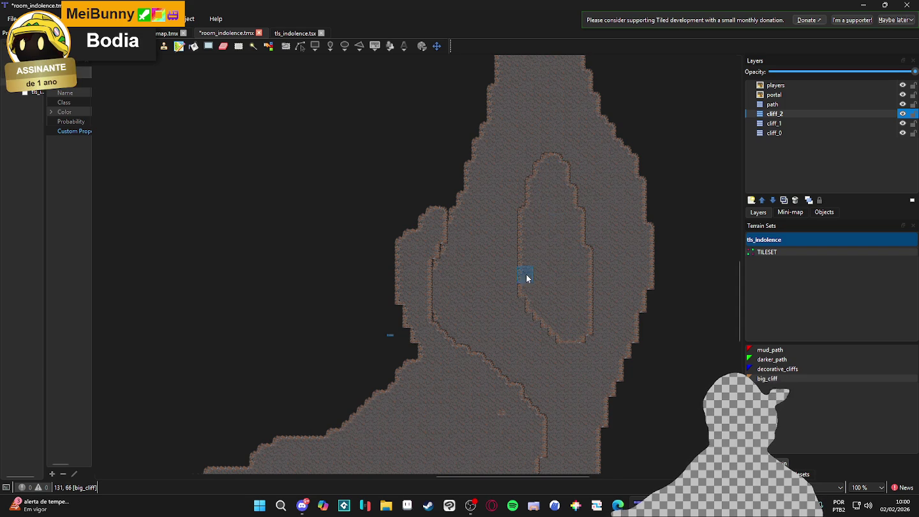
pyautogui.scroll(3, 491, 247)
pyautogui.moveTo(421, 437)
pyautogui.mouseDown()
pyautogui.moveTo(401, 403)
pyautogui.moveTo(401, 304)
pyautogui.mouseUp()
pyautogui.moveTo(418, 377); pyautogui.dragTo(439, 257)
pyautogui.keyDown('ctrl'); pyautogui.scroll(-3, 391, 309); pyautogui.keyUp('ctrl')
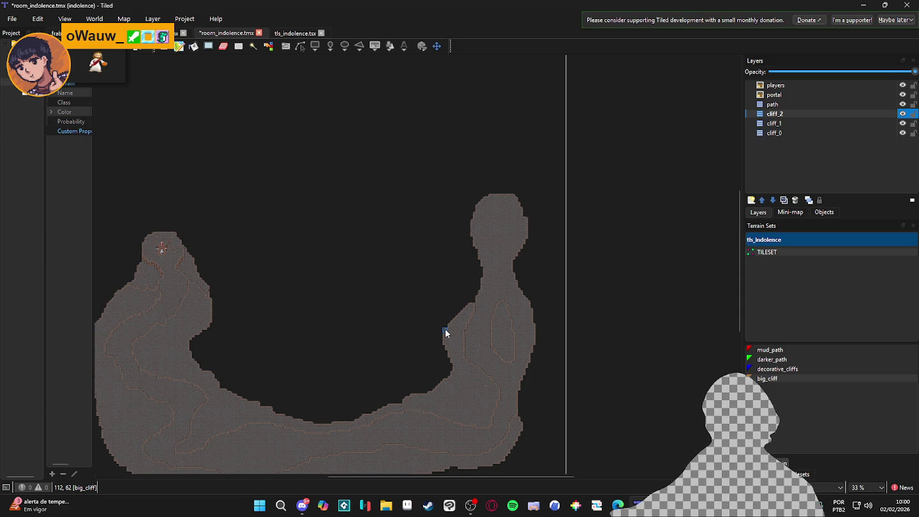
# Step: Paint big_cliff terrain on cliff_2 up the right pillar's left edge
pyautogui.scroll(2, 371, 358)
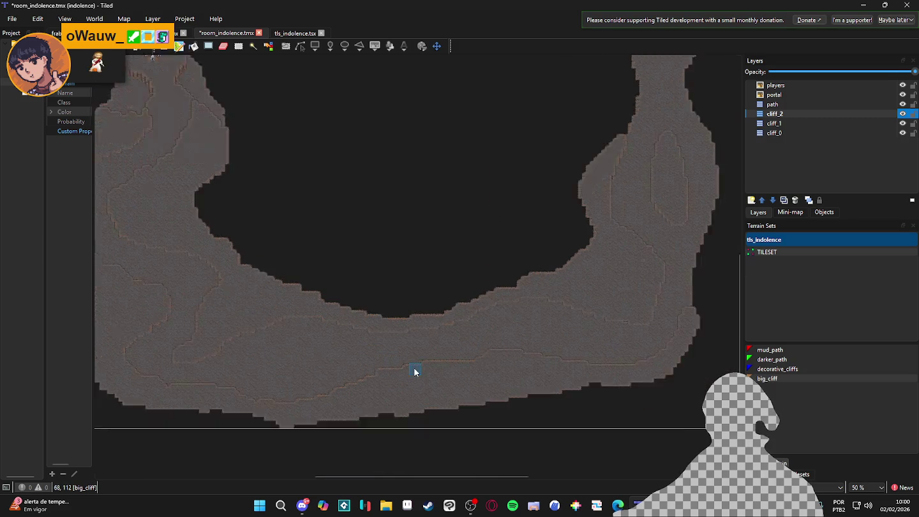
pyautogui.scroll(-1, 413, 371)
pyautogui.scroll(1, 370, 365)
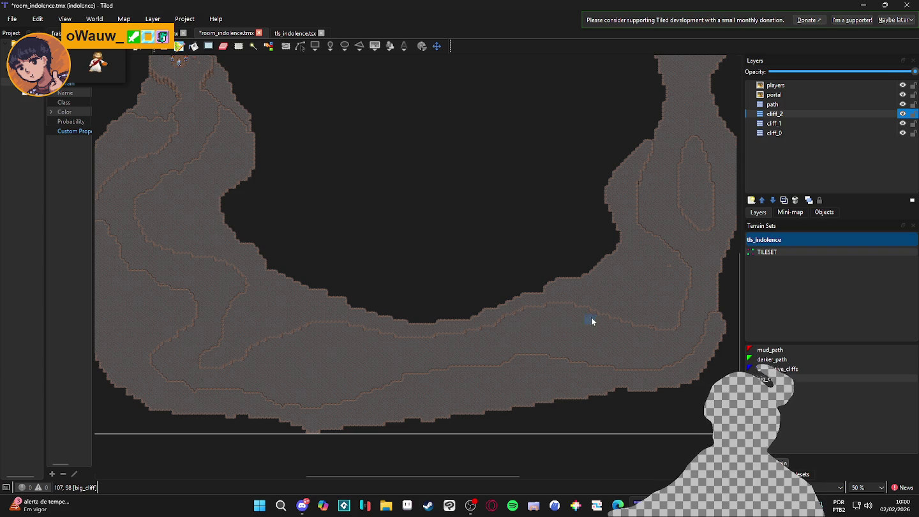
pyautogui.moveTo(644, 267); pyautogui.dragTo(501, 336)
pyautogui.scroll(2, 486, 249)
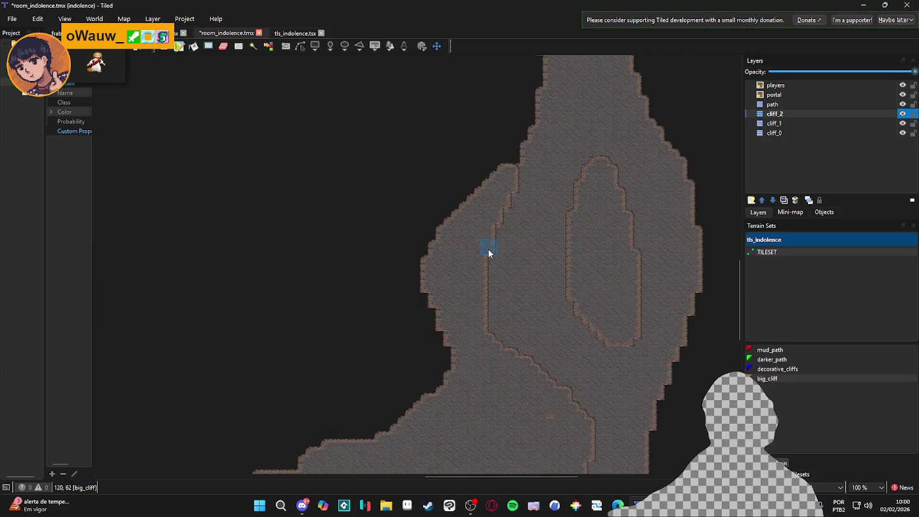
pyautogui.scroll(2, 482, 234)
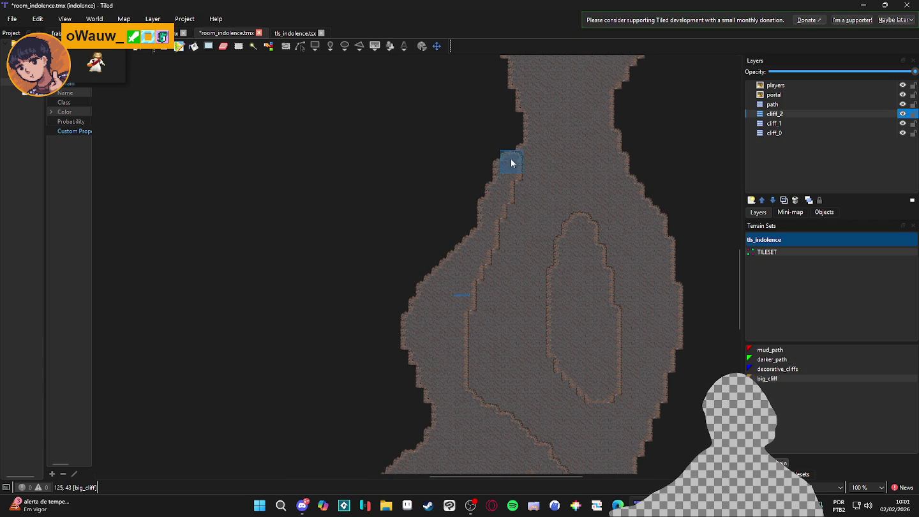
pyautogui.scroll(5, 476, 250)
pyautogui.scroll(1, 475, 274)
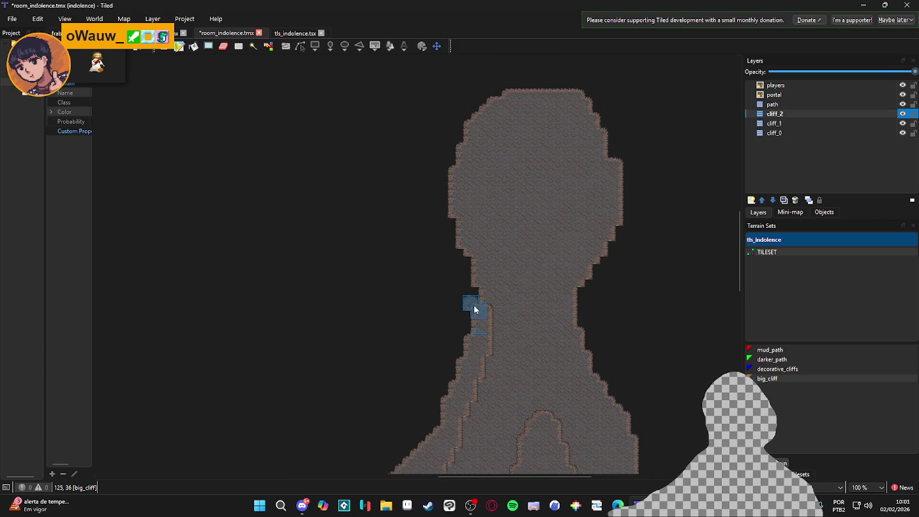
pyautogui.moveTo(478, 313)
pyautogui.mouseDown()
pyautogui.moveTo(459, 214)
pyautogui.moveTo(467, 116)
pyautogui.moveTo(527, 78)
pyautogui.moveTo(590, 90)
pyautogui.moveTo(520, 86)
pyautogui.moveTo(591, 104)
pyautogui.moveTo(629, 207)
pyautogui.mouseUp()
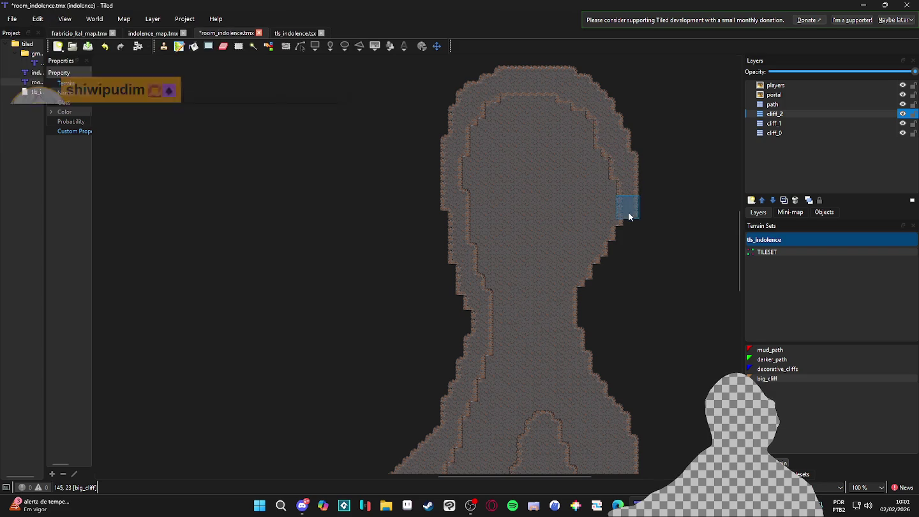
# Step: Push the cliff_2 terrace outward along the pillar's right edge, extending the bump downward
pyautogui.scroll(-2, 574, 259)
pyautogui.moveTo(560, 239); pyautogui.dragTo(553, 239)
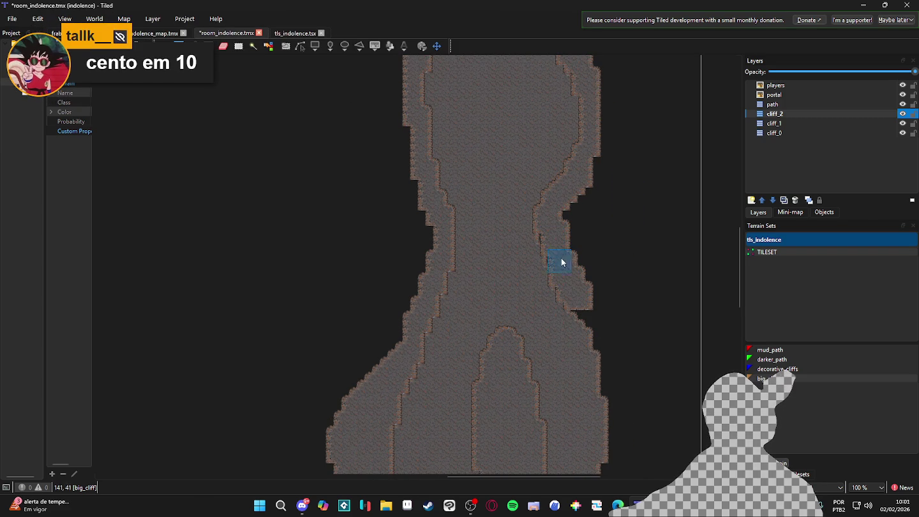
pyautogui.moveTo(579, 293)
pyautogui.mouseDown()
pyautogui.moveTo(596, 319)
pyautogui.moveTo(576, 278)
pyautogui.mouseUp()
pyautogui.scroll(-5, 603, 324)
pyautogui.scroll(1, 586, 293)
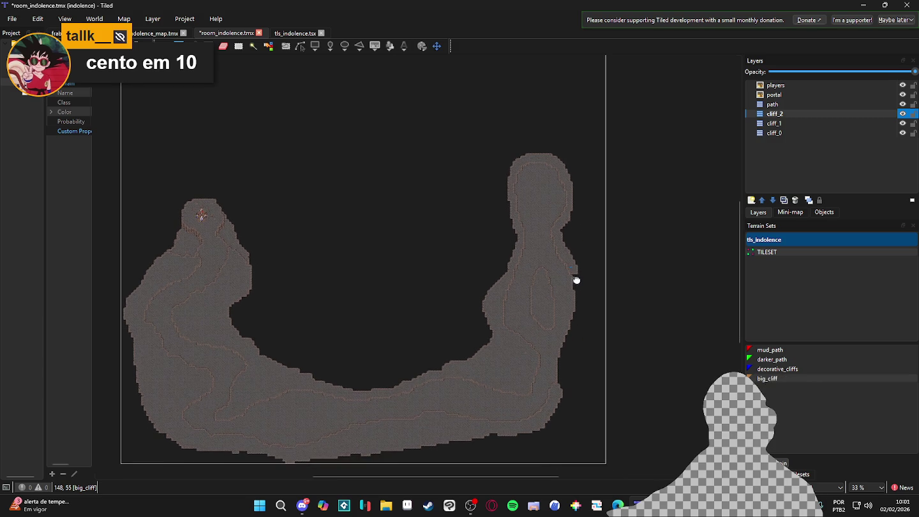
pyautogui.scroll(2, 578, 291)
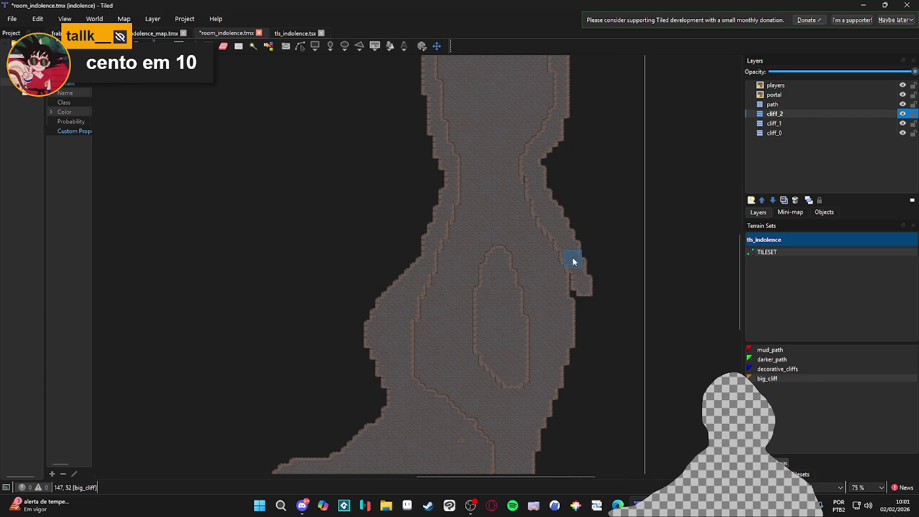
pyautogui.moveTo(579, 296)
pyautogui.mouseDown()
pyautogui.moveTo(580, 356)
pyautogui.moveTo(571, 371)
pyautogui.moveTo(555, 302)
pyautogui.mouseUp()
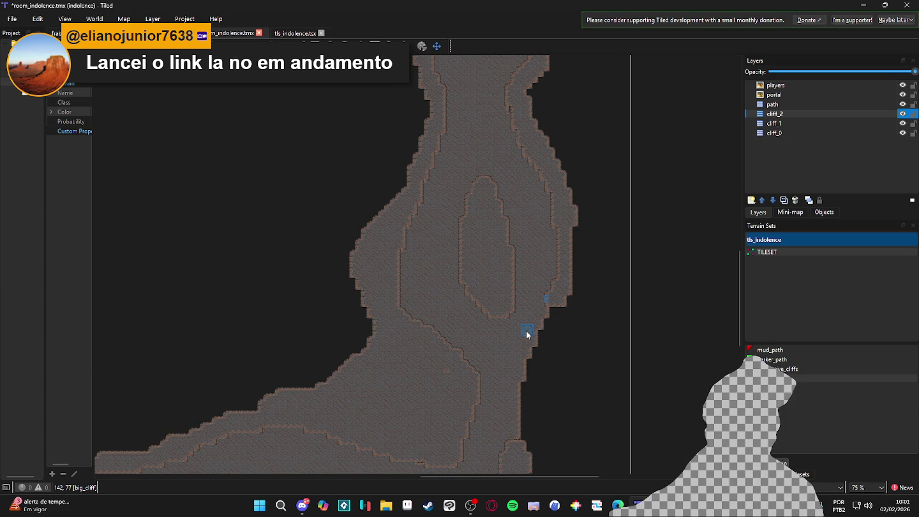
# Step: Widen the terrace's right edge and fill in its lower-right border
pyautogui.scroll(-3, 559, 300)
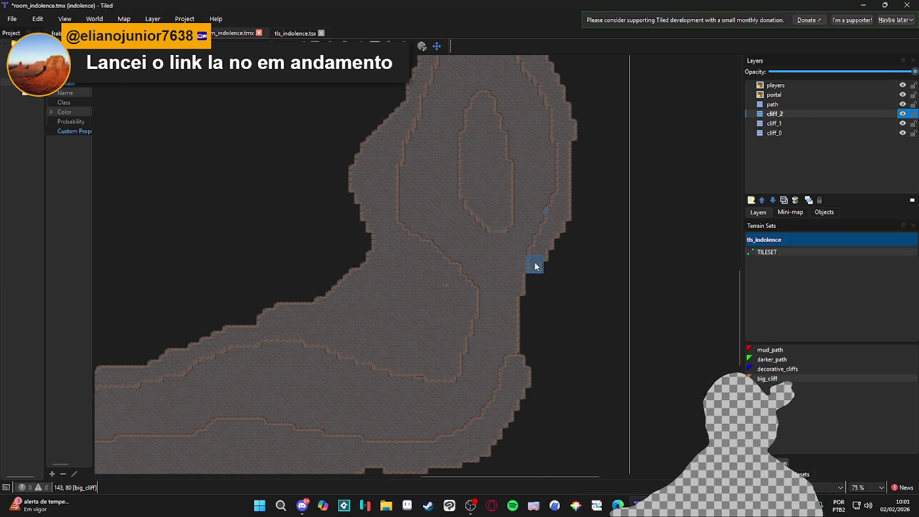
pyautogui.moveTo(523, 370)
pyautogui.mouseDown()
pyautogui.moveTo(591, 169)
pyautogui.moveTo(529, 393)
pyautogui.mouseUp()
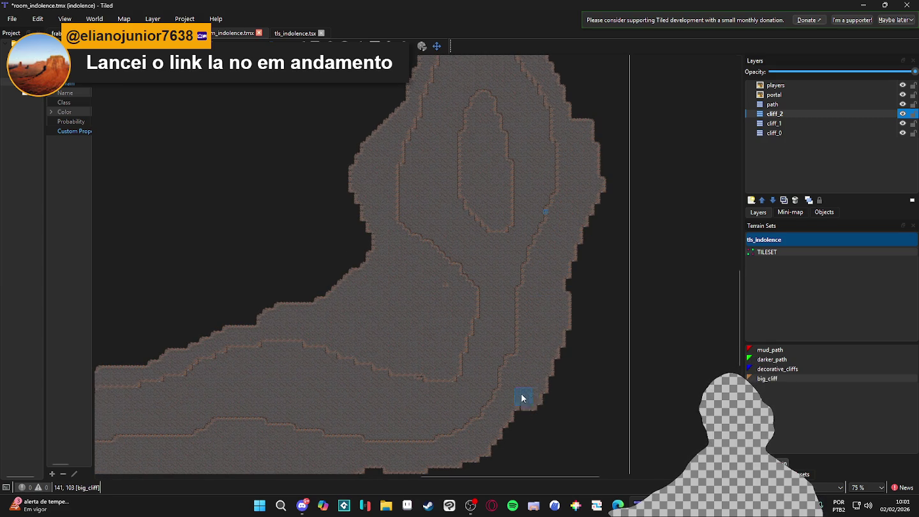
pyautogui.scroll(-5, 529, 393)
pyautogui.moveTo(585, 219)
pyautogui.mouseDown()
pyautogui.moveTo(576, 251)
pyautogui.moveTo(554, 265)
pyautogui.moveTo(529, 325)
pyautogui.moveTo(438, 330)
pyautogui.moveTo(495, 320)
pyautogui.moveTo(407, 311)
pyautogui.mouseUp()
# Step: Push the cliff_2 terrace's bottom edge further down
pyautogui.moveTo(483, 344)
pyautogui.mouseDown()
pyautogui.moveTo(342, 314)
pyautogui.moveTo(460, 316)
pyautogui.mouseUp()
pyautogui.hscroll(-3, 504, 322)
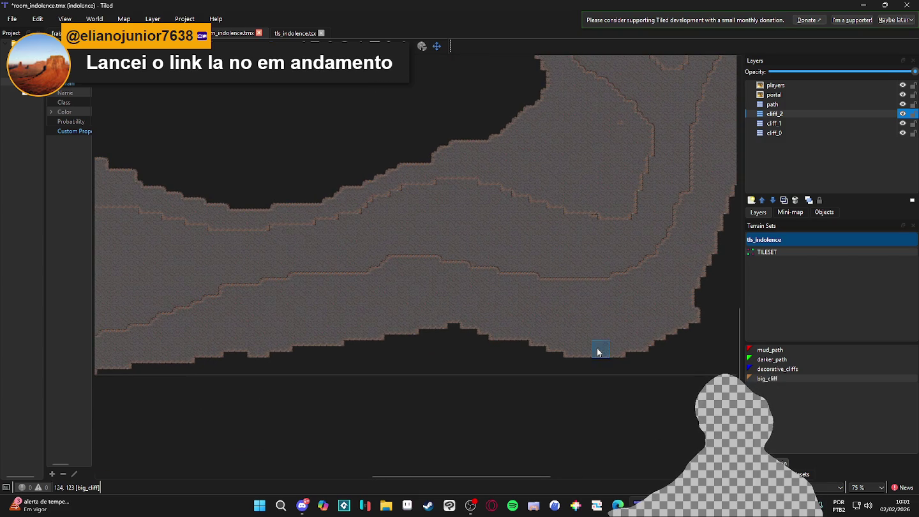
pyautogui.moveTo(602, 350); pyautogui.dragTo(435, 326)
# Step: Extend big_cliff terrain outward along the terrace's right edge, continuing upward
pyautogui.scroll(3, 543, 351)
pyautogui.hscroll(2, 543, 351)
pyautogui.moveTo(549, 393)
pyautogui.mouseDown()
pyautogui.moveTo(615, 353)
pyautogui.moveTo(576, 355)
pyautogui.moveTo(623, 300)
pyautogui.moveTo(594, 355)
pyautogui.mouseUp()
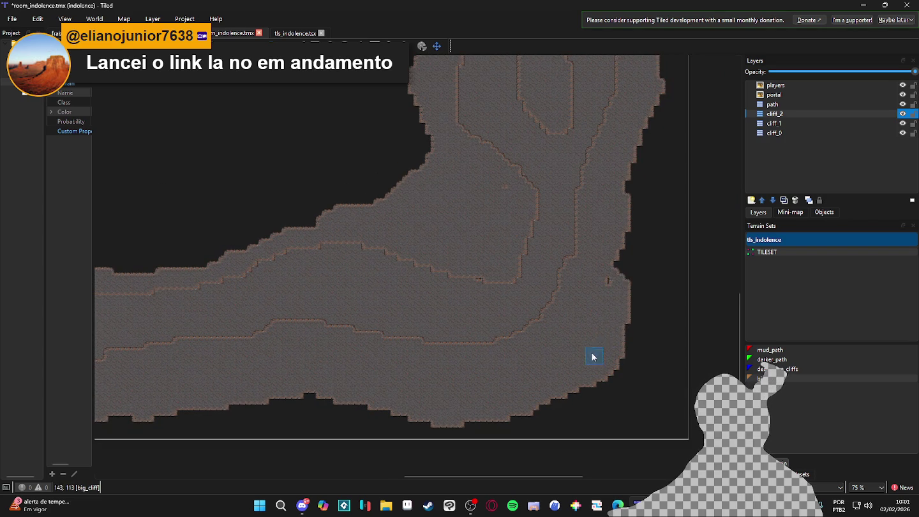
pyautogui.moveTo(617, 262); pyautogui.dragTo(635, 159)
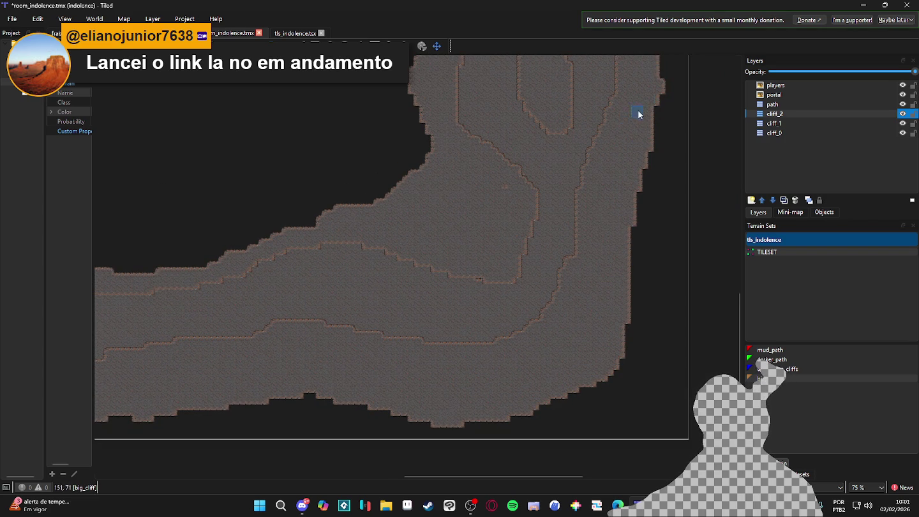
pyautogui.scroll(3, 636, 113)
pyautogui.hscroll(1, 636, 113)
pyautogui.moveTo(609, 332)
pyautogui.mouseDown()
pyautogui.moveTo(634, 249)
pyautogui.moveTo(565, 111)
pyautogui.mouseUp()
# Step: Fill the notch and reshape the terrace's inner curved edge
pyautogui.scroll(3, 617, 267)
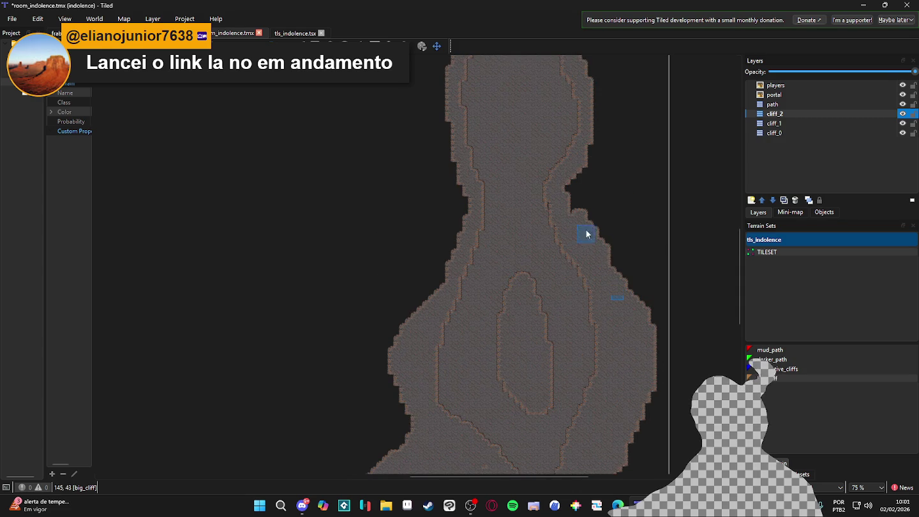
pyautogui.scroll(-4, 623, 317)
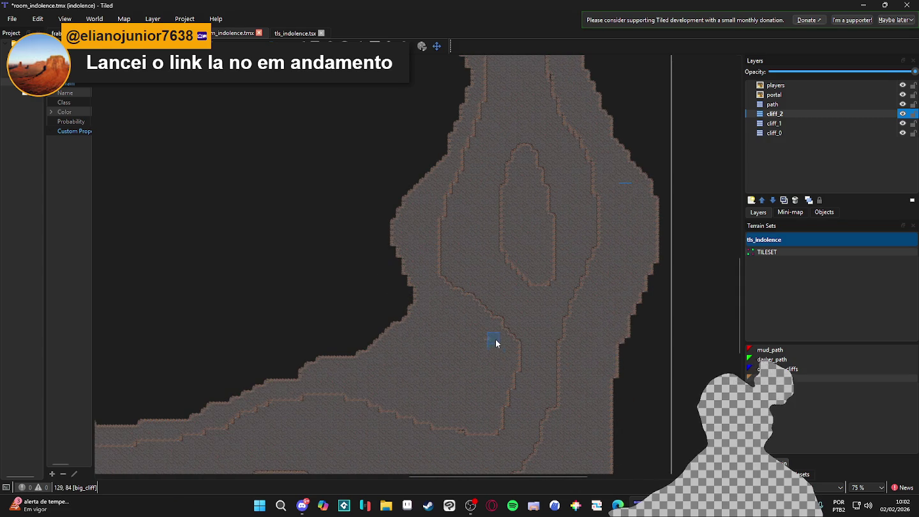
pyautogui.scroll(-3, 510, 339)
pyautogui.scroll(3, 518, 322)
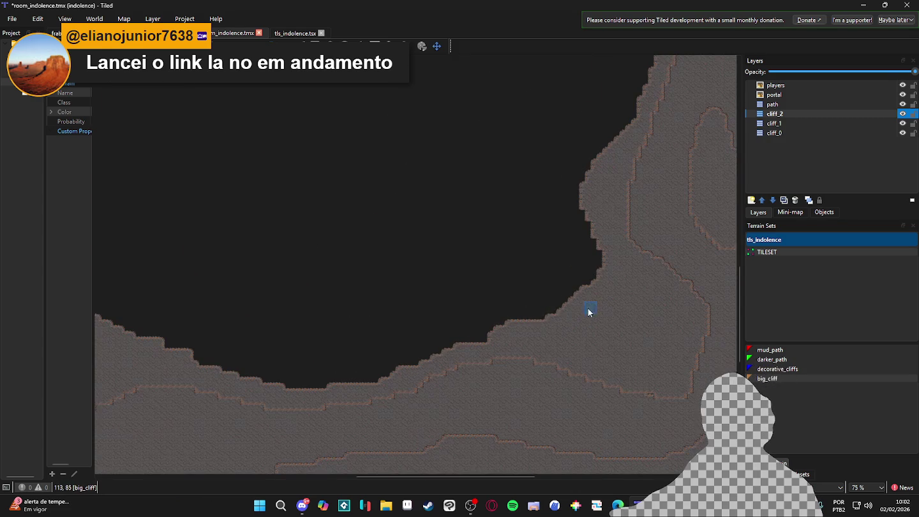
pyautogui.moveTo(451, 346)
pyautogui.mouseDown()
pyautogui.moveTo(536, 322)
pyautogui.moveTo(300, 387)
pyautogui.moveTo(198, 351)
pyautogui.moveTo(242, 383)
pyautogui.mouseUp()
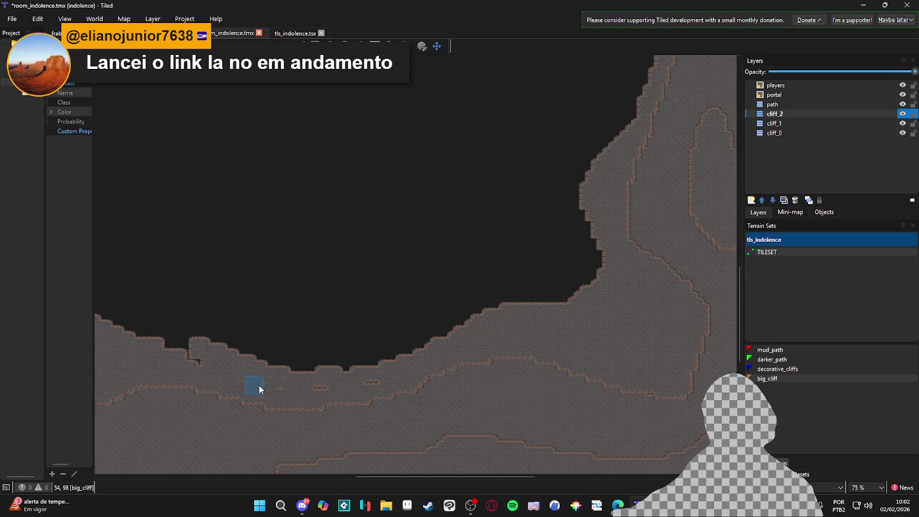
# Step: Pan across the map to review the continuous U-shaped cave terrace
pyautogui.hscroll(-5, 472, 379)
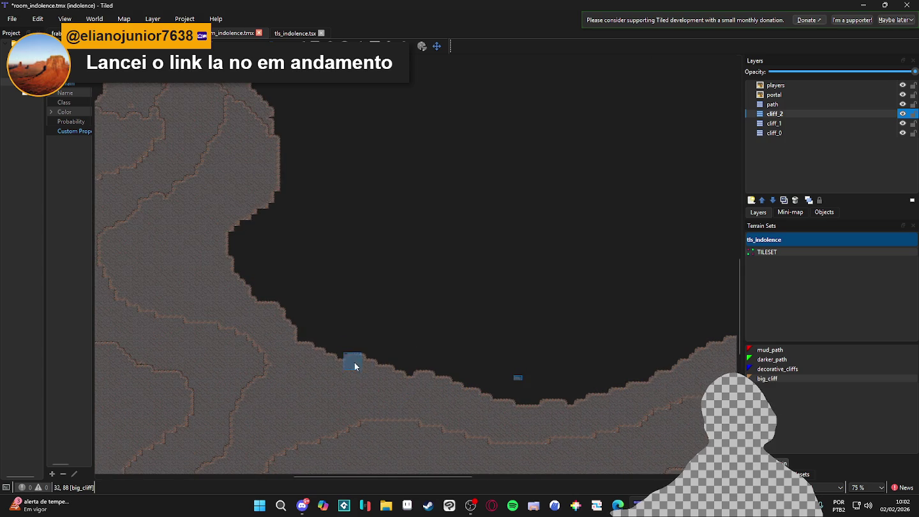
pyautogui.moveTo(268, 246); pyautogui.dragTo(469, 306)
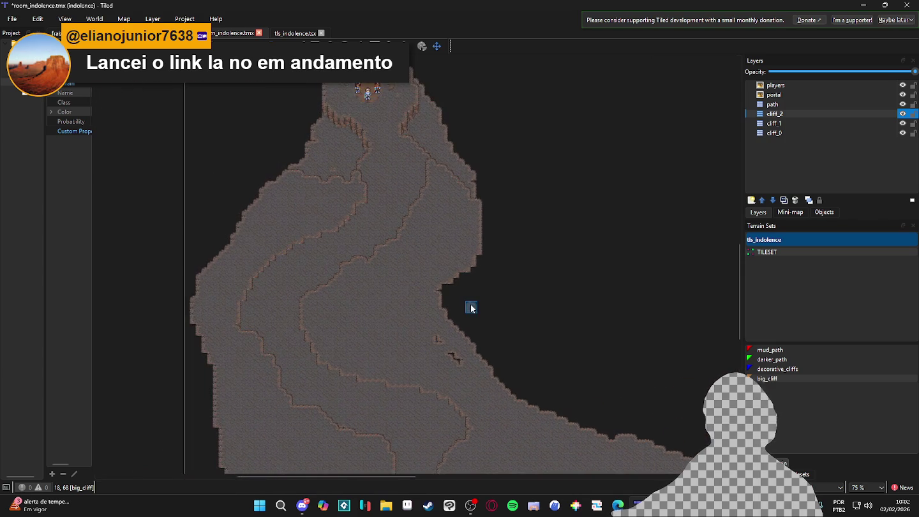
pyautogui.scroll(-1, 470, 312)
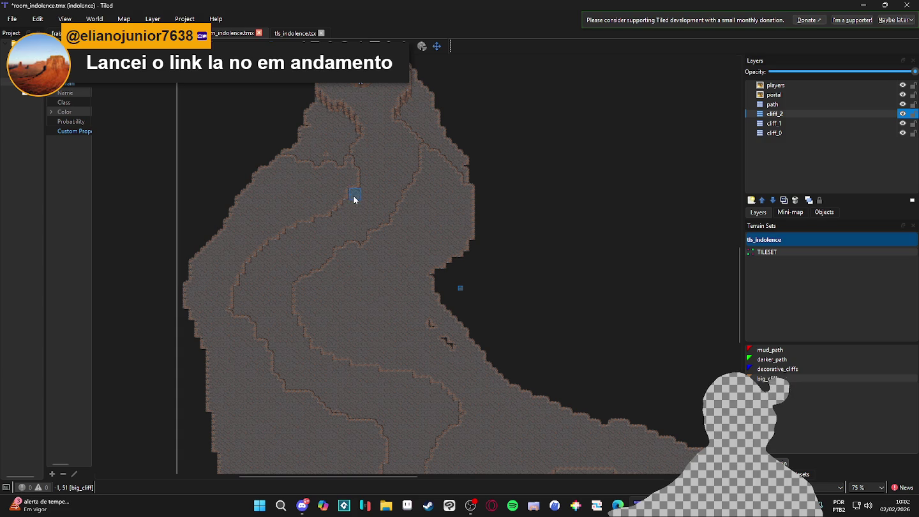
pyautogui.keyDown('ctrl'); pyautogui.scroll(-1, 372, 230); pyautogui.keyUp('ctrl')
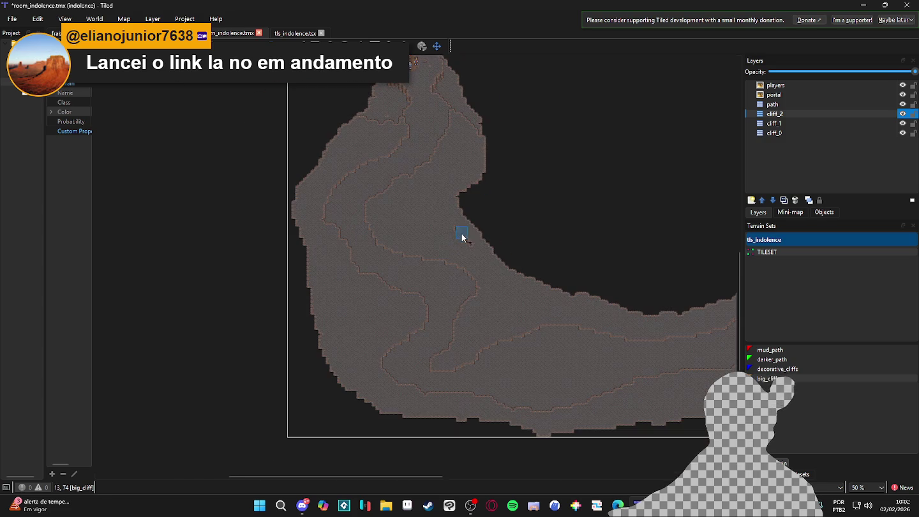
pyautogui.moveTo(543, 308); pyautogui.dragTo(330, 333)
pyautogui.scroll(-1, 395, 307)
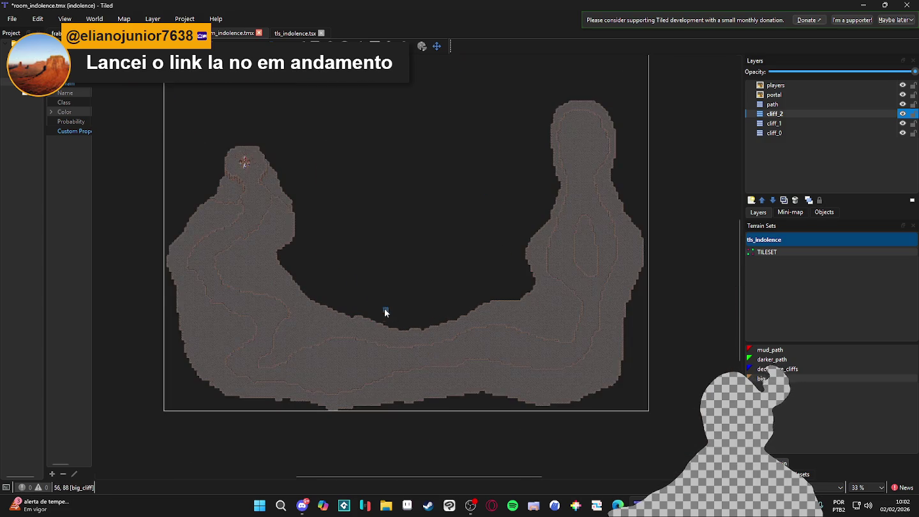
pyautogui.scroll(1, 296, 257)
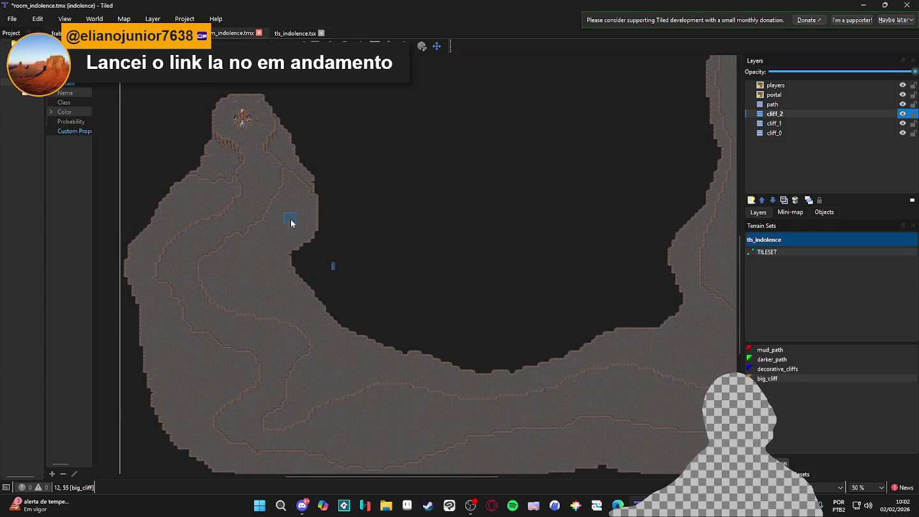
pyautogui.scroll(3, 445, 262)
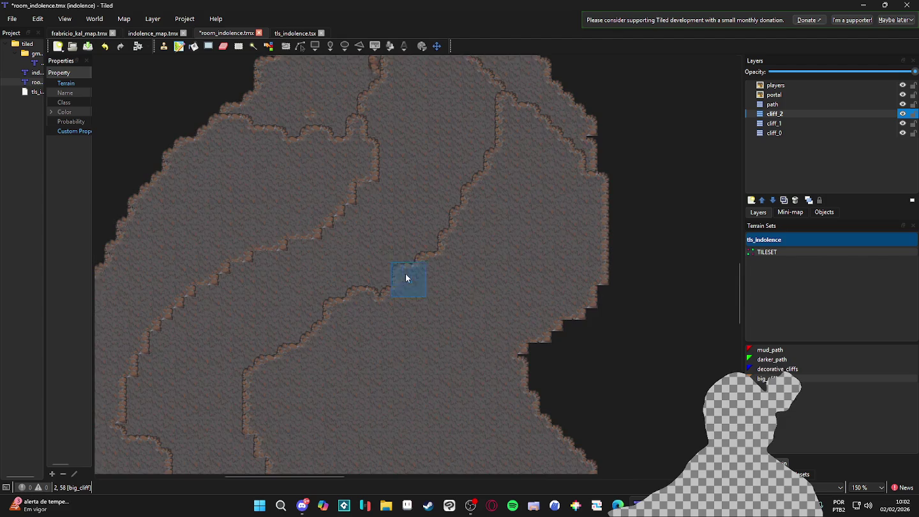
pyautogui.scroll(-2, 404, 279)
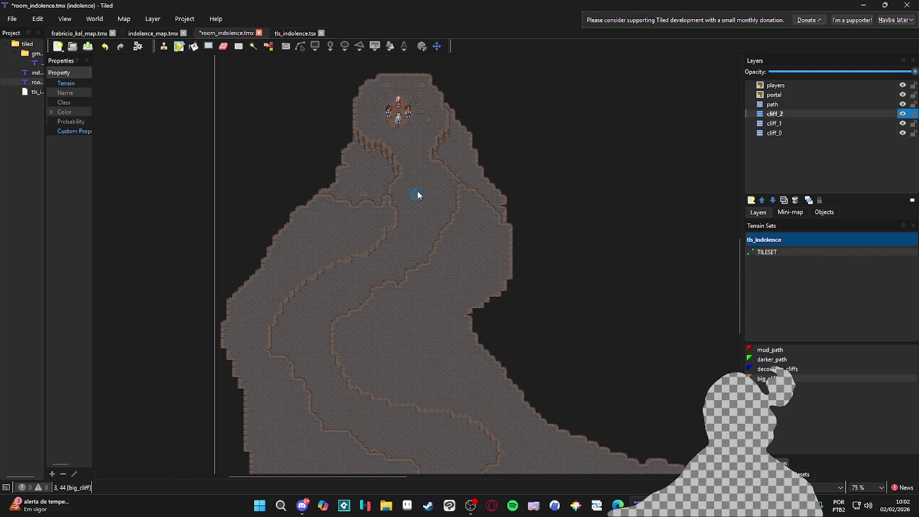
pyautogui.scroll(1, 407, 167)
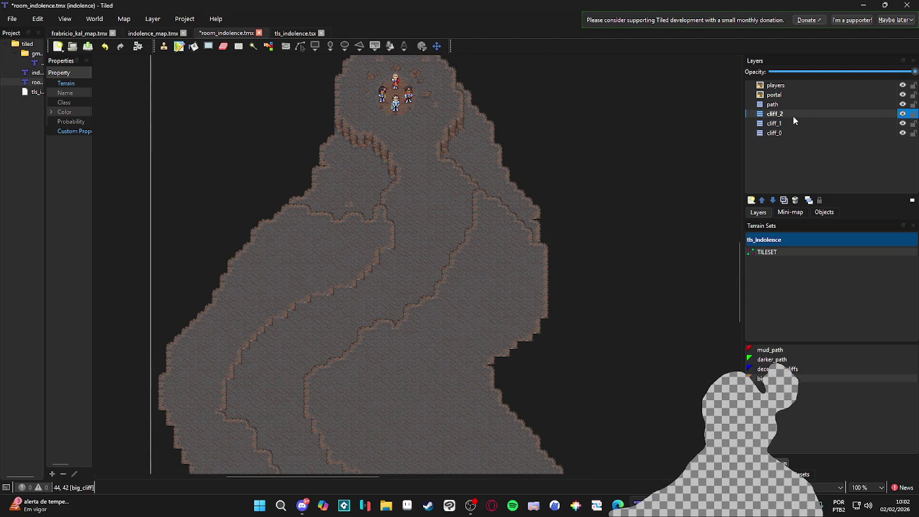
pyautogui.moveTo(400, 313)
pyautogui.mouseDown()
pyautogui.moveTo(479, 214)
pyautogui.moveTo(437, 325)
pyautogui.mouseUp()
pyautogui.scroll(-1, 479, 214)
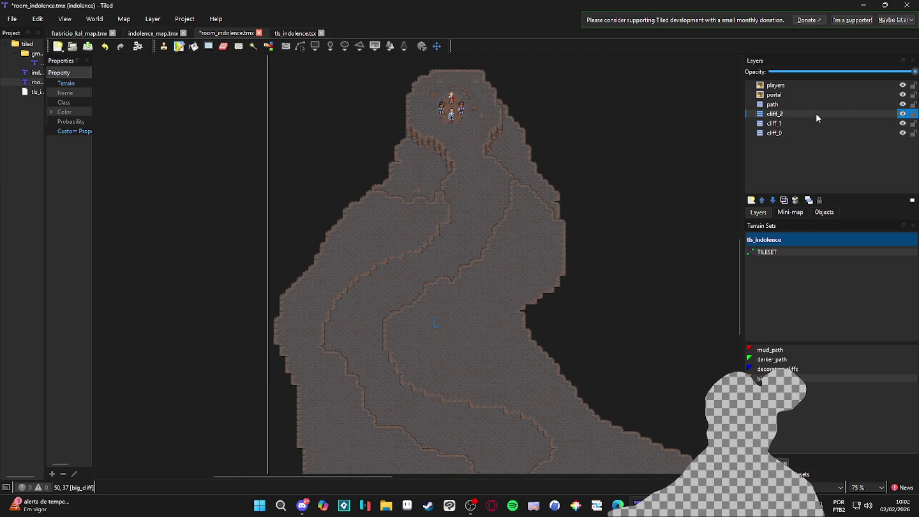
pyautogui.doubleClick(901, 118)
pyautogui.click(902, 117)
pyautogui.click(901, 118)
pyautogui.doubleClick(902, 118)
pyautogui.scroll(-3, 468, 170)
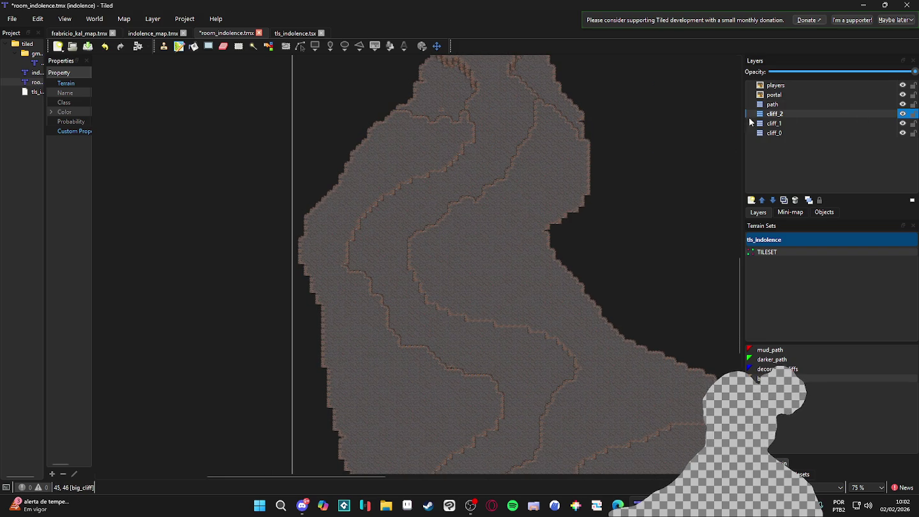
pyautogui.click(902, 123)
pyautogui.click(902, 124)
pyautogui.click(873, 132)
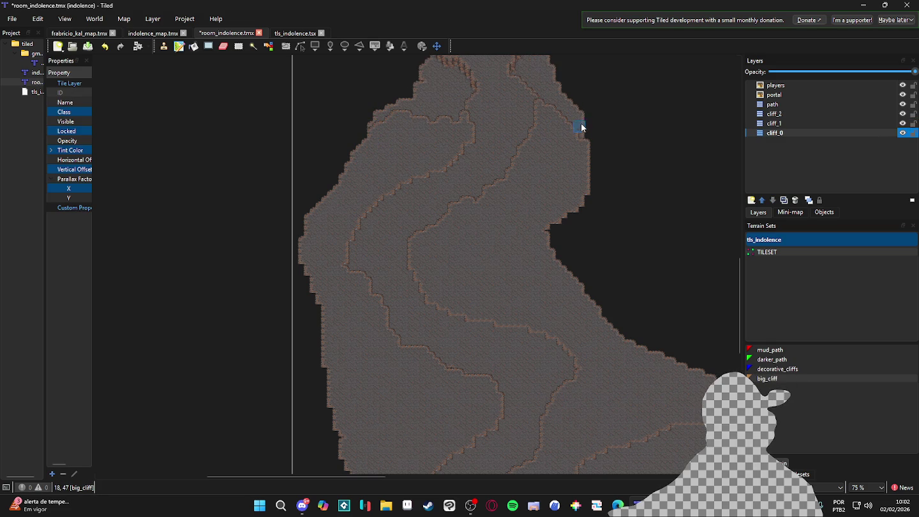
pyautogui.moveTo(552, 155)
pyautogui.mouseDown()
pyautogui.moveTo(534, 255)
pyautogui.moveTo(542, 237)
pyautogui.moveTo(569, 289)
pyautogui.mouseUp()
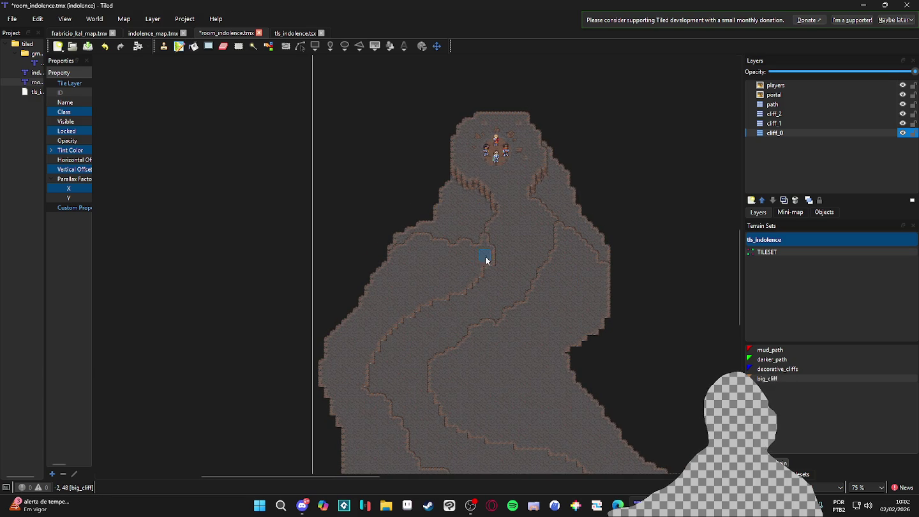
pyautogui.scroll(1, 445, 242)
pyautogui.click(796, 124)
pyautogui.click(795, 113)
pyautogui.scroll(-1, 539, 246)
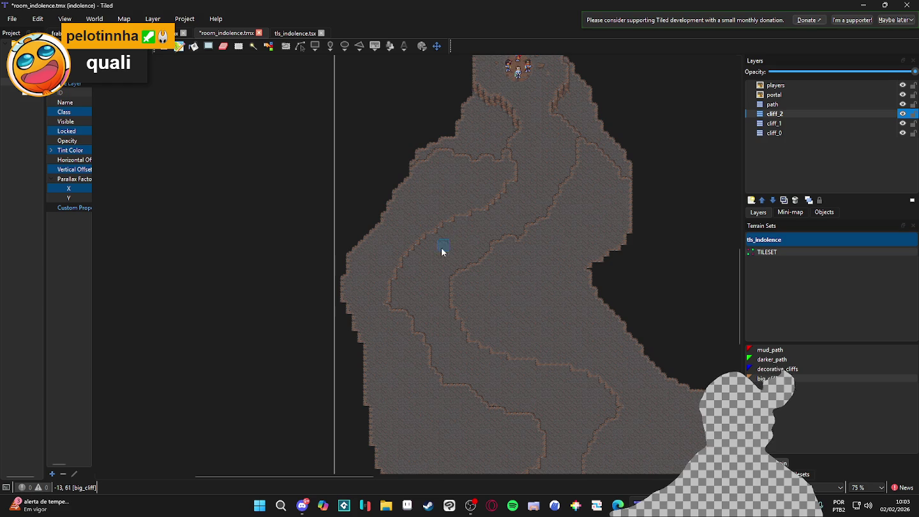
pyautogui.scroll(-3, 433, 258)
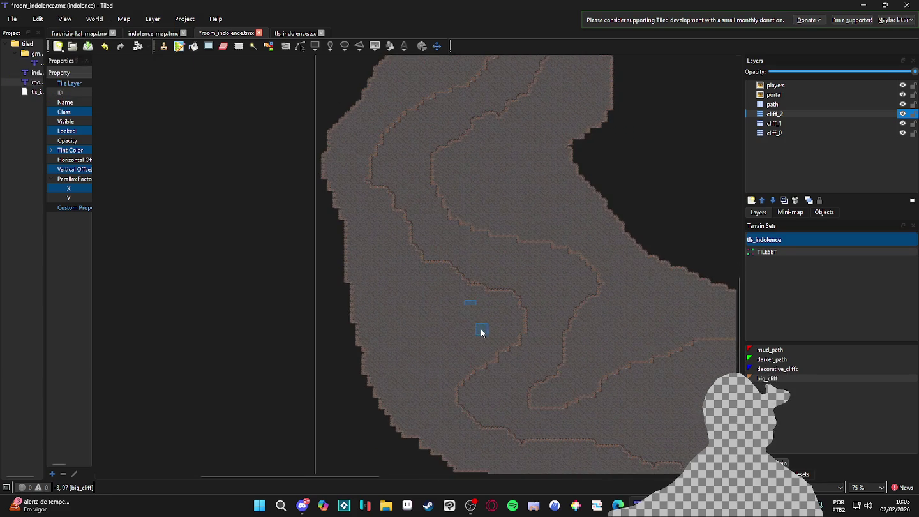
pyautogui.scroll(2, 502, 262)
pyautogui.scroll(2, 557, 203)
pyautogui.keyDown('ctrl'); pyautogui.scroll(1, 500, 163); pyautogui.keyUp('ctrl')
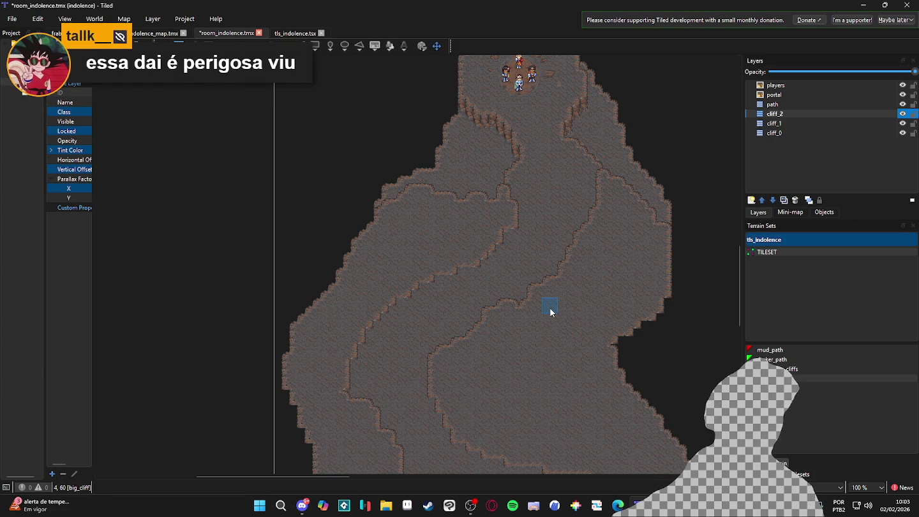
# Step: Save the room_indolence.tmx map with Ctrl+S
pyautogui.scroll(-1, 630, 323)
pyautogui.scroll(2, 615, 267)
pyautogui.scroll(-1, 592, 313)
pyautogui.scroll(-2, 592, 313)
pyautogui.scroll(1, 583, 338)
pyautogui.moveTo(601, 363)
pyautogui.mouseDown()
pyautogui.moveTo(548, 271)
pyautogui.moveTo(555, 332)
pyautogui.moveTo(514, 249)
pyautogui.mouseUp()
pyautogui.hotkey('ctrl', 's')
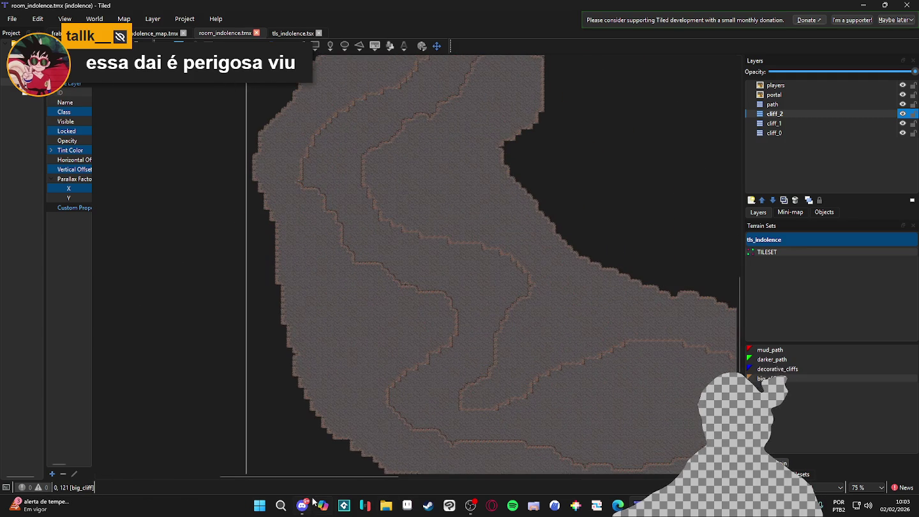
# Step: Zoom out and show the tile grid overlay with Ctrl+G
pyautogui.scroll(-1, 514, 284)
pyautogui.scroll(-1, 287, 354)
pyautogui.scroll(-1, 363, 349)
pyautogui.scroll(-1, 379, 308)
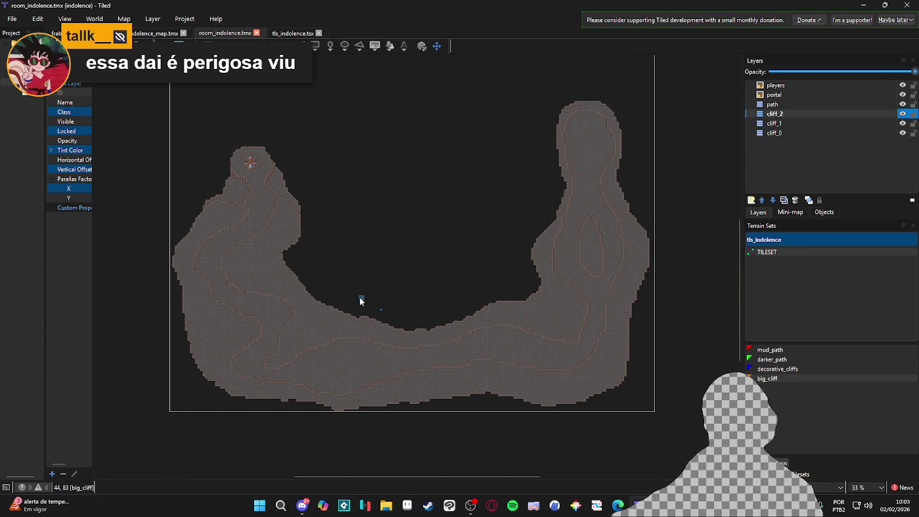
pyautogui.hotkey('ctrl', 'g')
pyautogui.hotkey('ctrl', 'g')
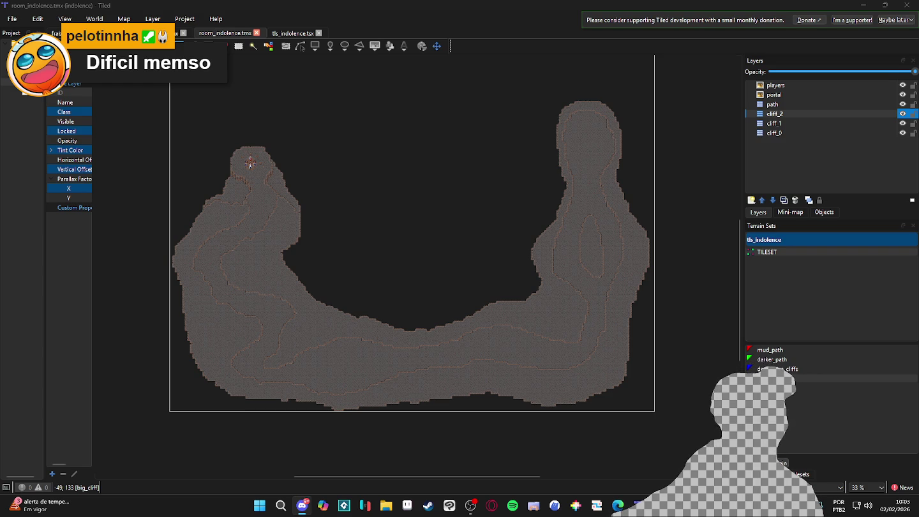
# Step: Download GameWidows.zip from the itch.io page in Edge and show it in its folder
pyautogui.click(616, 505)
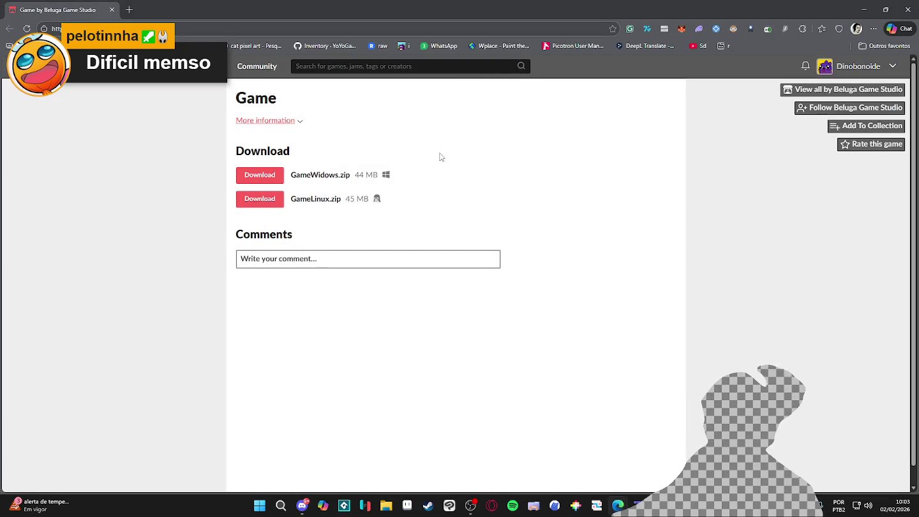
pyautogui.click(268, 188)
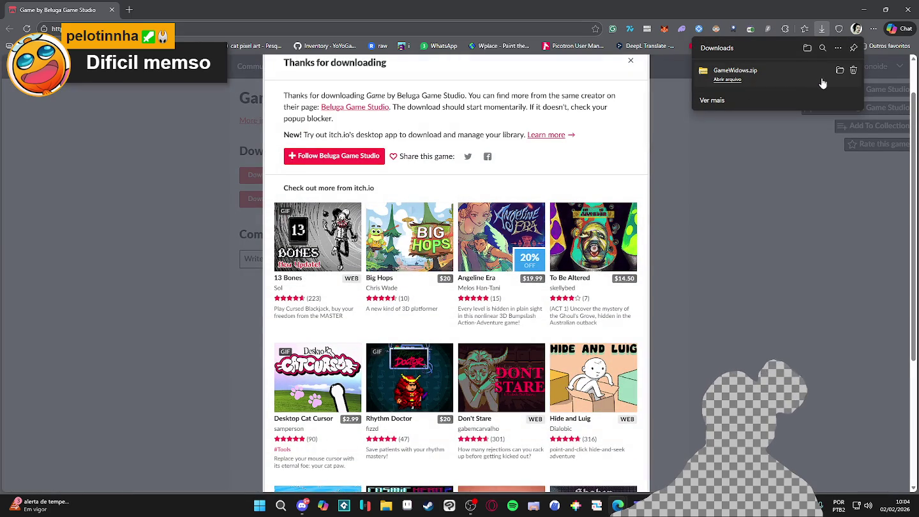
pyautogui.click(839, 71)
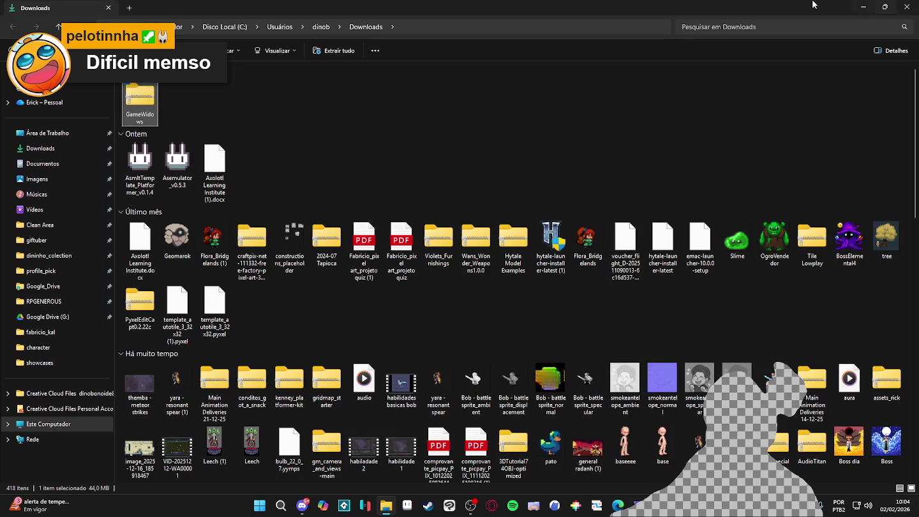
# Step: Minimize the open windows and create a new desktop folder named games
pyautogui.click(884, 7)
pyautogui.click(863, 5)
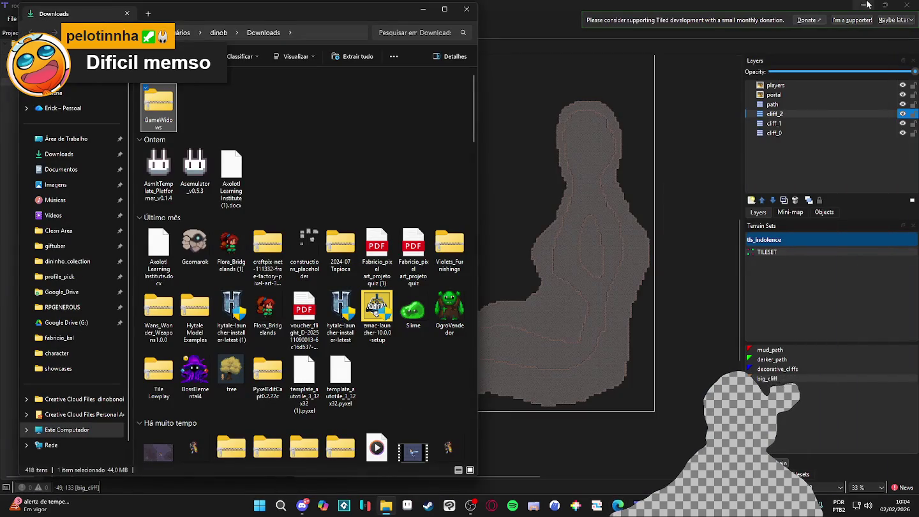
pyautogui.click(847, 6)
pyautogui.click(863, 4)
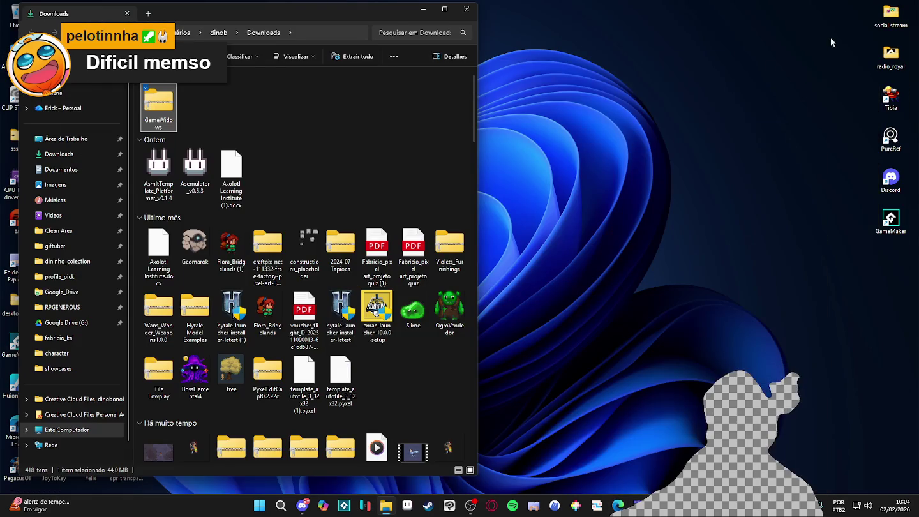
pyautogui.rightClick(601, 152)
pyautogui.click(743, 236)
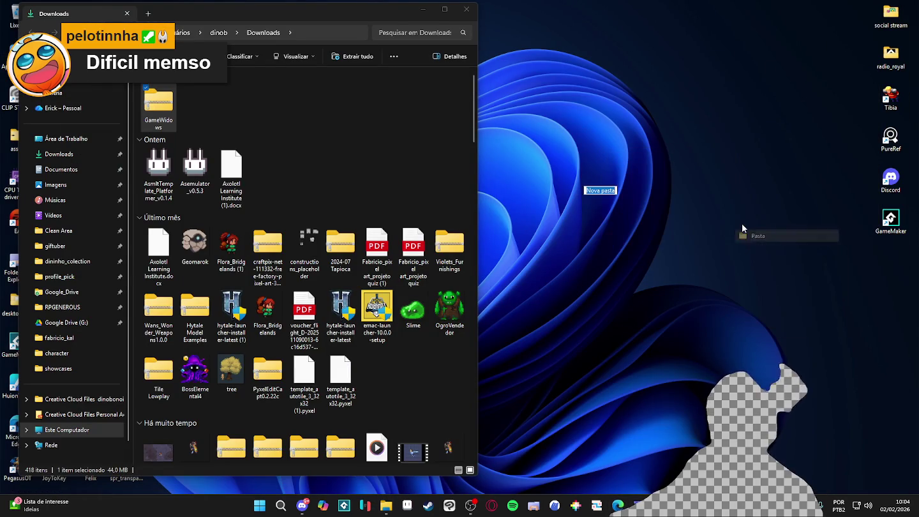
pyautogui.write('games')
pyautogui.press('Return')
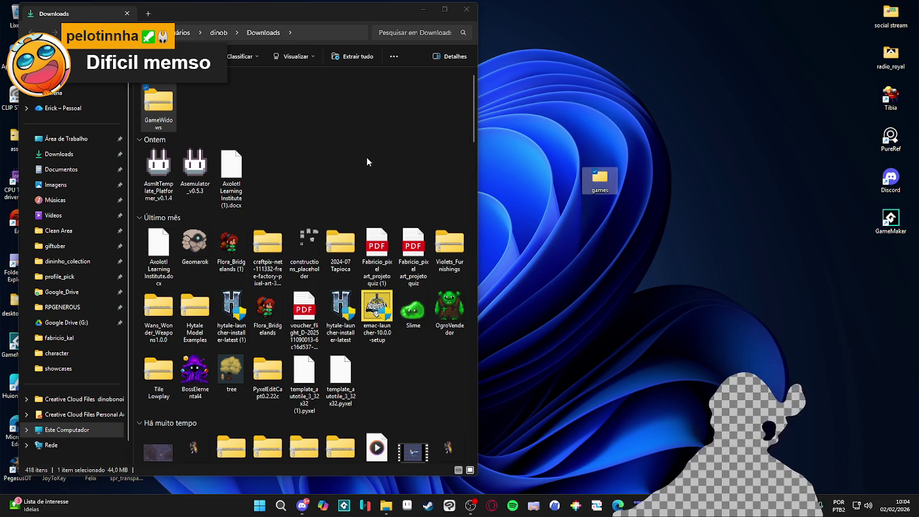
# Step: Copy the Game folder from GameWidows.zip into the desktop games folder
pyautogui.click(158, 105)
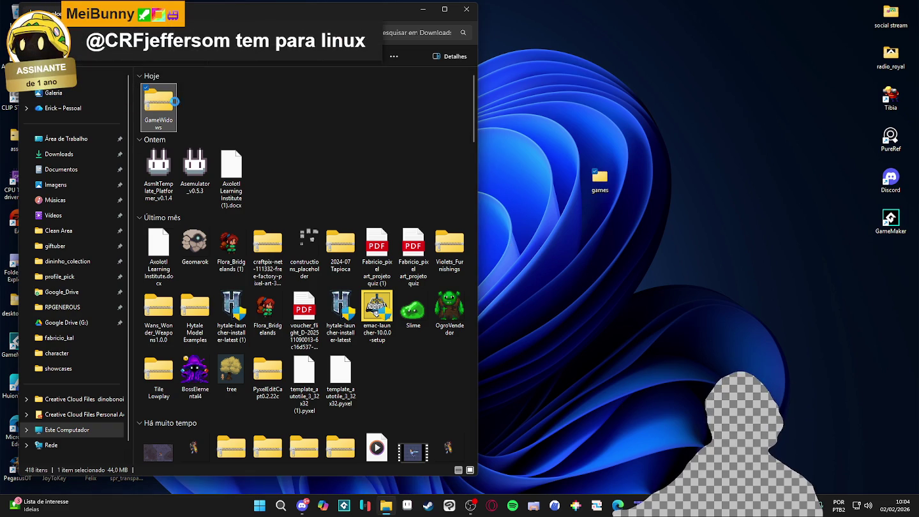
pyautogui.doubleClick(160, 102)
pyautogui.moveTo(195, 91); pyautogui.dragTo(613, 175)
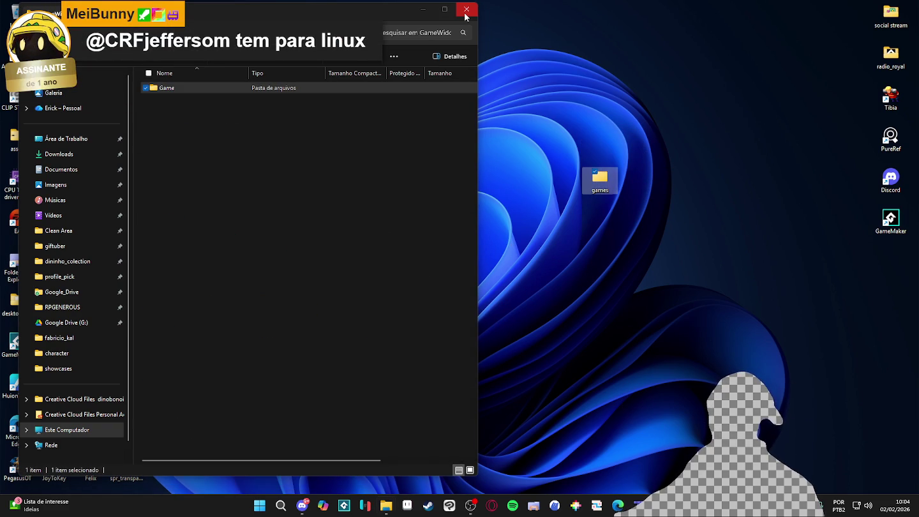
pyautogui.click(467, 11)
# Step: Open games > Game in a maximized window and select the beluga2026 executable
pyautogui.doubleClick(601, 187)
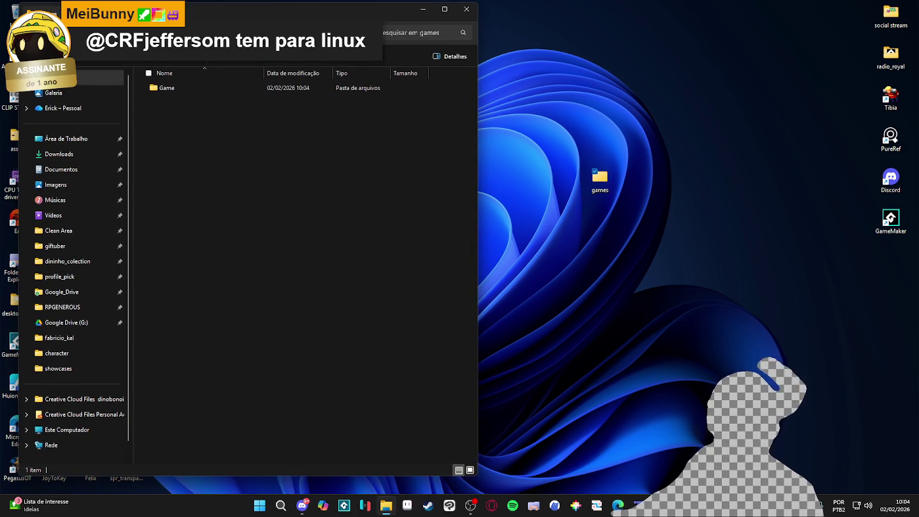
pyautogui.doubleClick(292, 90)
pyautogui.click(467, 8)
pyautogui.doubleClick(596, 183)
pyautogui.doubleClick(234, 89)
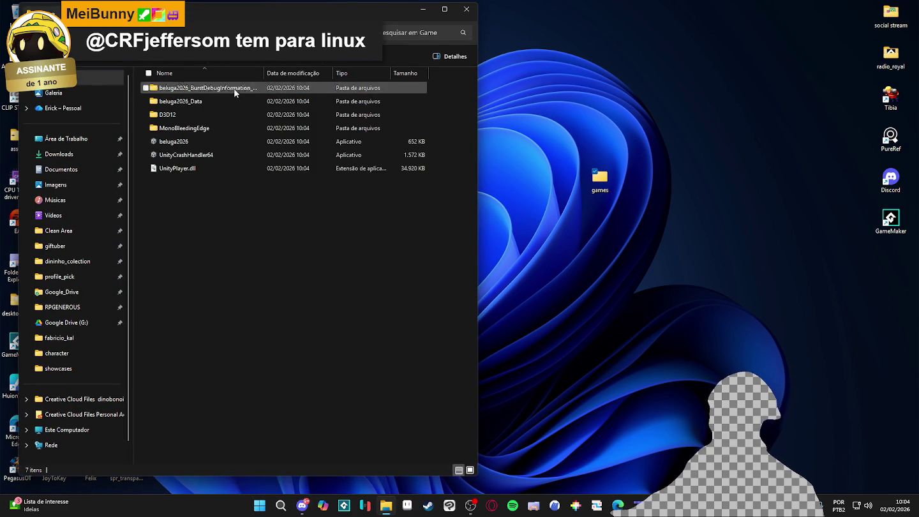
pyautogui.click(444, 8)
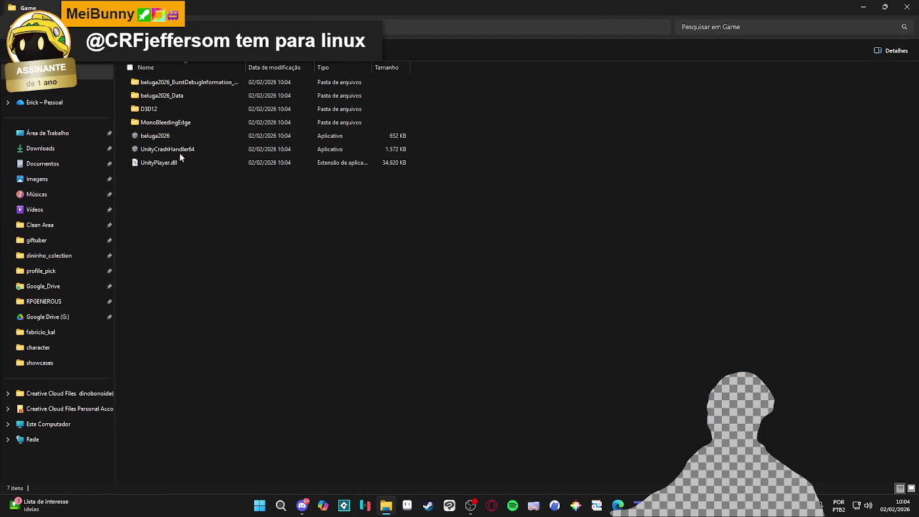
pyautogui.click(162, 136)
pyautogui.click(158, 151)
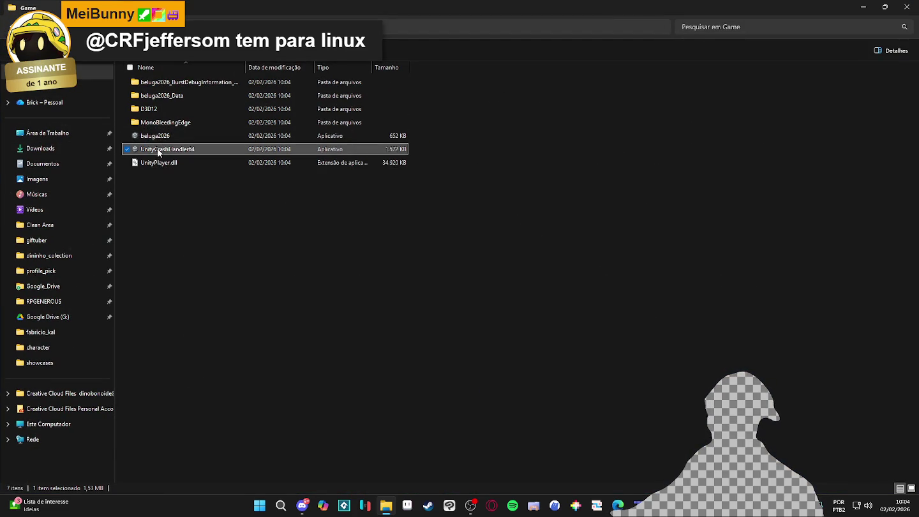
pyautogui.click(188, 135)
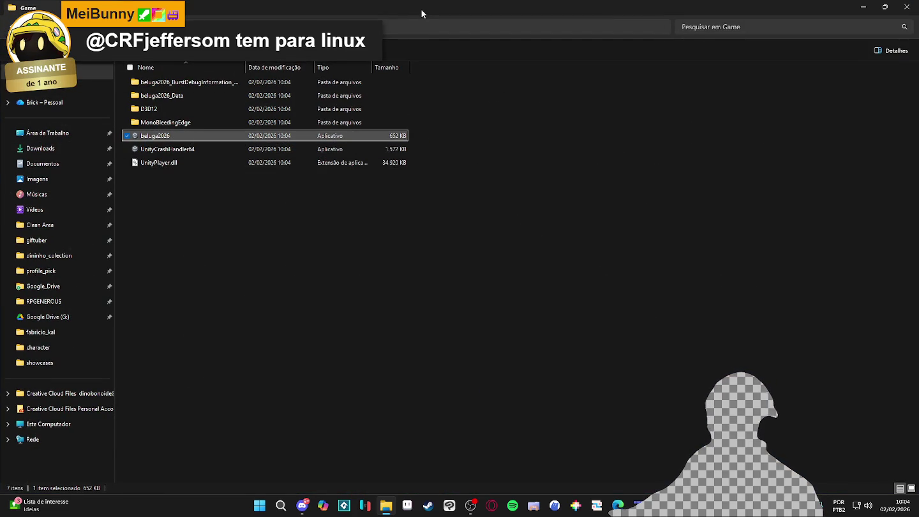
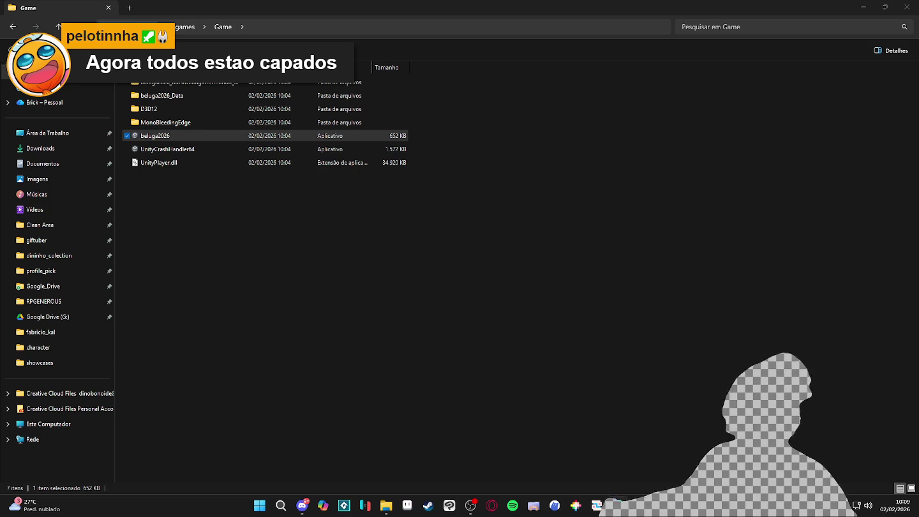
# Step: Minimize File Explorer and briefly show, then hide, the game's console window
pyautogui.click(863, 7)
pyautogui.click(638, 505)
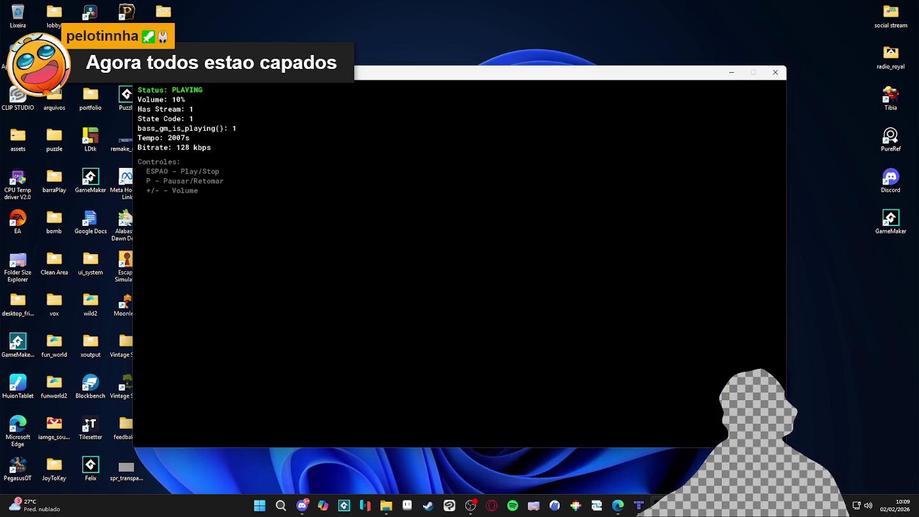
pyautogui.click(638, 505)
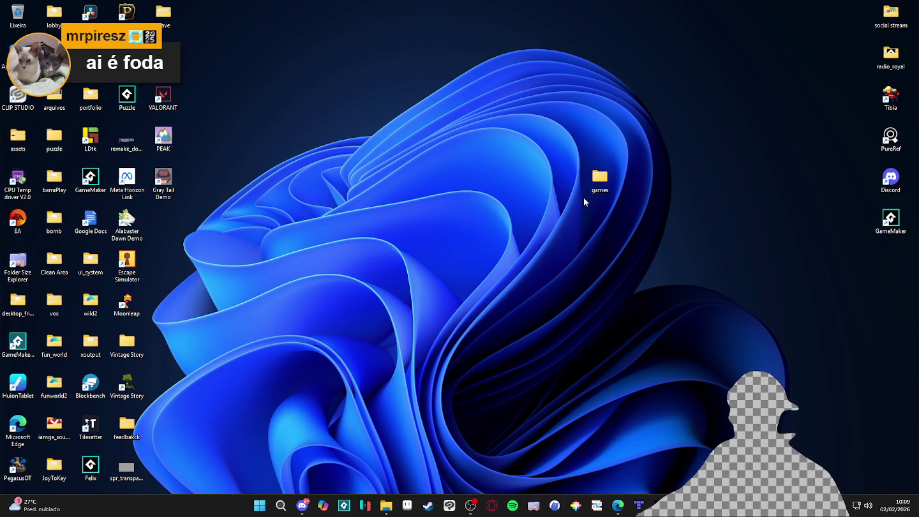
# Step: Launch beluga2026.exe from games > Game, running it despite the SmartScreen warning
pyautogui.doubleClick(605, 186)
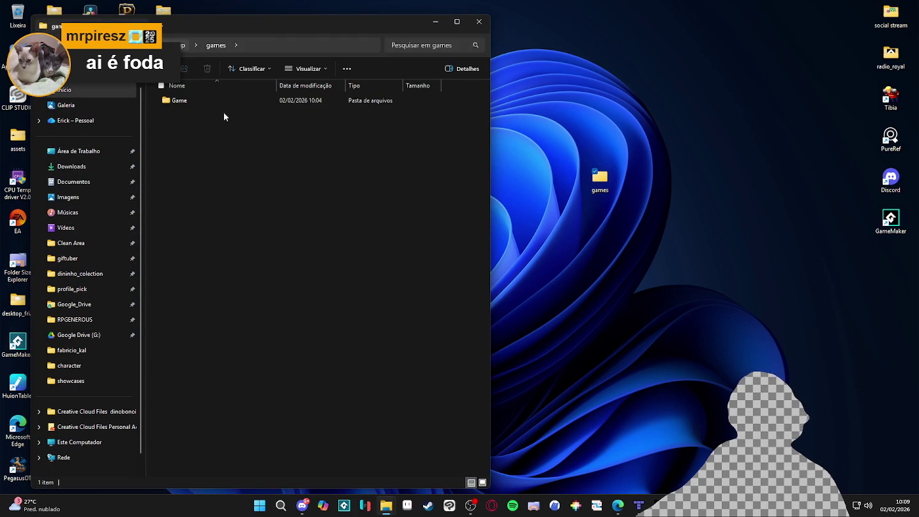
pyautogui.doubleClick(203, 153)
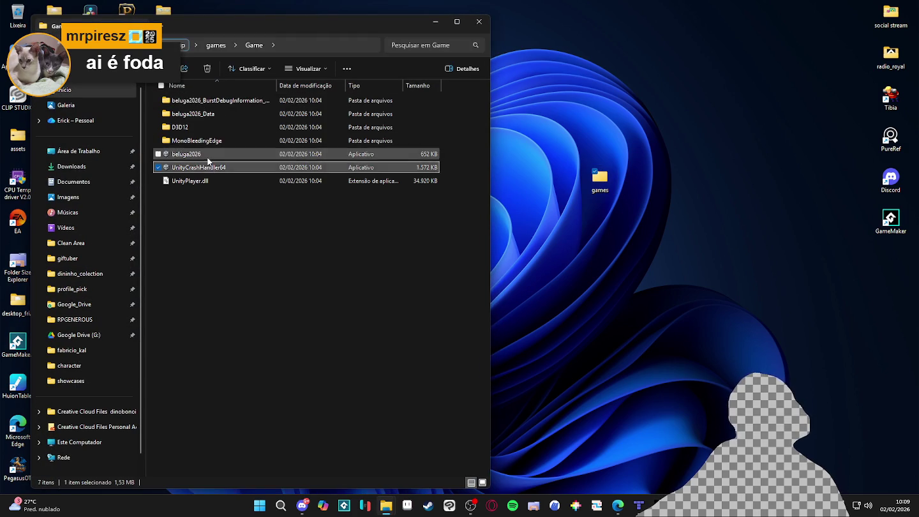
pyautogui.click(361, 192)
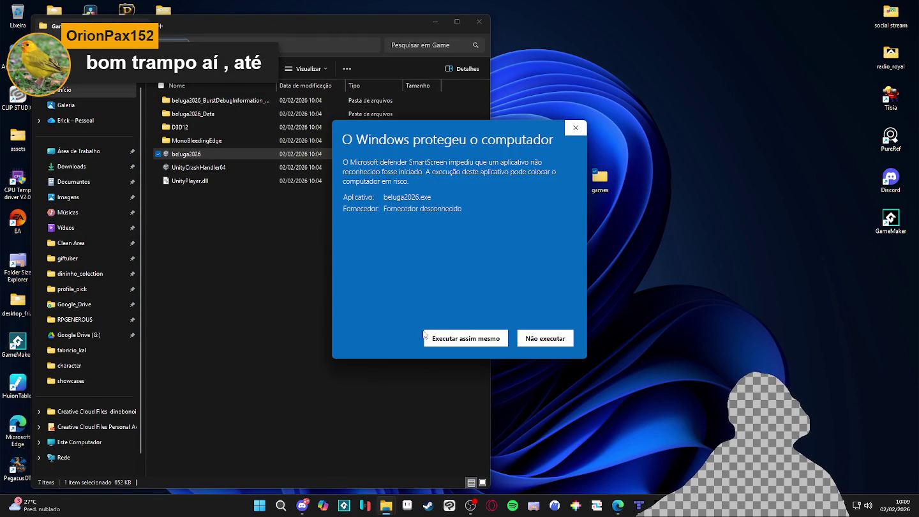
pyautogui.click(449, 344)
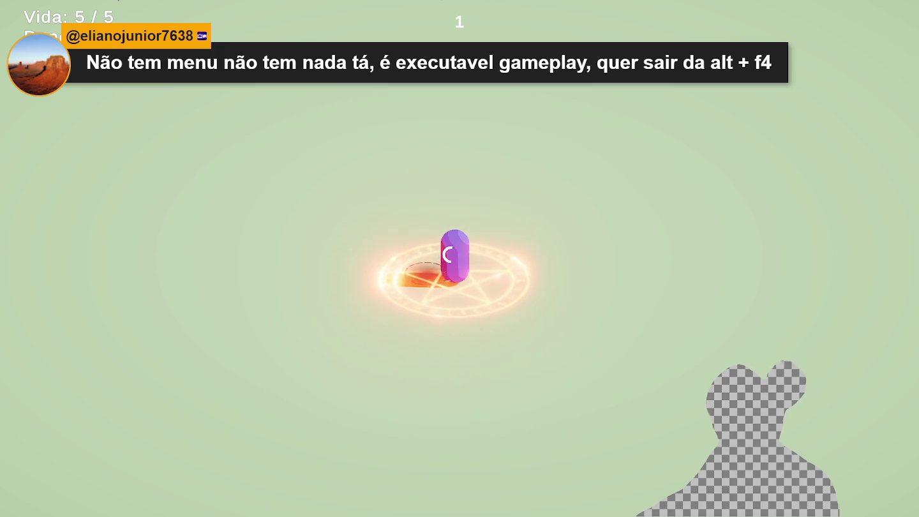
# Step: Walk the character up and right toward the pentagram with W and D
pyautogui.press('w')
pyautogui.press('d')
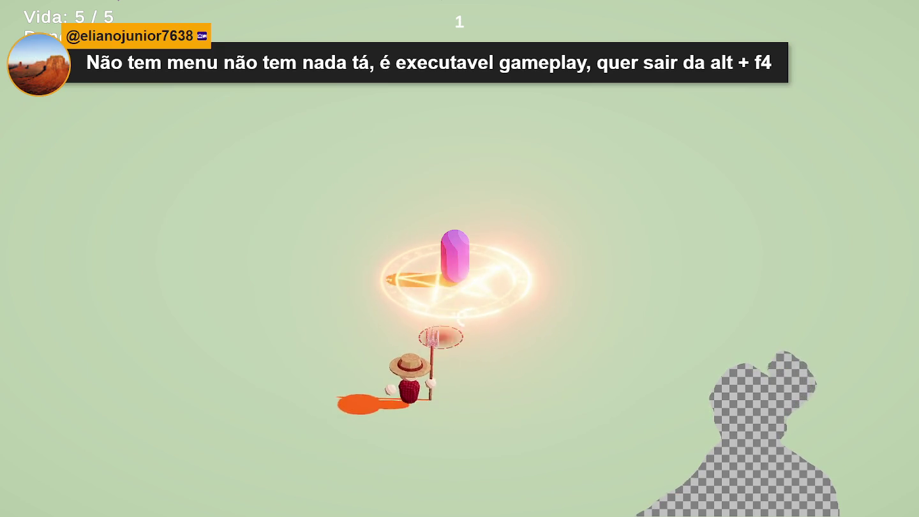
pyautogui.press('w')
pyautogui.press('d')
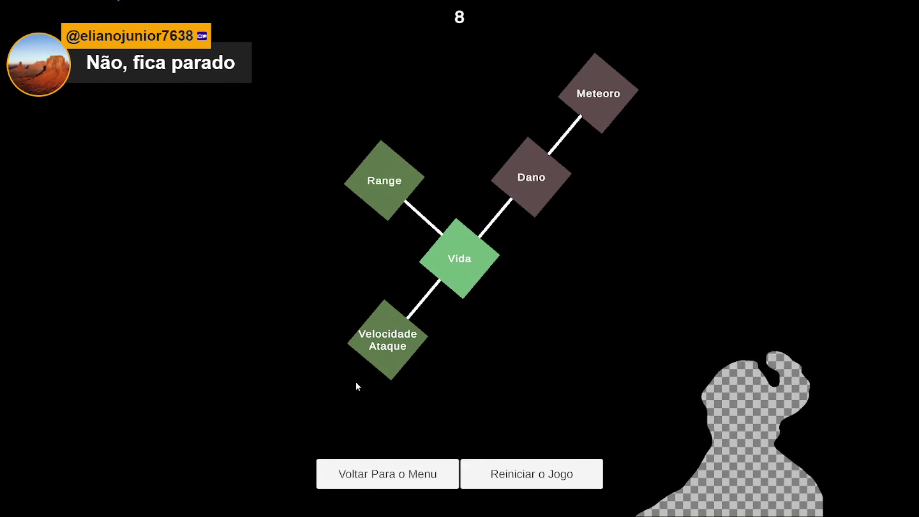
# Step: Check the skill-node costs, then buy Vida, dropping gold from 8 to 3
pyautogui.click(468, 269)
pyautogui.moveTo(379, 191)
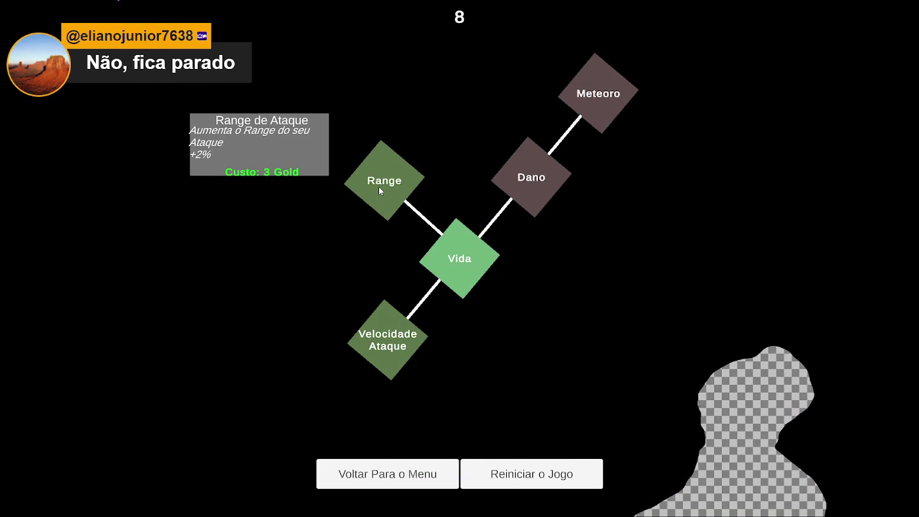
pyautogui.moveTo(533, 181)
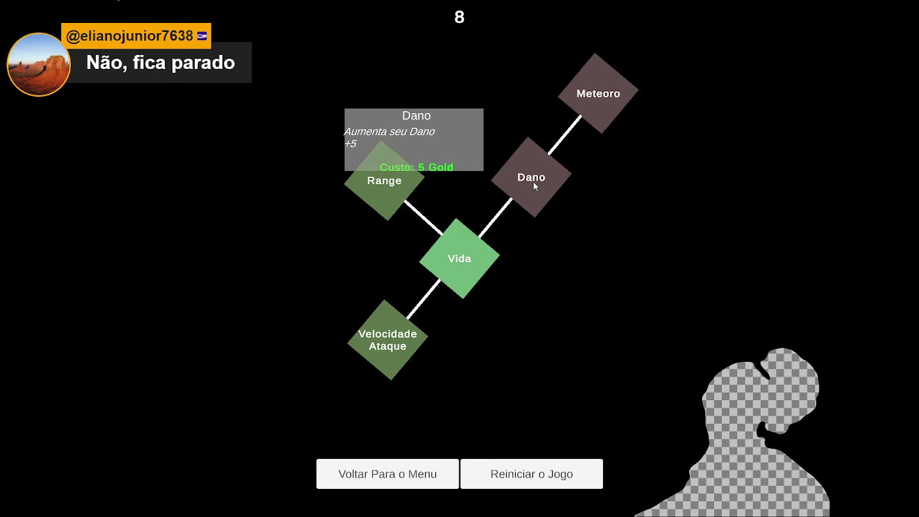
pyautogui.moveTo(587, 103)
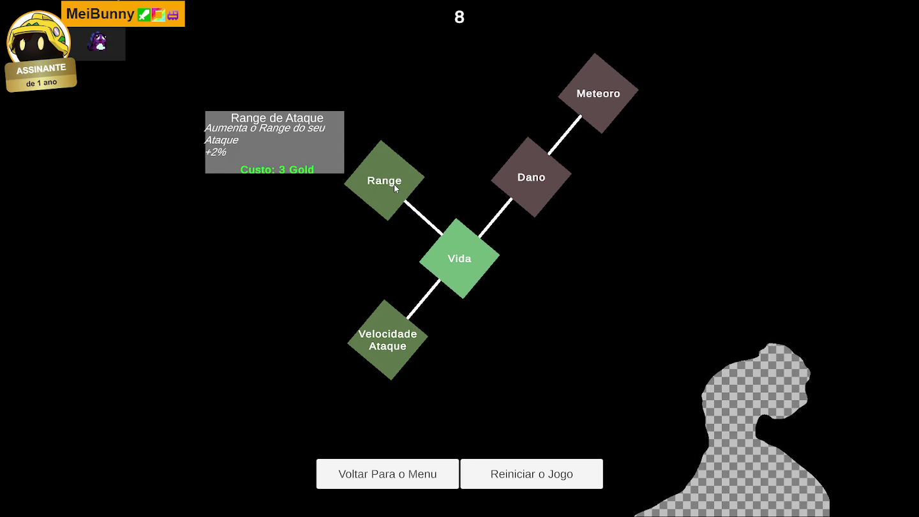
pyautogui.moveTo(486, 272)
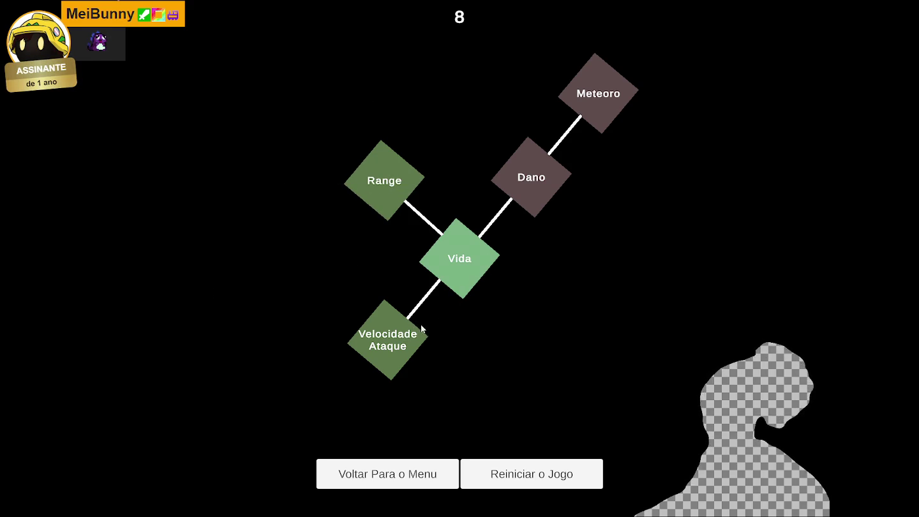
pyautogui.moveTo(394, 338)
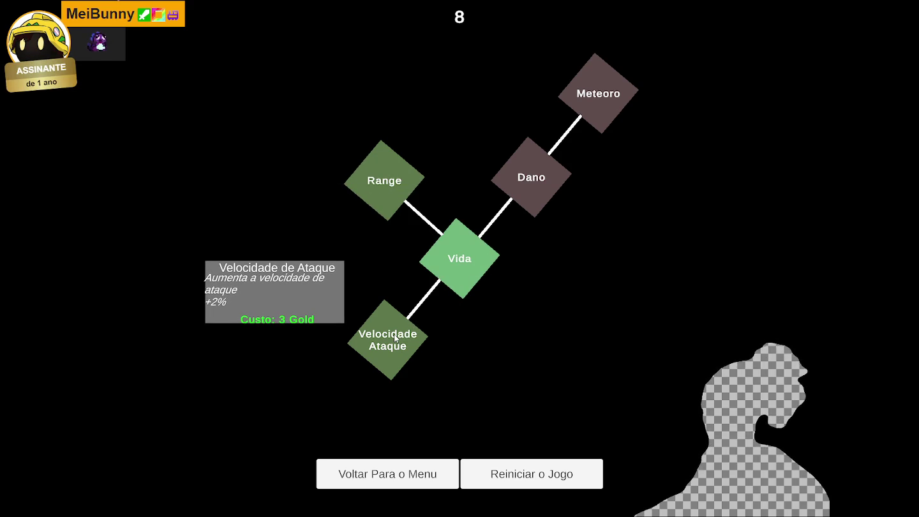
pyautogui.moveTo(358, 177)
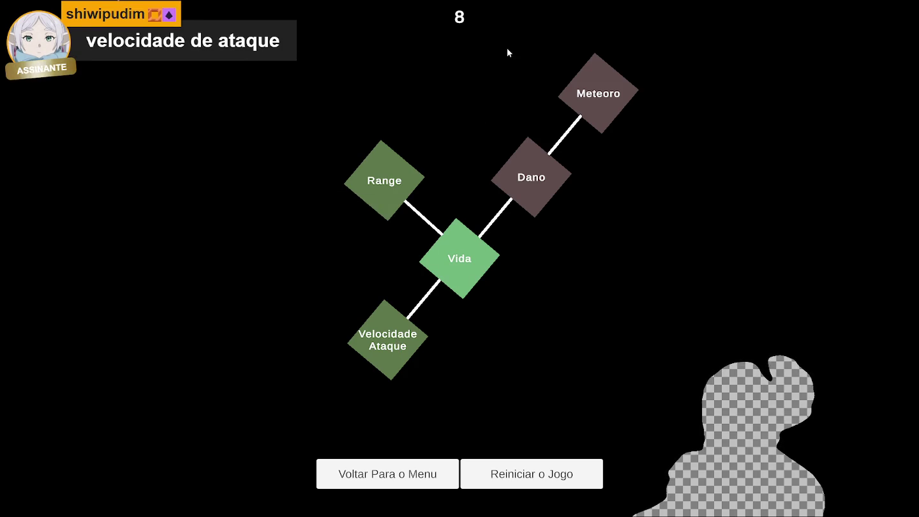
pyautogui.click(456, 255)
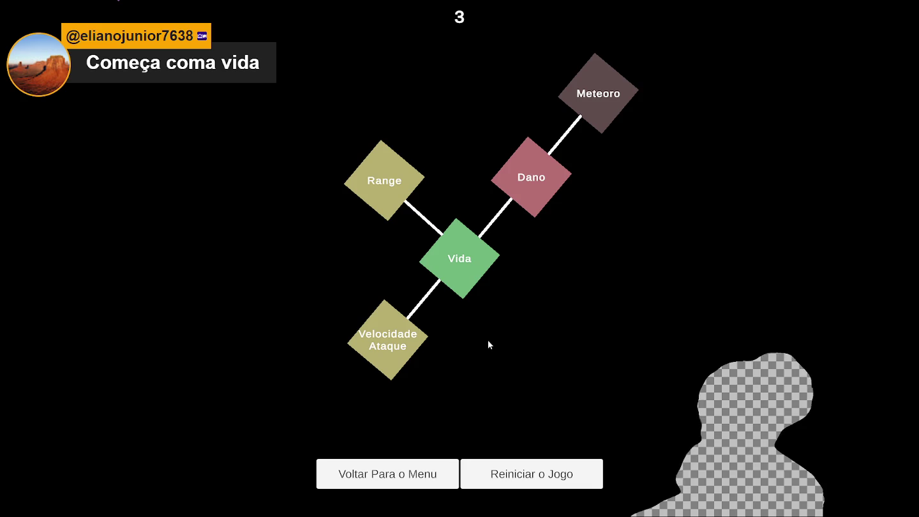
# Step: Buy the Velocidade Ataque upgrade and restart with 'Reiniciar o Jogo'
pyautogui.click(395, 357)
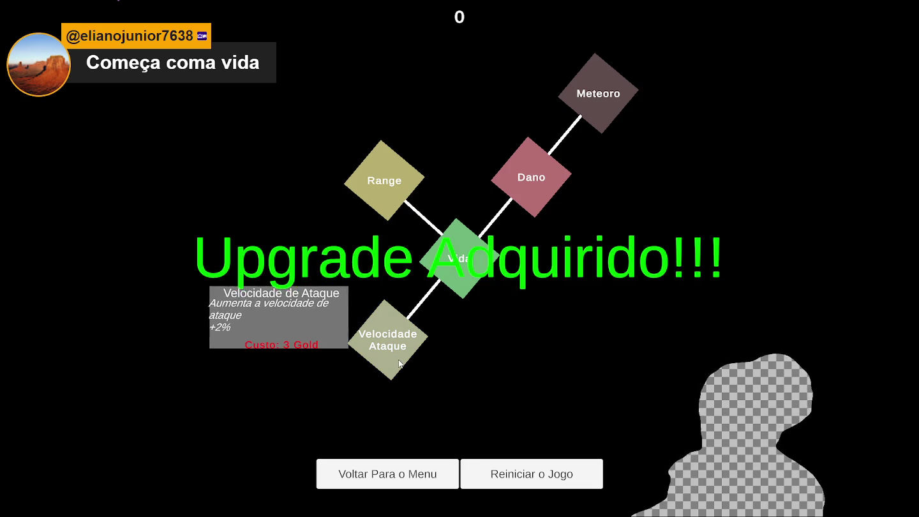
pyautogui.moveTo(460, 280)
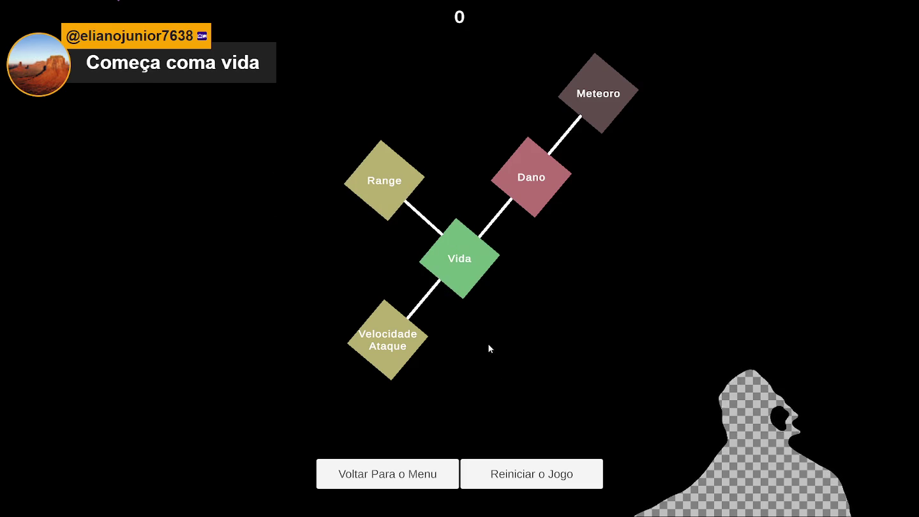
pyautogui.click(514, 474)
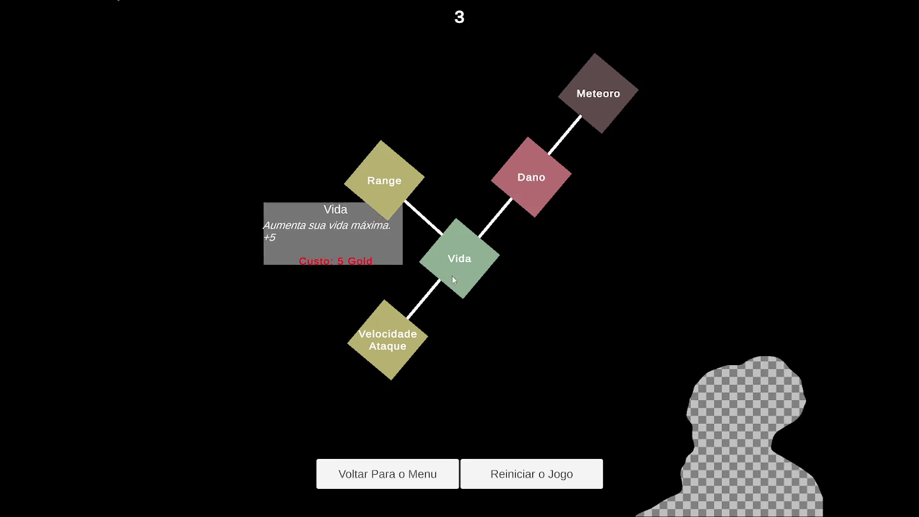
# Step: Buy Velocidade Ataque again for 3 gold, then restart for another run
pyautogui.click(401, 354)
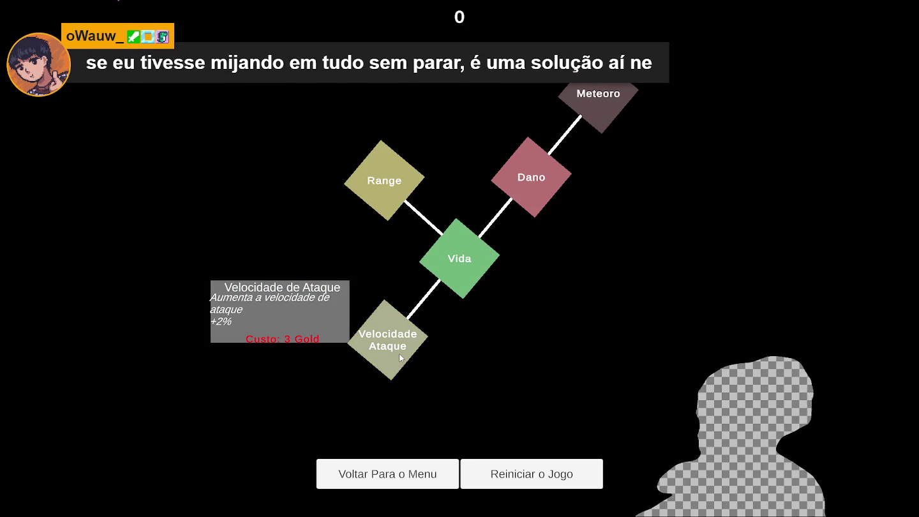
pyautogui.click(402, 354)
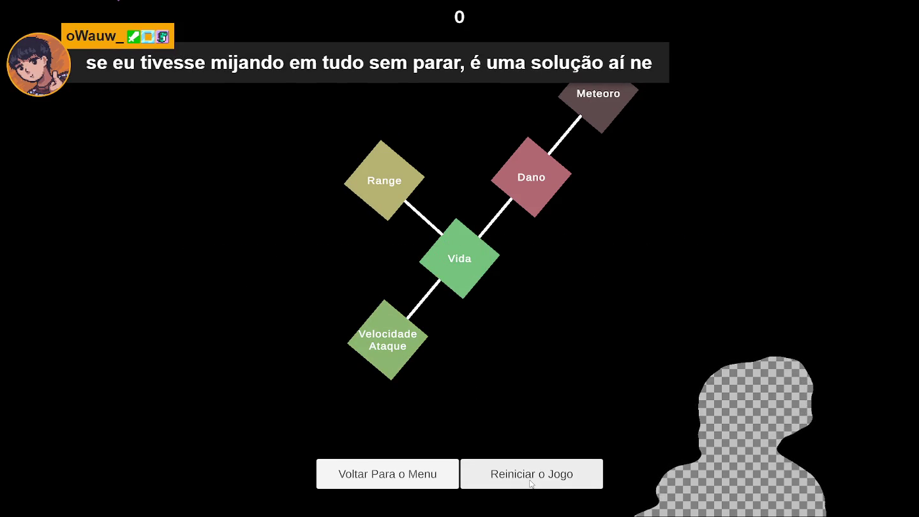
pyautogui.click(541, 463)
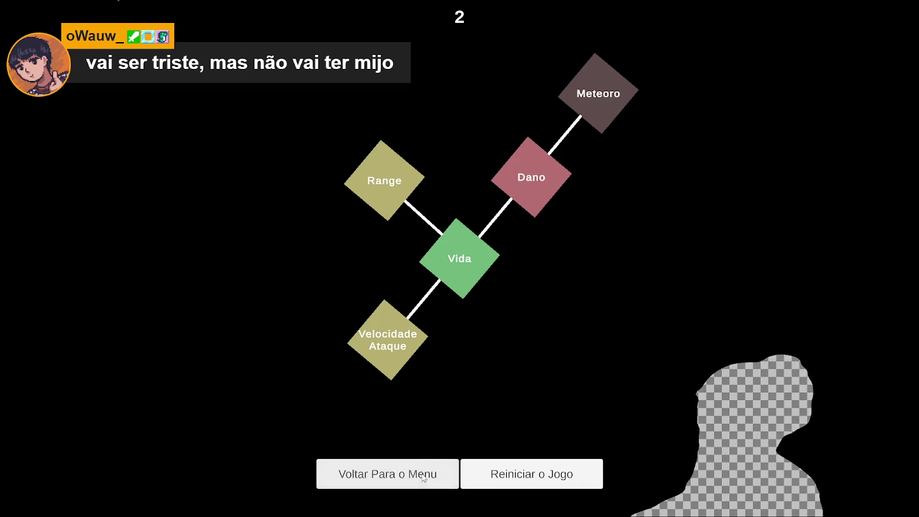
# Step: Play one more restarted run to the skill tree, then quit the game with Alt+F4
pyautogui.click(490, 479)
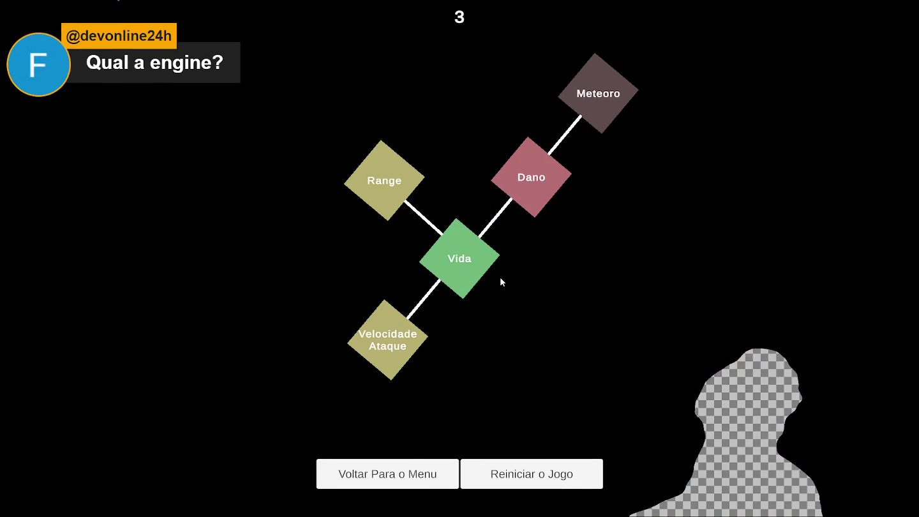
pyautogui.moveTo(486, 266)
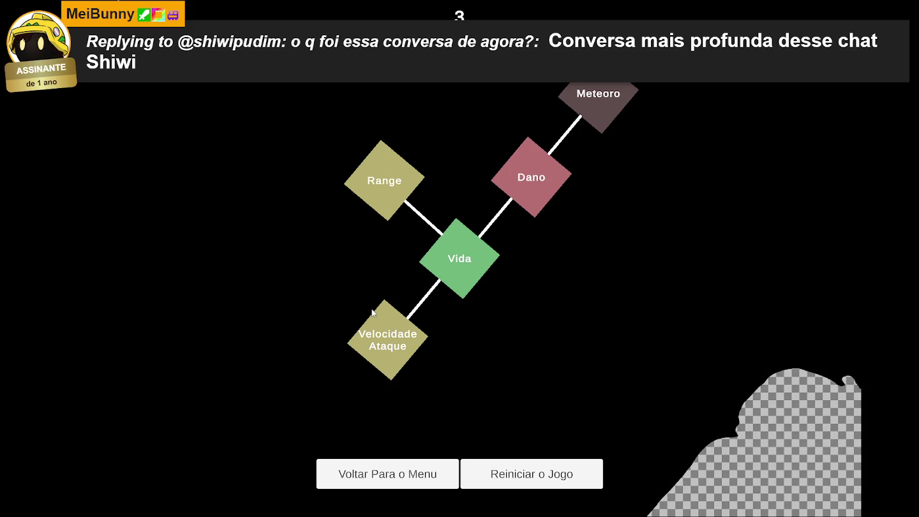
pyautogui.hotkey('alt', 'F4')
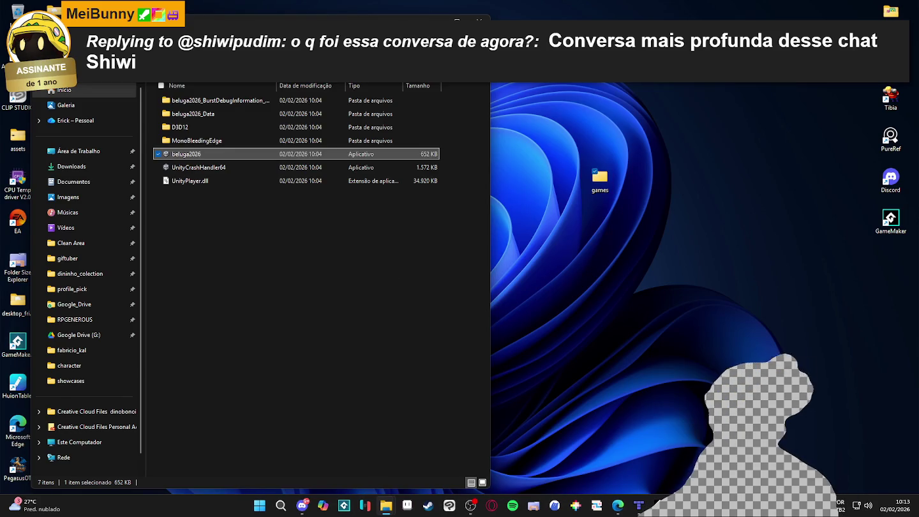
# Step: Put away File Explorer and bring Tiled's room_indolence.tmx map to the front
pyautogui.press('Return')
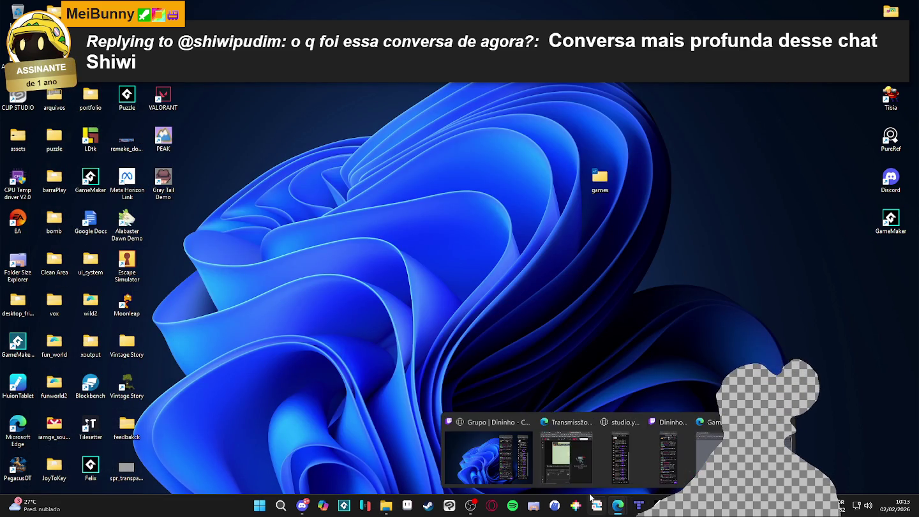
pyautogui.click(638, 505)
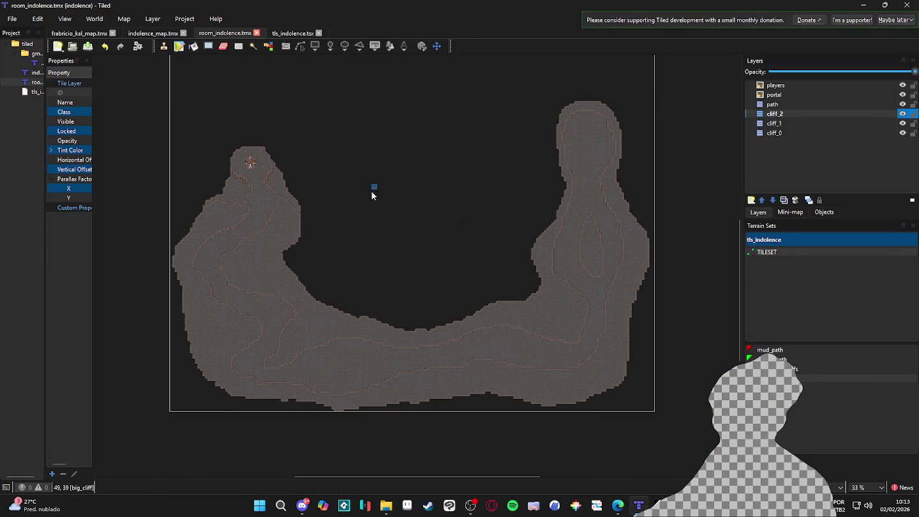
# Step: Zoom and pan room_indolence.tmx to bring the canyon area into view
pyautogui.scroll(2, 347, 289)
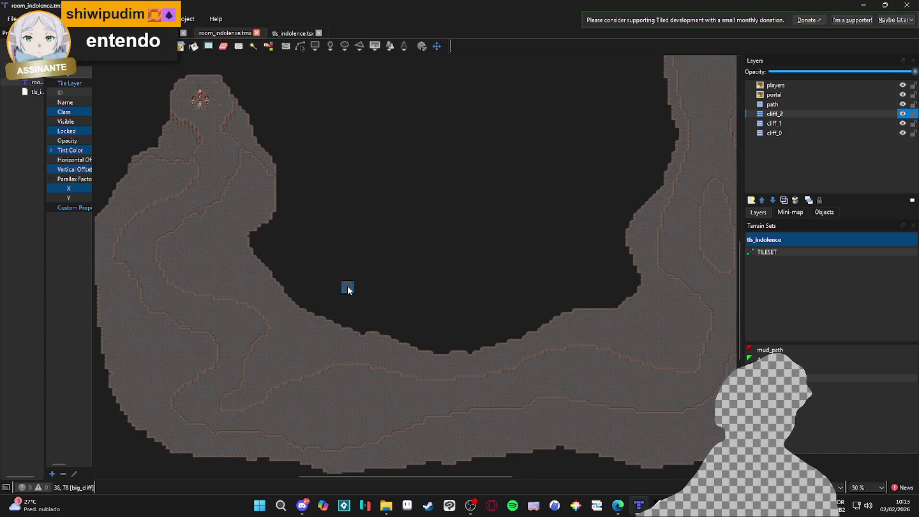
pyautogui.scroll(-1, 344, 287)
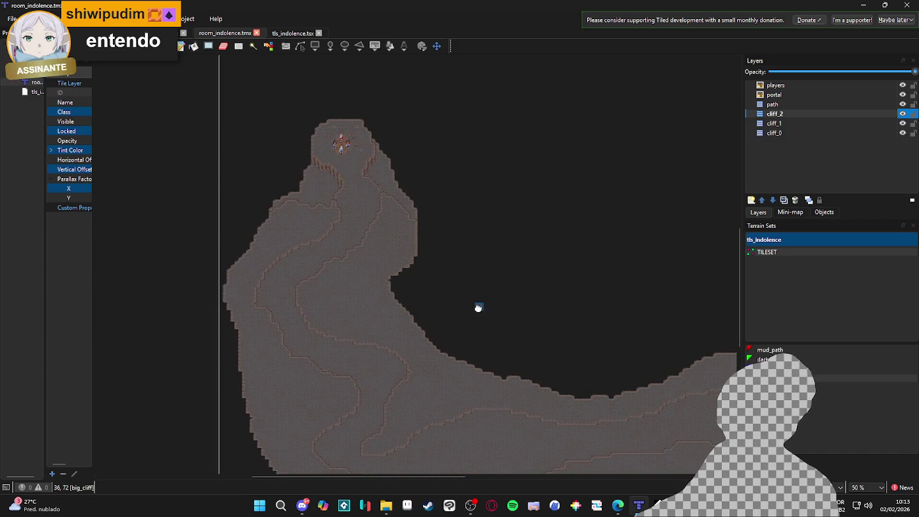
pyautogui.scroll(2, 379, 254)
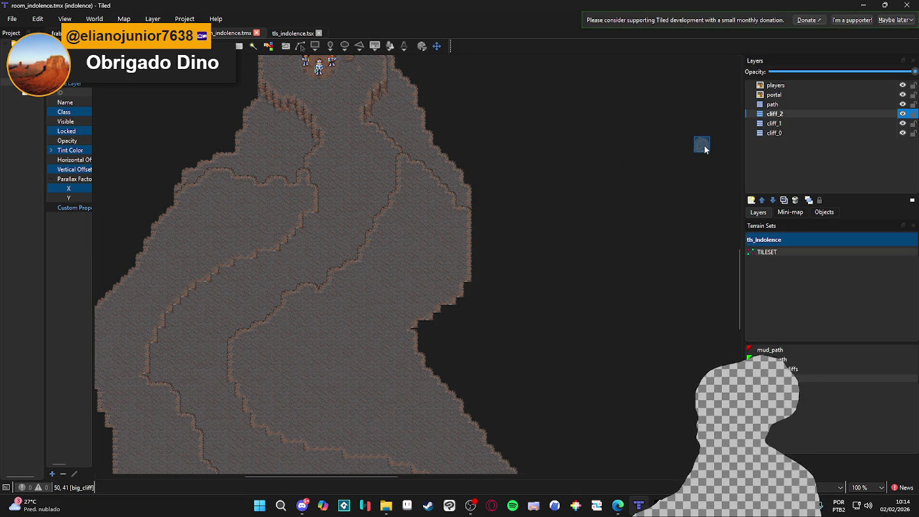
pyautogui.moveTo(432, 304)
pyautogui.mouseDown()
pyautogui.moveTo(474, 172)
pyautogui.moveTo(531, 228)
pyautogui.mouseUp()
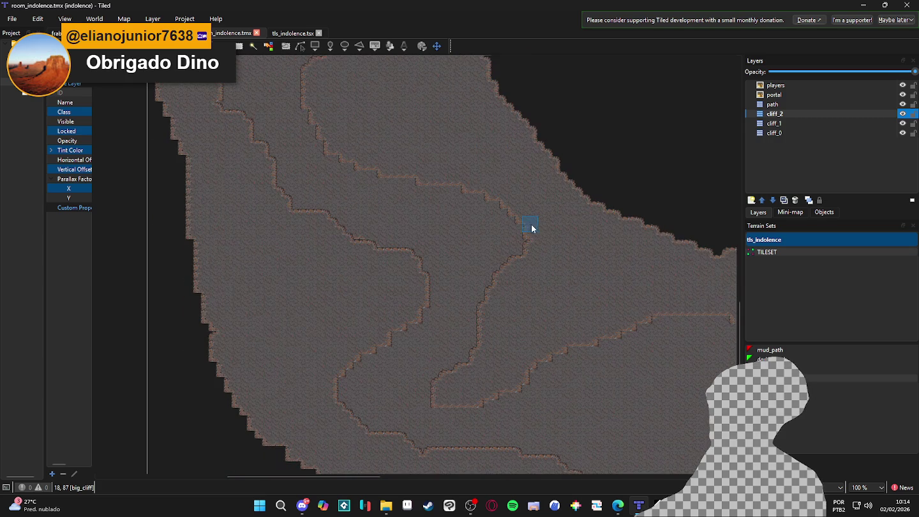
# Step: Toggle cliff_2's visibility off and on, then stamp a test tile on it
pyautogui.click(902, 113)
pyautogui.click(902, 114)
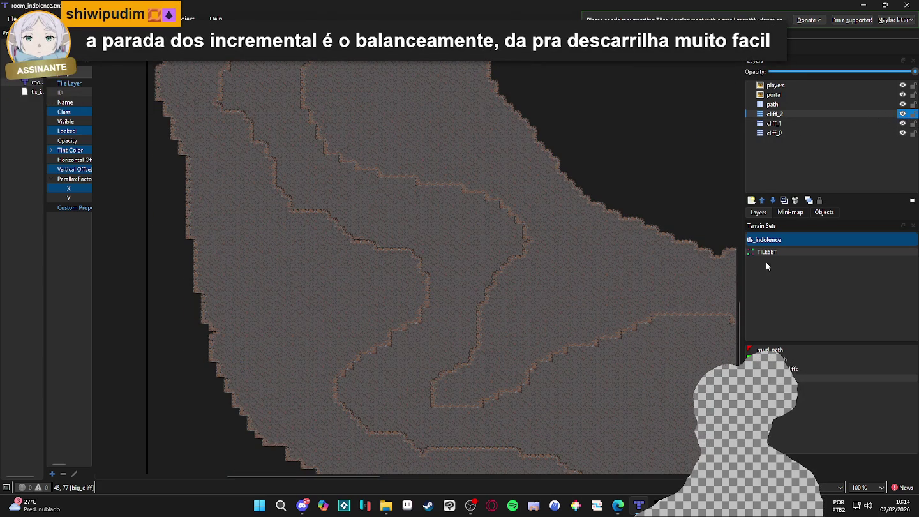
pyautogui.click(529, 239)
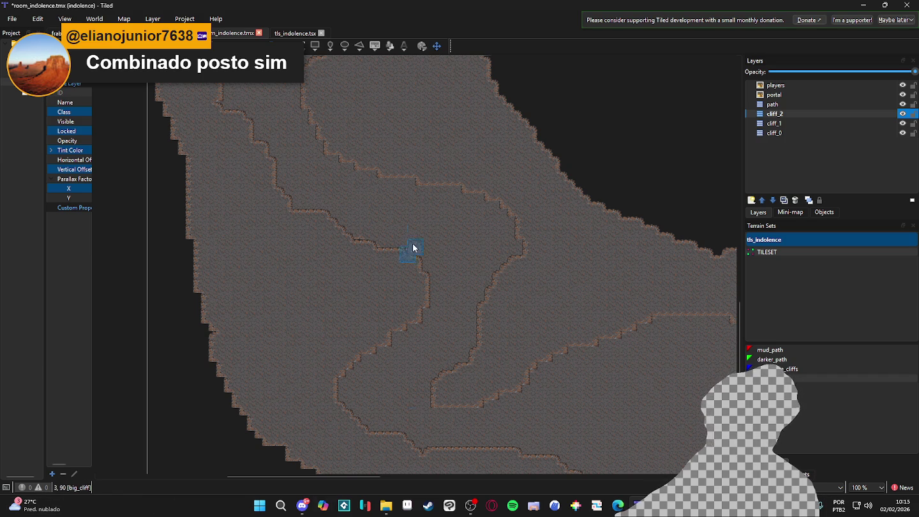
# Step: Pick a cliff edge tile from the tls_indolence tileset
pyautogui.scroll(3, 443, 206)
pyautogui.scroll(-2, 383, 267)
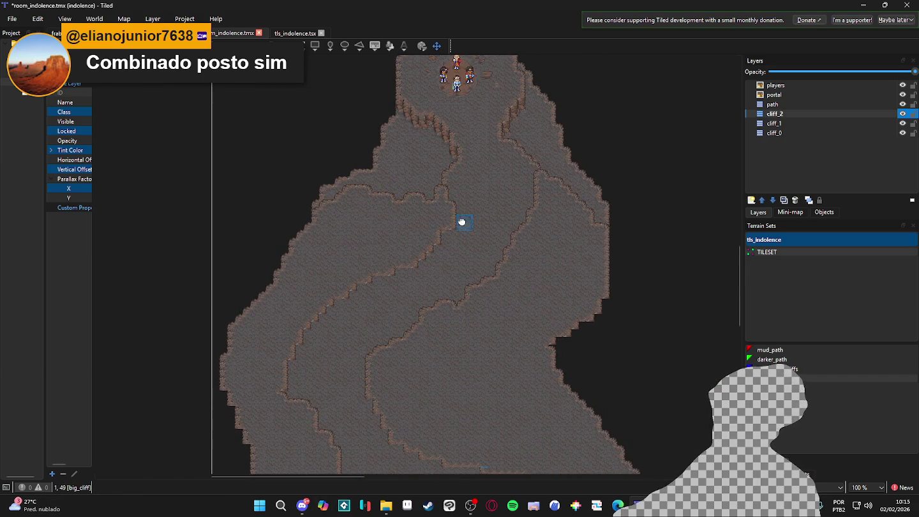
pyautogui.scroll(2, 455, 232)
pyautogui.click(772, 477)
pyautogui.click(880, 317)
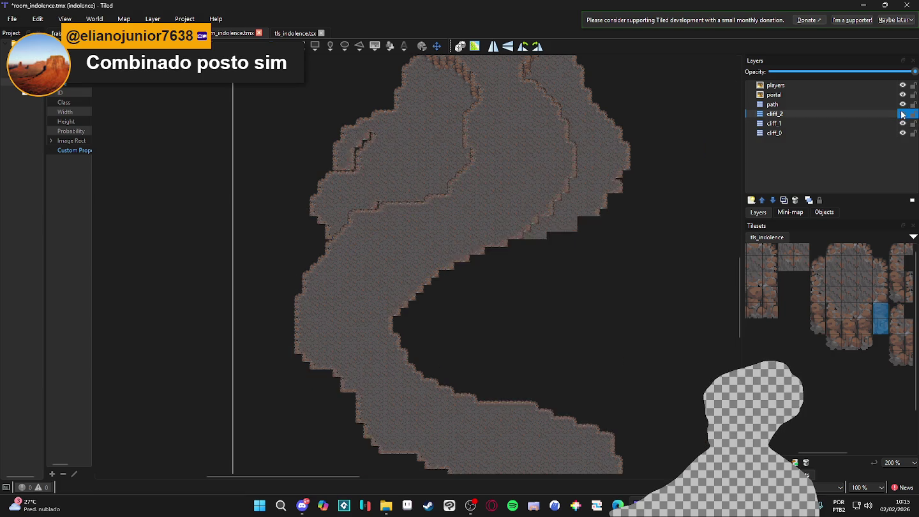
# Step: Paint cliff tiles along the first ridge edge, switching to another cliff tile variant
pyautogui.scroll(1, 467, 176)
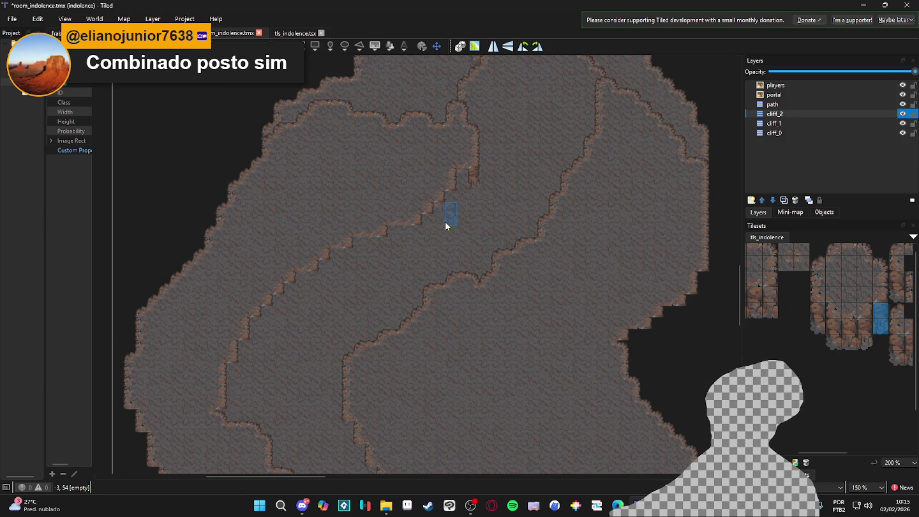
pyautogui.moveTo(442, 220); pyautogui.dragTo(426, 220)
pyautogui.click(818, 318)
pyautogui.moveTo(819, 329)
pyautogui.mouseDown()
pyautogui.moveTo(837, 353)
pyautogui.moveTo(854, 333)
pyautogui.mouseUp()
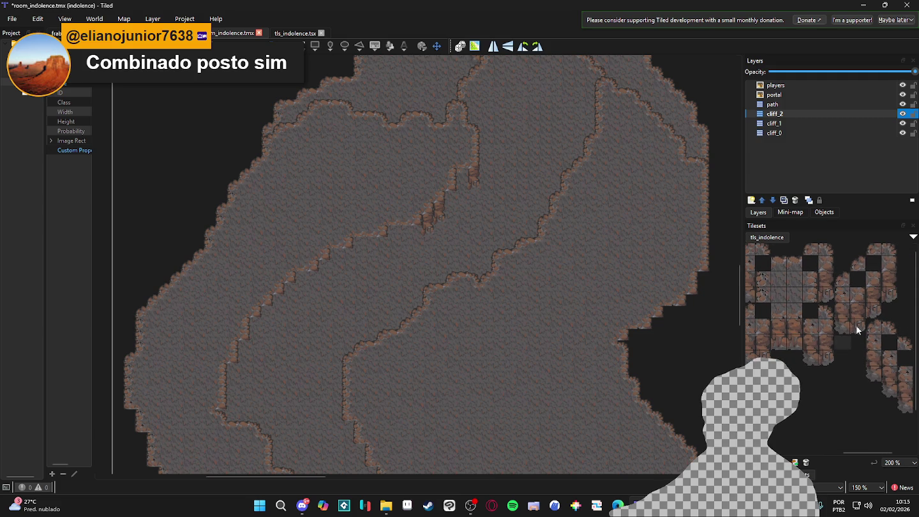
pyautogui.click(415, 239)
pyautogui.click(382, 254)
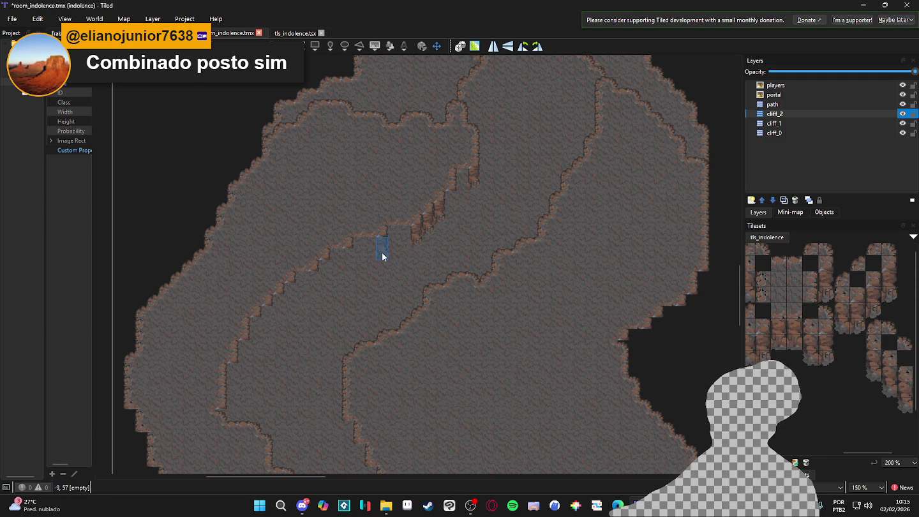
# Step: Follow the ridge down and stamp a cliff tile on its lower edge
pyautogui.moveTo(356, 287)
pyautogui.mouseDown()
pyautogui.moveTo(381, 271)
pyautogui.moveTo(359, 235)
pyautogui.mouseUp()
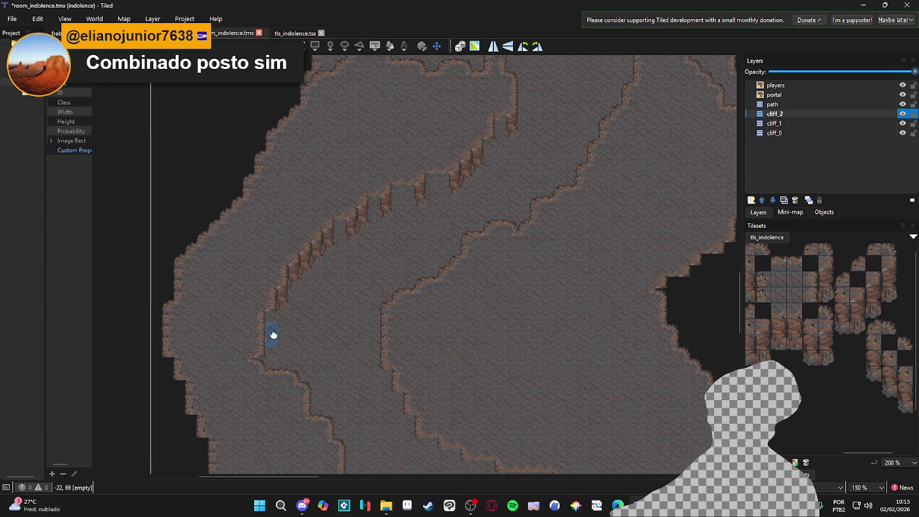
pyautogui.moveTo(273, 334); pyautogui.dragTo(269, 284)
pyautogui.moveTo(406, 274)
pyautogui.mouseDown()
pyautogui.moveTo(370, 232)
pyautogui.moveTo(421, 180)
pyautogui.moveTo(474, 258)
pyautogui.moveTo(481, 200)
pyautogui.mouseUp()
pyautogui.scroll(-3, 484, 217)
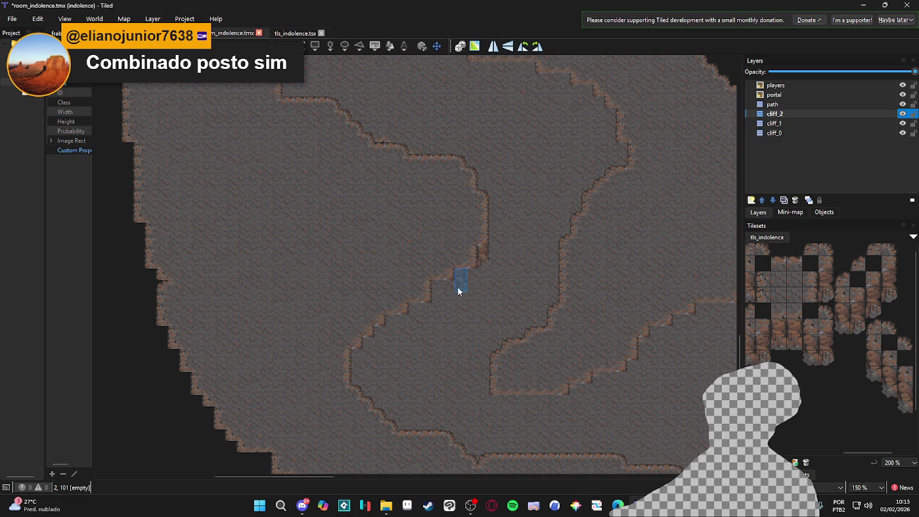
pyautogui.click(444, 298)
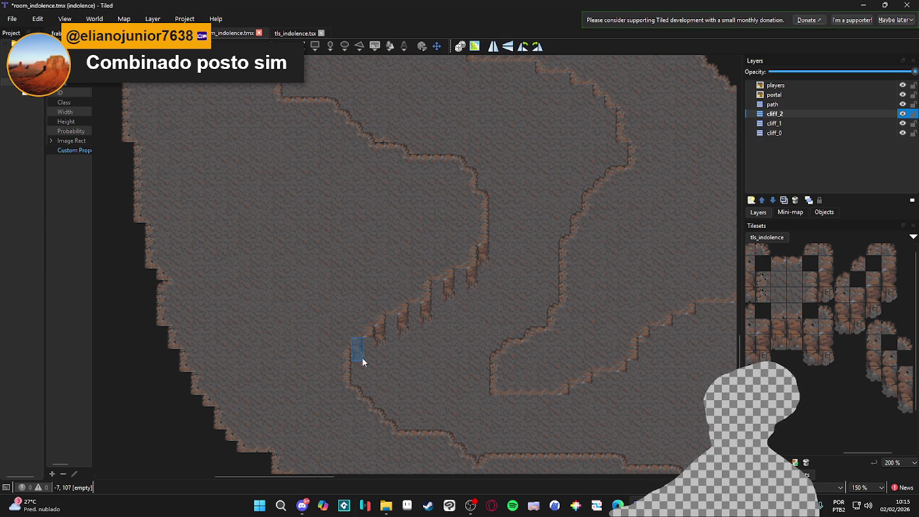
# Step: Find the next unfinished ledge and stamp three hanging cliff tiles along it
pyautogui.scroll(-2, 412, 357)
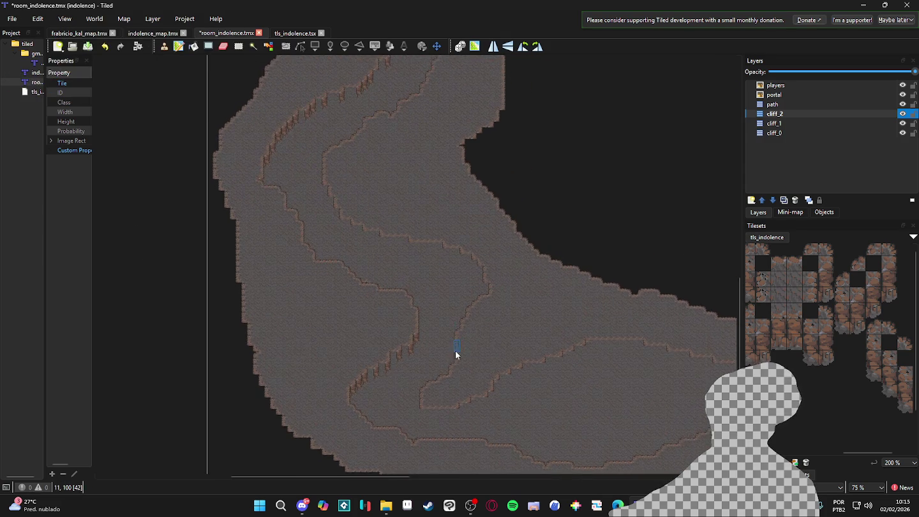
pyautogui.moveTo(457, 304); pyautogui.dragTo(459, 285)
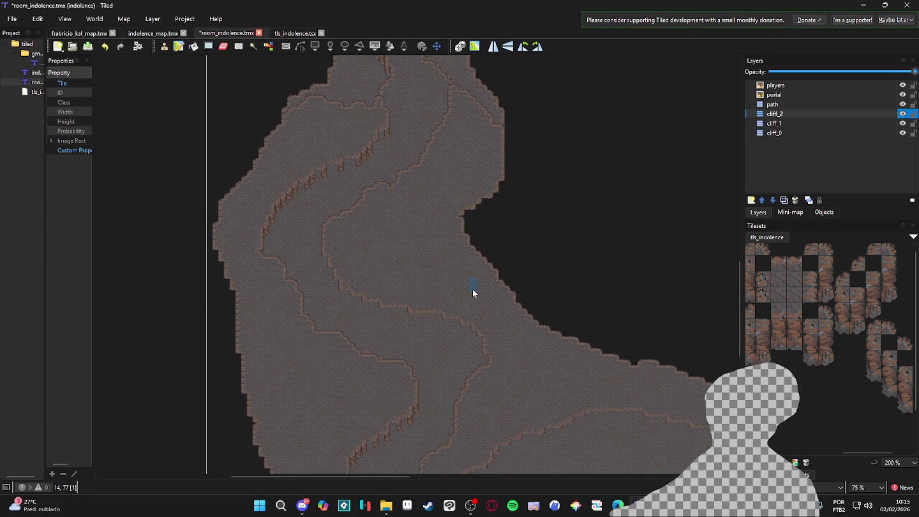
pyautogui.moveTo(471, 325); pyautogui.dragTo(448, 327)
pyautogui.scroll(3, 474, 278)
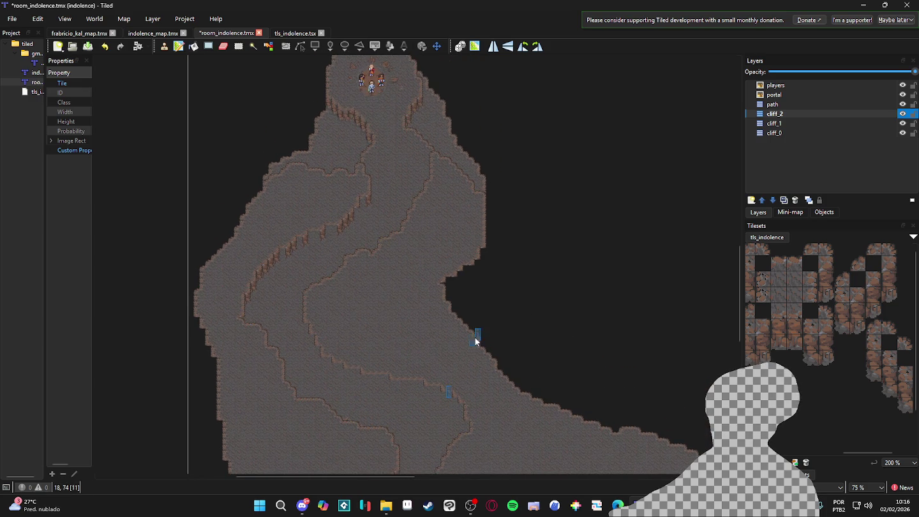
pyautogui.moveTo(486, 311); pyautogui.dragTo(450, 220)
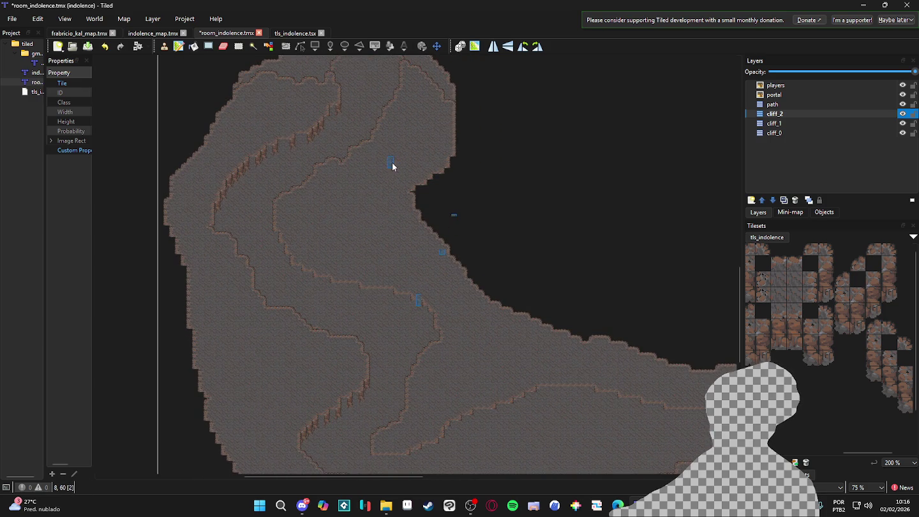
pyautogui.moveTo(392, 164); pyautogui.dragTo(415, 220)
pyautogui.keyDown('ctrl'); pyautogui.scroll(2, 461, 244); pyautogui.keyUp('ctrl')
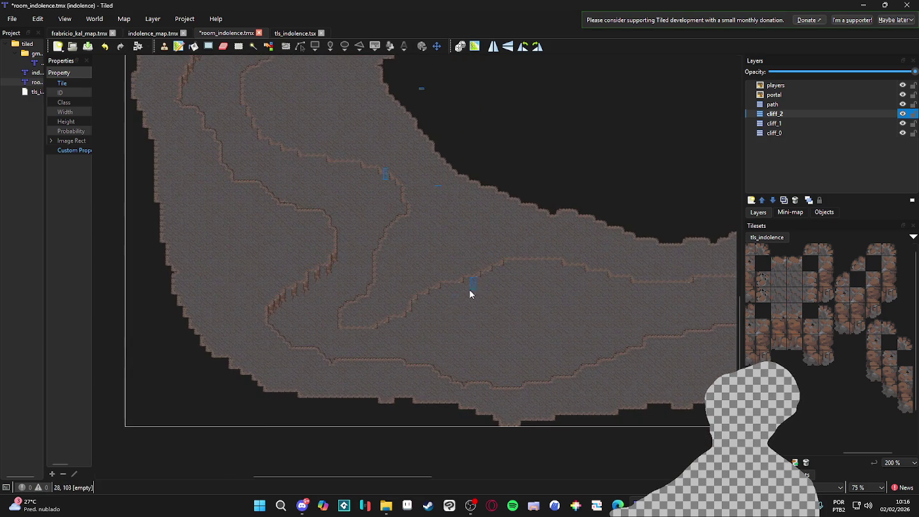
pyautogui.scroll(2, 363, 336)
pyautogui.click(391, 341)
pyautogui.click(412, 324)
pyautogui.click(445, 312)
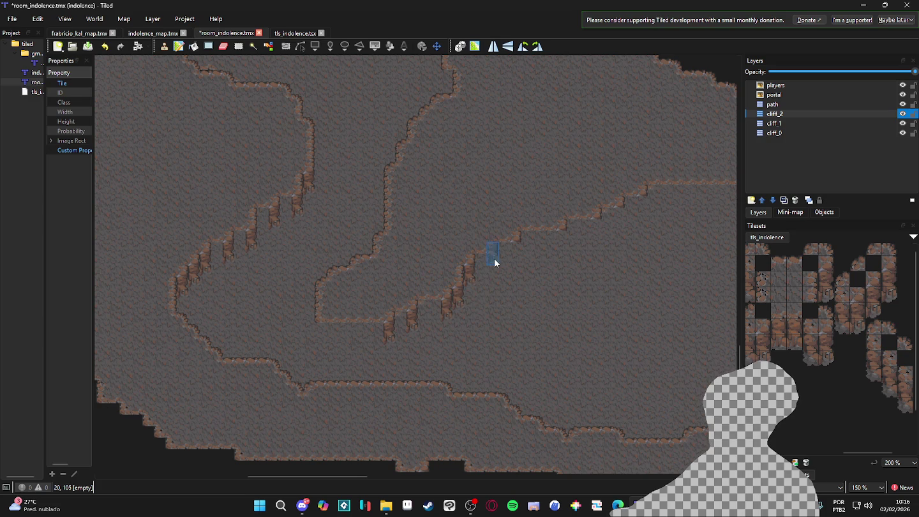
# Step: Continue the cliff tiles further right along the same ledge
pyautogui.click(519, 265)
pyautogui.click(563, 248)
pyautogui.hscroll(5, 646, 238)
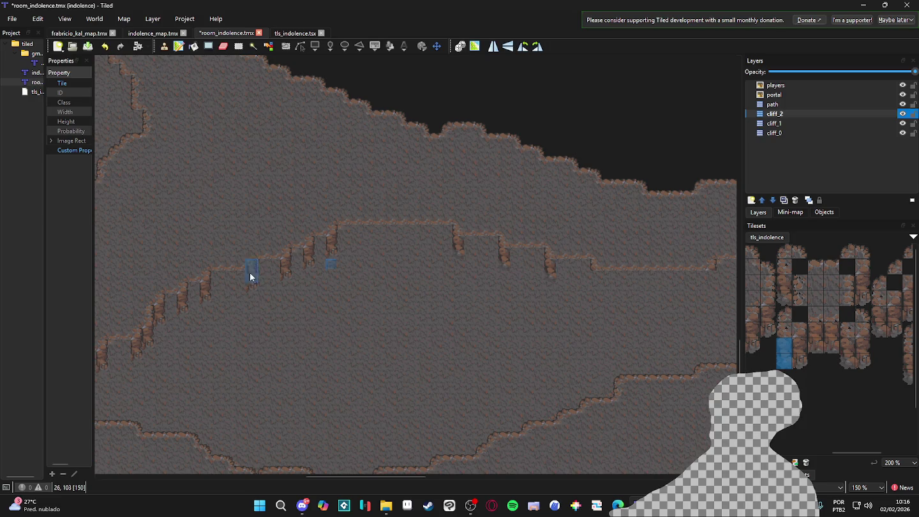
pyautogui.hscroll(1, 511, 292)
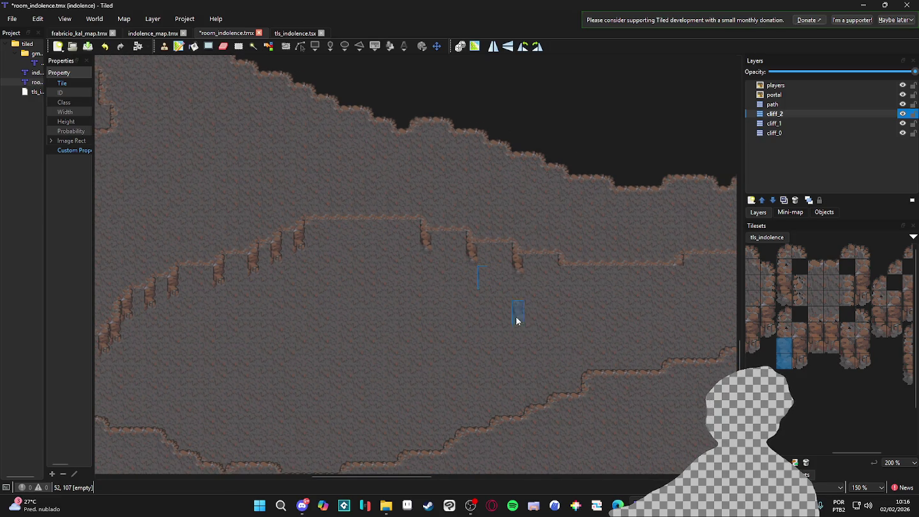
pyautogui.hscroll(3, 542, 294)
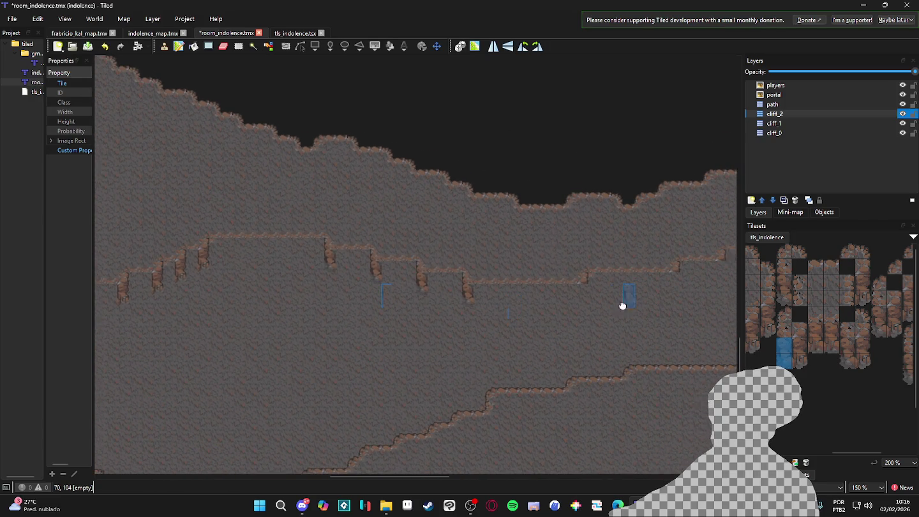
pyautogui.hscroll(-4, 805, 348)
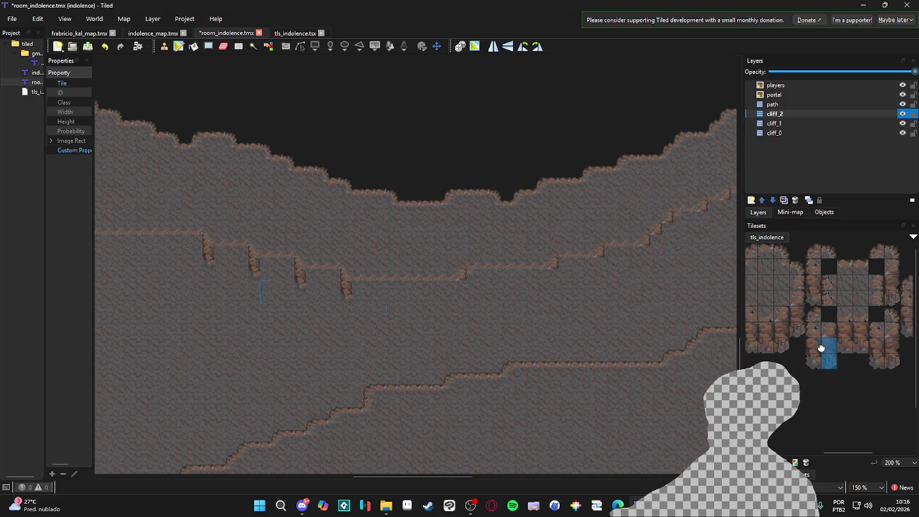
pyautogui.moveTo(814, 352)
pyautogui.mouseDown()
pyautogui.moveTo(851, 338)
pyautogui.moveTo(760, 338)
pyautogui.mouseUp()
pyautogui.moveTo(835, 325); pyautogui.dragTo(833, 308)
pyautogui.click(460, 292)
pyautogui.click(548, 291)
pyautogui.click(594, 283)
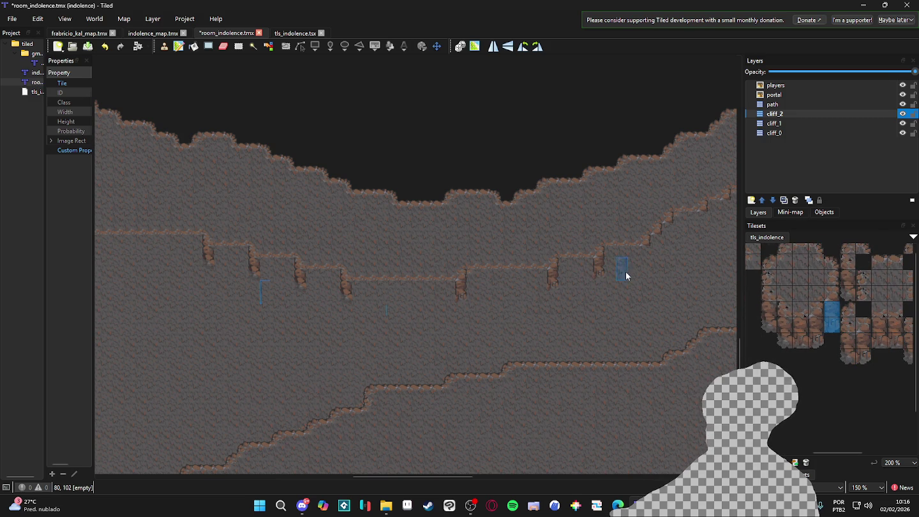
pyautogui.moveTo(647, 261); pyautogui.dragTo(555, 303)
pyautogui.click(571, 291)
pyautogui.click(579, 287)
pyautogui.click(610, 264)
pyautogui.click(636, 256)
pyautogui.moveTo(645, 273); pyautogui.dragTo(586, 277)
pyautogui.hscroll(5, 586, 276)
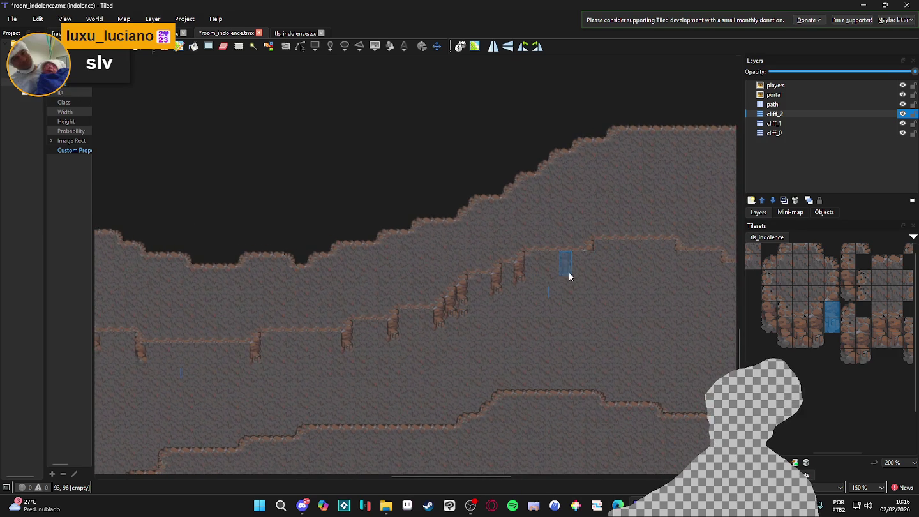
pyautogui.scroll(2, 593, 267)
pyautogui.hscroll(10, 476, 287)
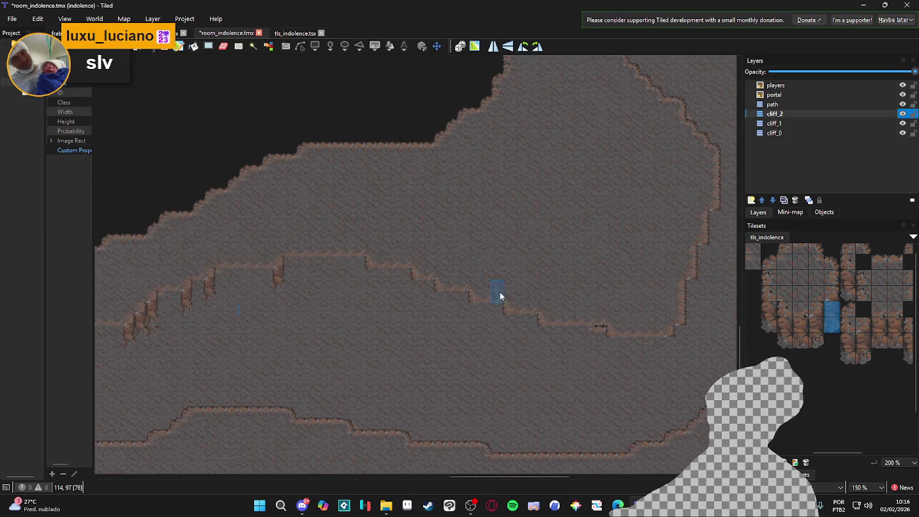
pyautogui.scroll(-1, 549, 304)
pyautogui.click(643, 342)
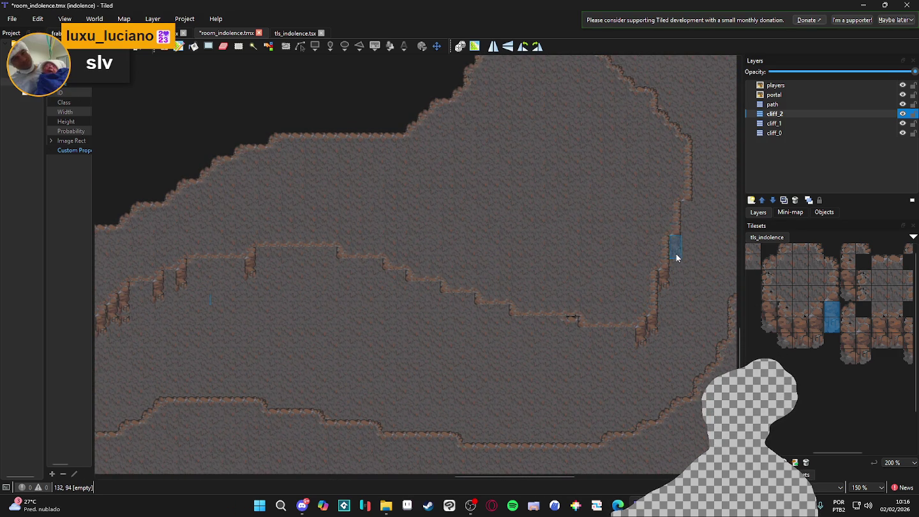
pyautogui.hscroll(5, 577, 283)
pyautogui.scroll(5, 576, 284)
pyautogui.scroll(5, 576, 284)
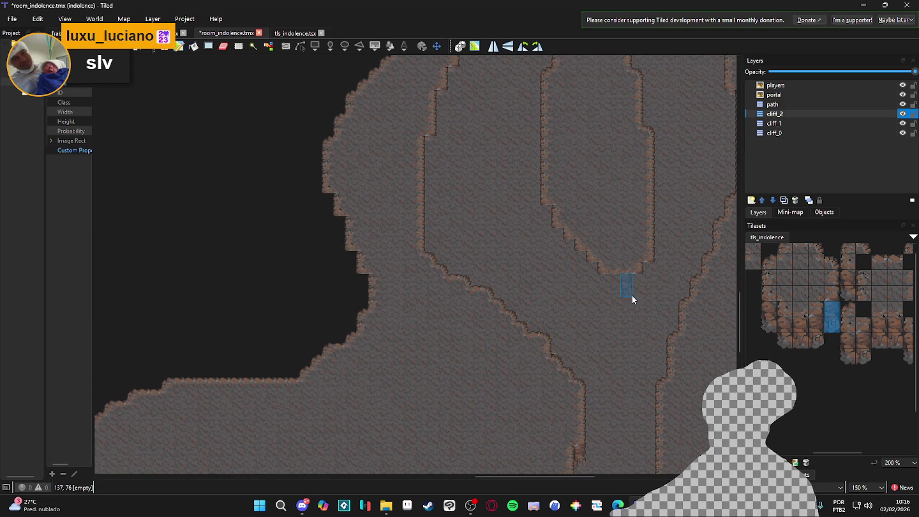
pyautogui.hscroll(2, 638, 291)
pyautogui.scroll(3, 579, 333)
pyautogui.hscroll(-1, 496, 296)
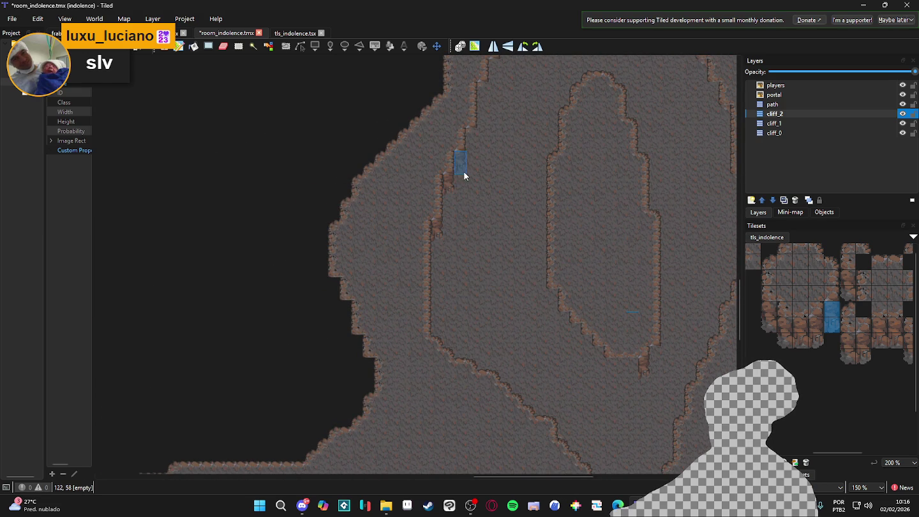
pyautogui.scroll(5, 491, 190)
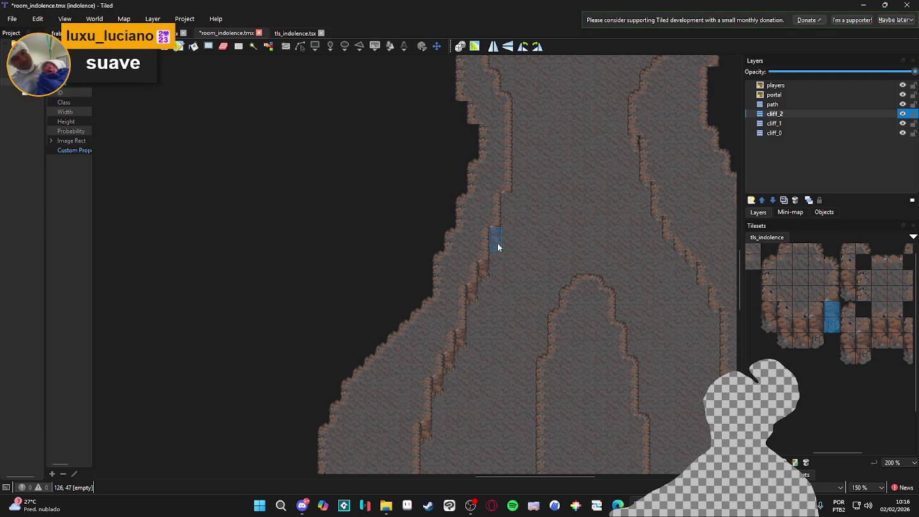
pyautogui.scroll(4, 509, 206)
pyautogui.scroll(5, 502, 272)
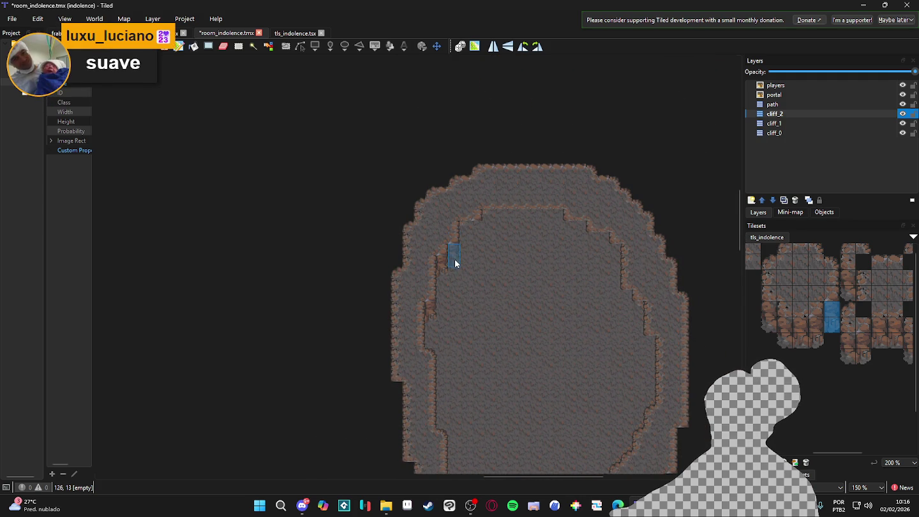
pyautogui.scroll(-2, 565, 294)
pyautogui.scroll(-3, 563, 294)
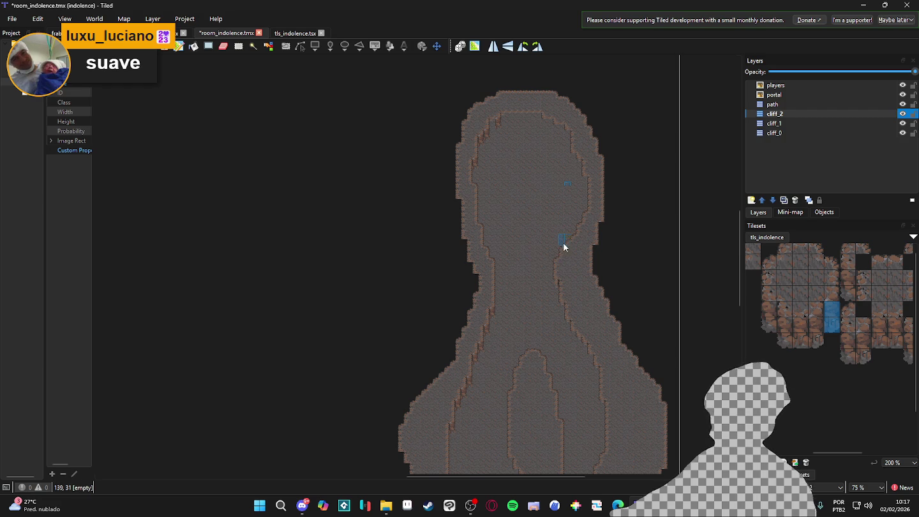
pyautogui.scroll(-5, 469, 123)
pyautogui.scroll(-3, 465, 159)
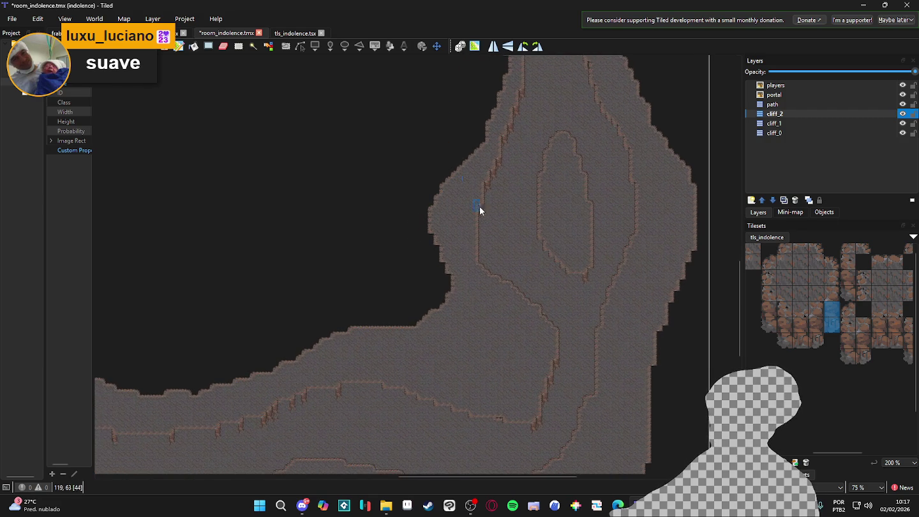
pyautogui.hscroll(-3, 351, 261)
pyautogui.hscroll(-1, 555, 342)
pyautogui.scroll(-1, 426, 328)
# Step: Pick a different cliff edge tile and stamp a first cliff drop on the diagonal ledge
pyautogui.click(768, 317)
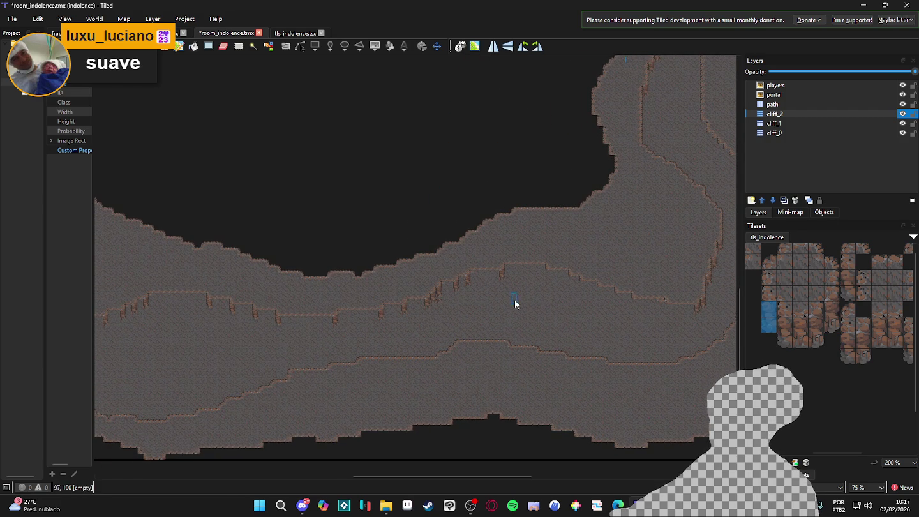
pyautogui.keyDown('ctrl'); pyautogui.scroll(3, 554, 277); pyautogui.keyUp('ctrl')
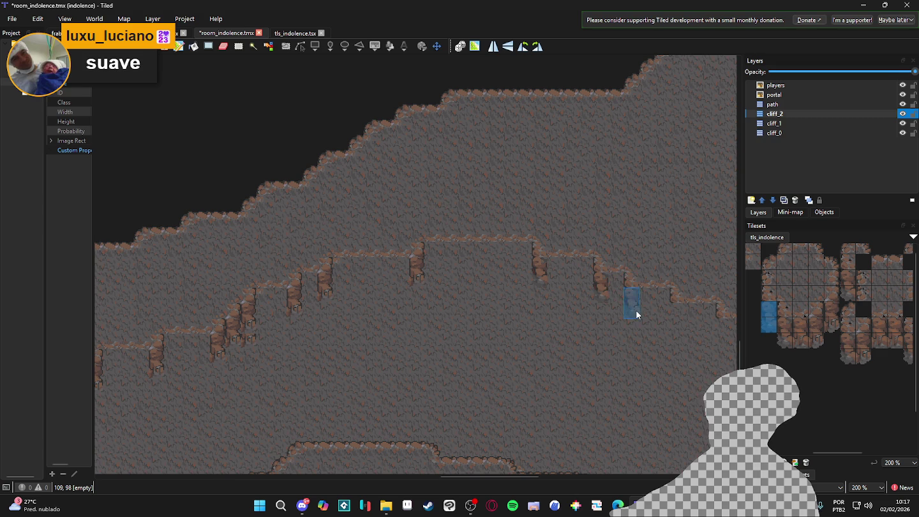
pyautogui.hscroll(2, 634, 308)
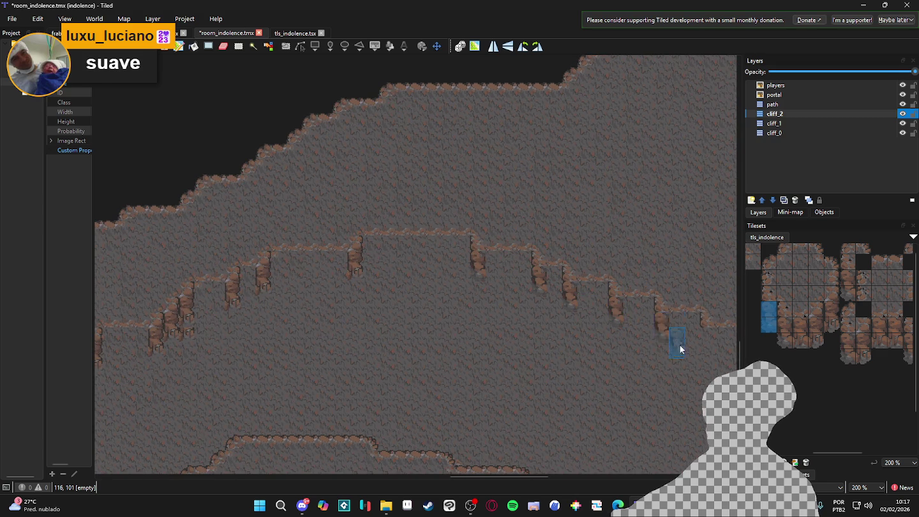
pyautogui.hscroll(4, 638, 324)
pyautogui.scroll(-1, 638, 325)
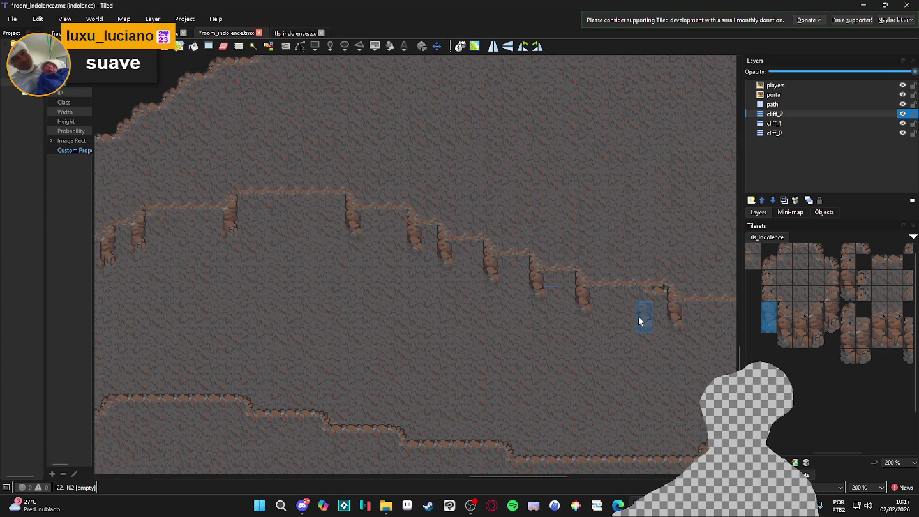
pyautogui.scroll(-2, 638, 331)
pyautogui.hscroll(9, 543, 306)
pyautogui.scroll(-3, 463, 293)
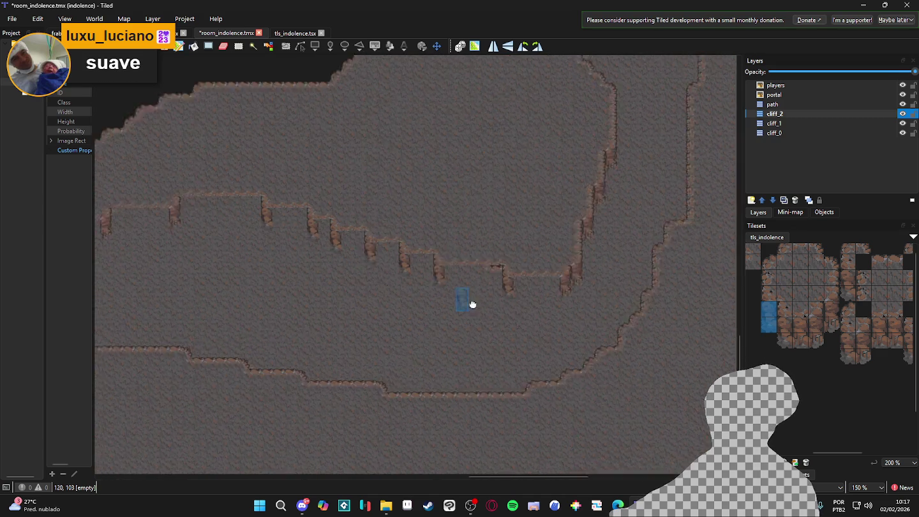
pyautogui.scroll(-2, 357, 307)
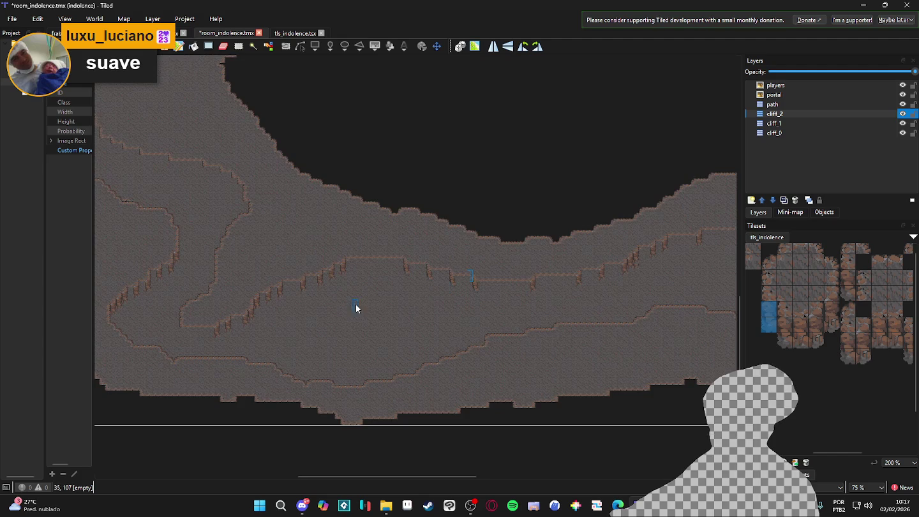
pyautogui.scroll(2, 538, 259)
pyautogui.scroll(2, 484, 317)
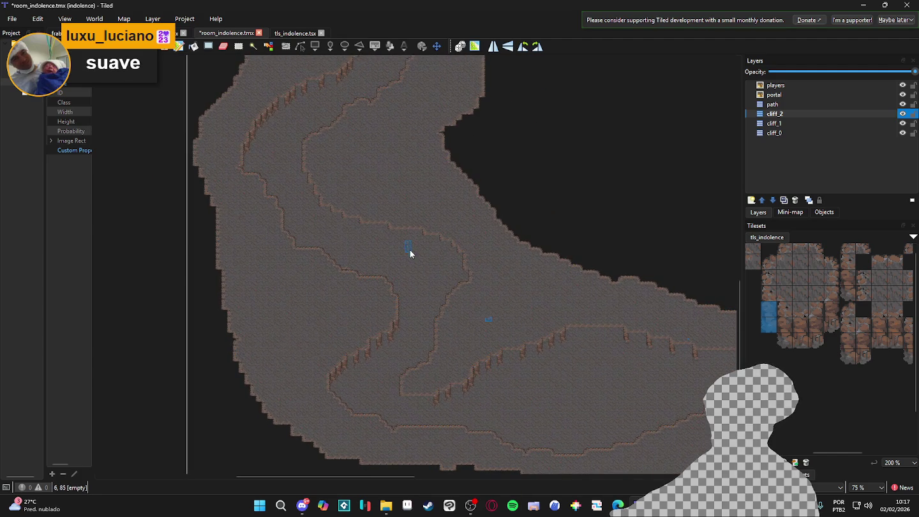
pyautogui.click(468, 254)
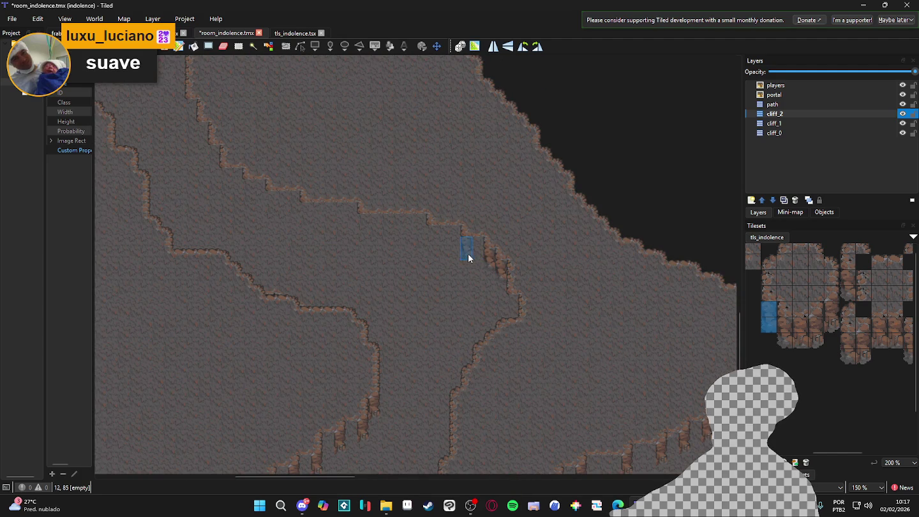
# Step: Stamp more cliff drop tiles along the upper ledge and higher up the ridge
pyautogui.click(434, 240)
pyautogui.click(364, 224)
pyautogui.click(306, 214)
pyautogui.click(273, 203)
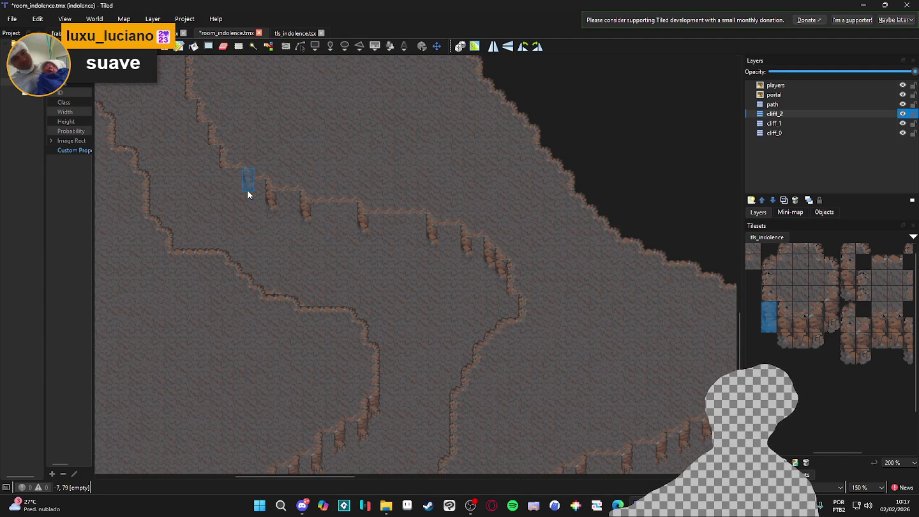
pyautogui.scroll(3, 228, 187)
pyautogui.hscroll(-3, 228, 186)
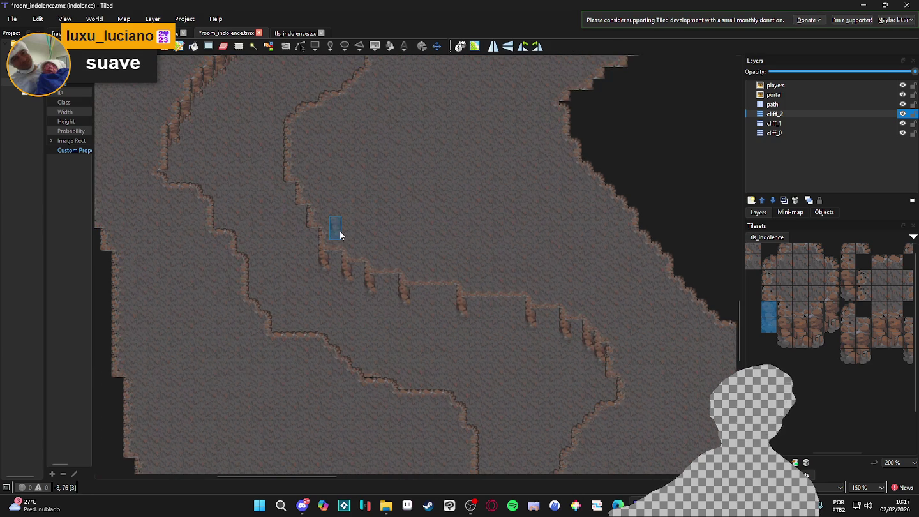
pyautogui.click(312, 242)
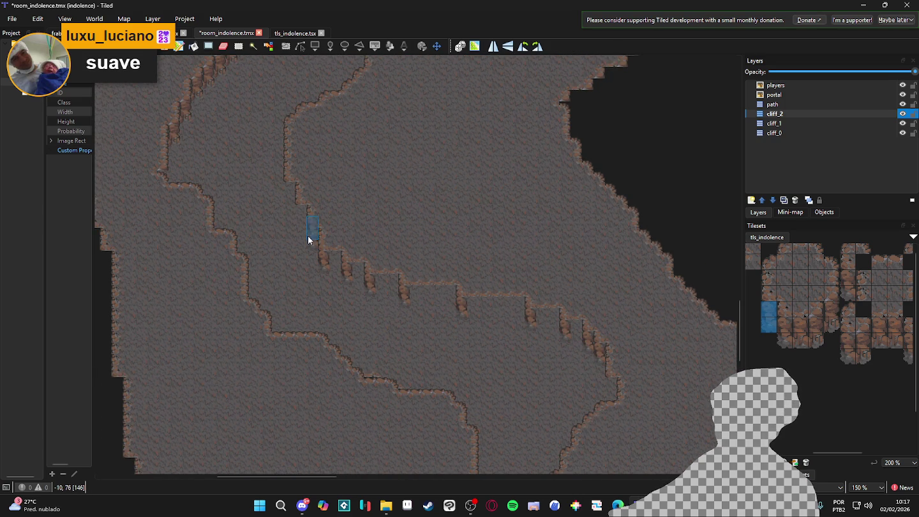
pyautogui.click(301, 217)
# Step: Try neighbouring cliff tile variants and paint them down the ridge edge
pyautogui.keyDown('ctrl'); pyautogui.scroll(-1, 305, 243); pyautogui.keyUp('ctrl')
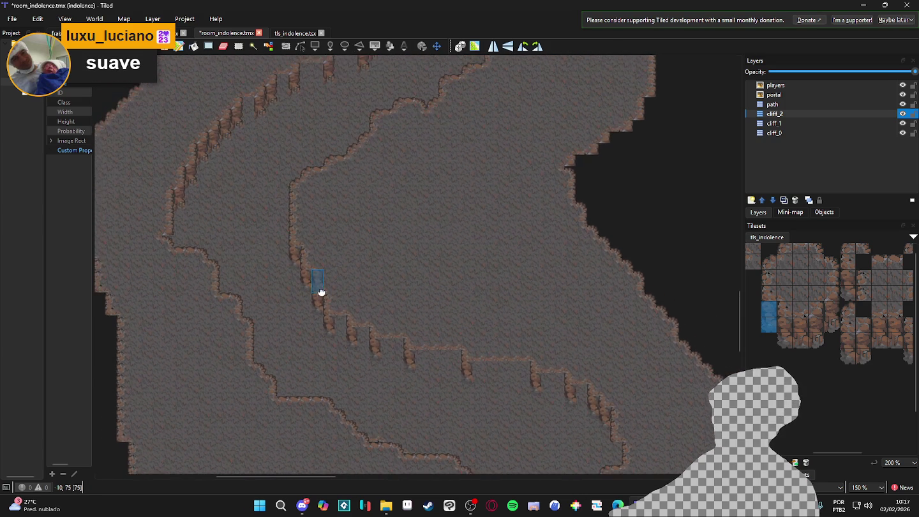
pyautogui.keyDown('ctrl'); pyautogui.scroll(-1, 347, 272); pyautogui.keyUp('ctrl')
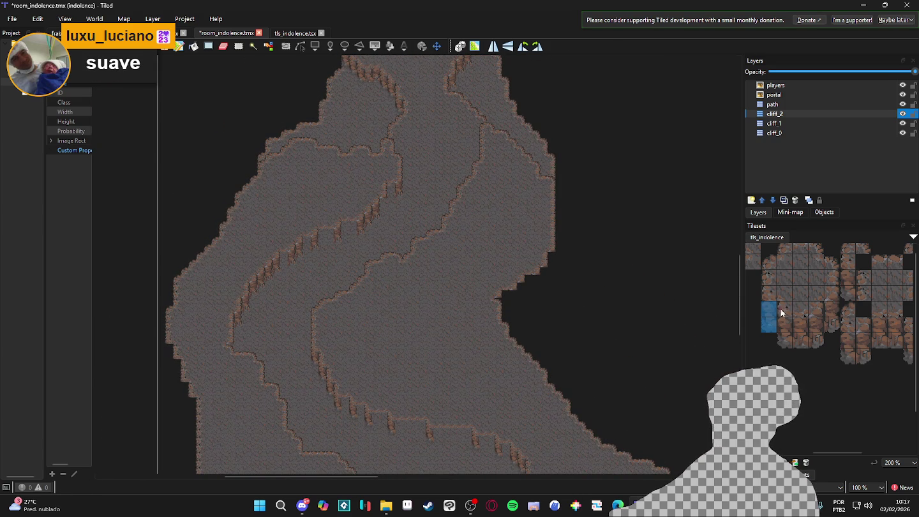
pyautogui.click(806, 336)
pyautogui.keyDown('ctrl'); pyautogui.scroll(2, 404, 195); pyautogui.keyUp('ctrl')
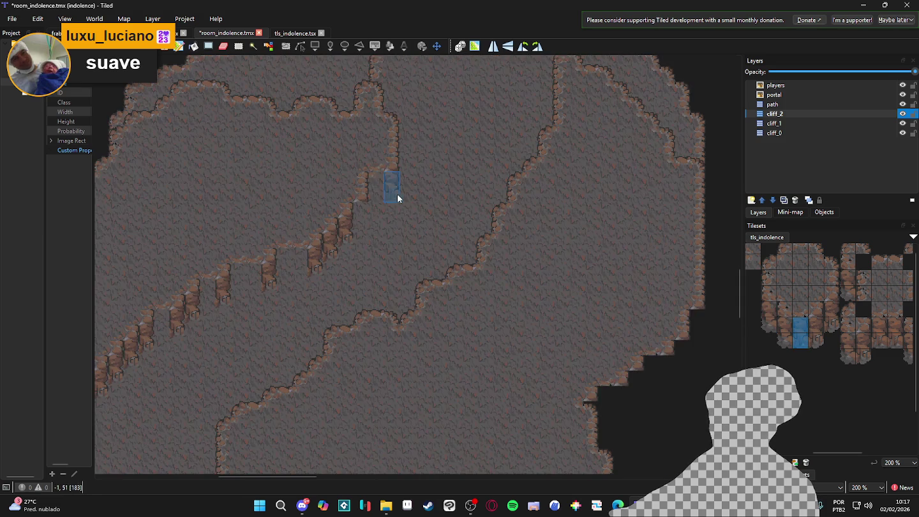
pyautogui.click(819, 326)
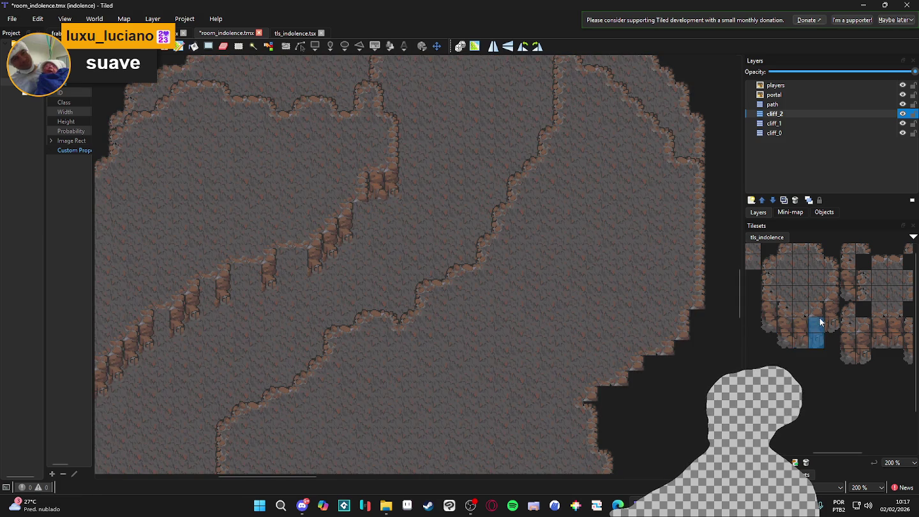
pyautogui.click(840, 324)
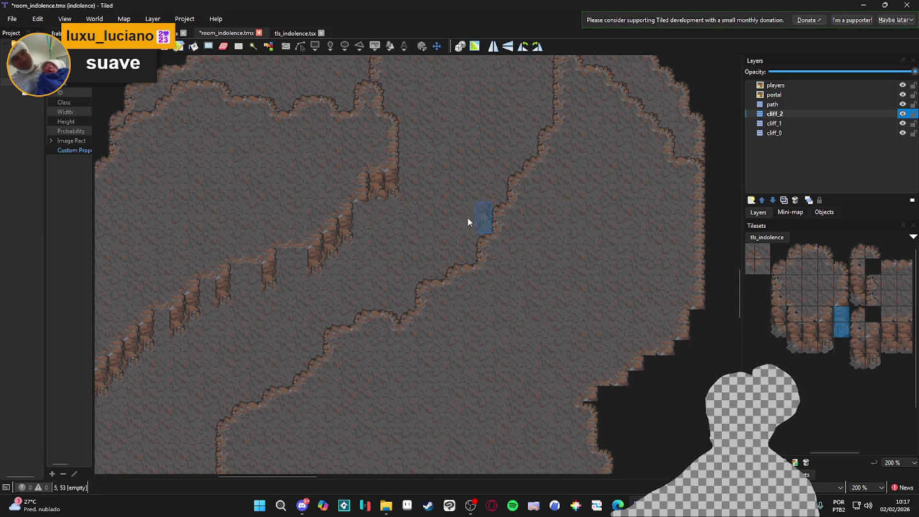
pyautogui.moveTo(355, 199); pyautogui.dragTo(358, 218)
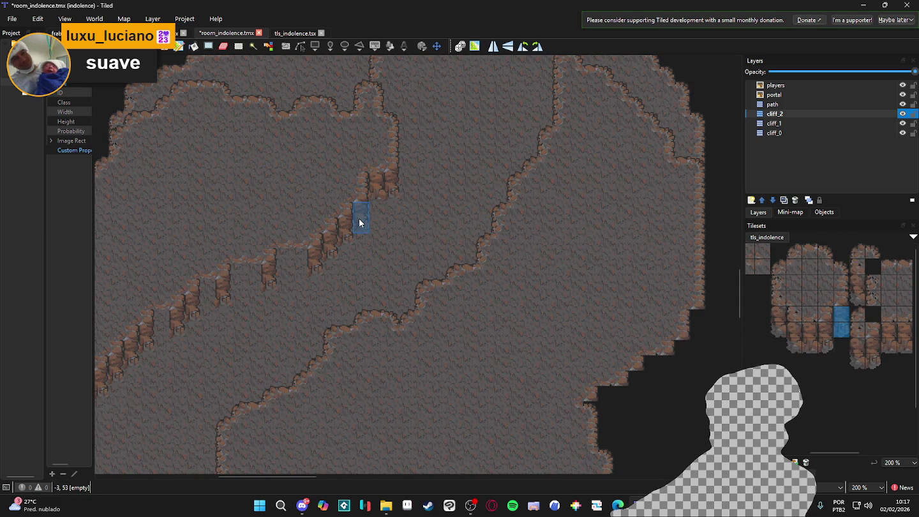
# Step: Stamp two-tile-tall cliff pieces on the ridge and close the gap in the cliff
pyautogui.moveTo(806, 348); pyautogui.dragTo(807, 333)
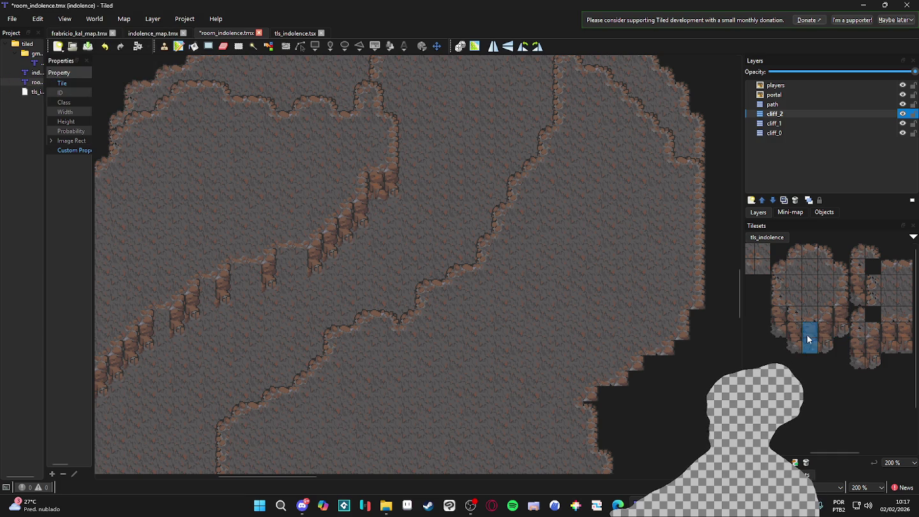
pyautogui.click(301, 265)
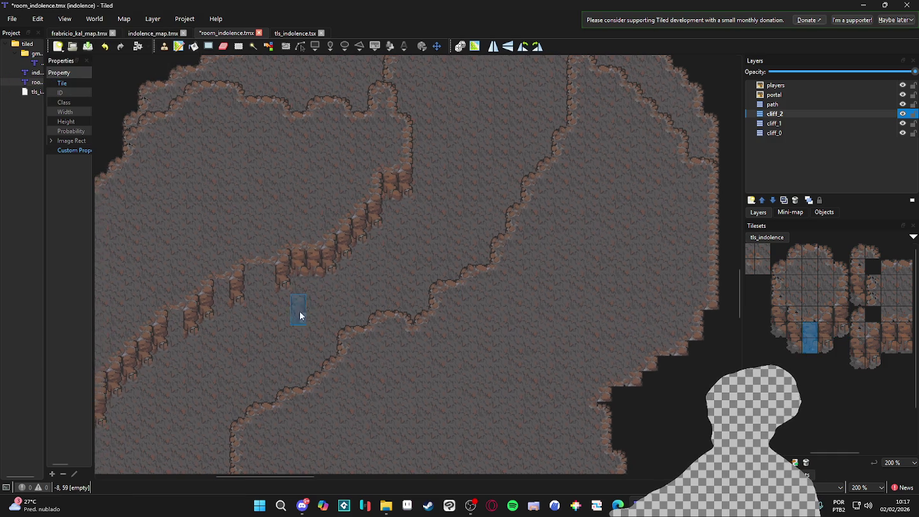
pyautogui.moveTo(830, 327)
pyautogui.mouseDown()
pyautogui.moveTo(827, 343)
pyautogui.moveTo(808, 333)
pyautogui.mouseUp()
pyautogui.click(318, 269)
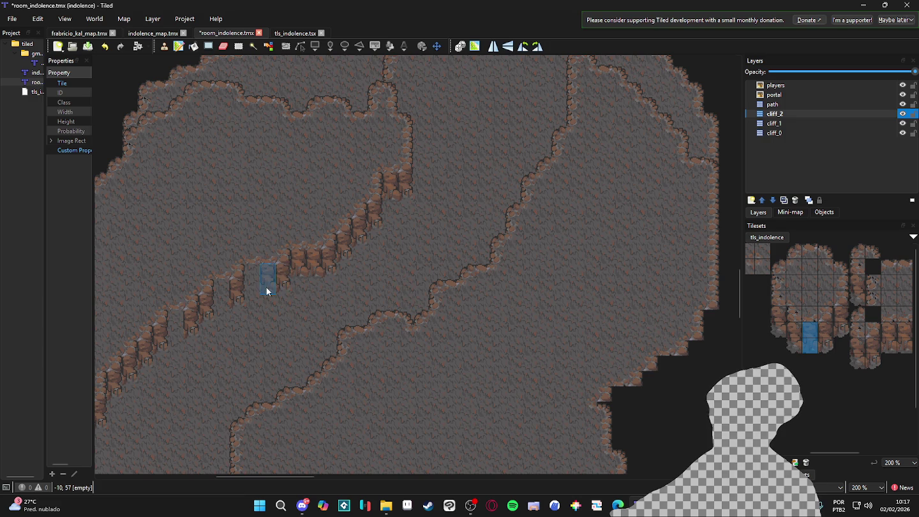
pyautogui.hscroll(-3, 358, 303)
pyautogui.moveTo(373, 309); pyautogui.dragTo(356, 306)
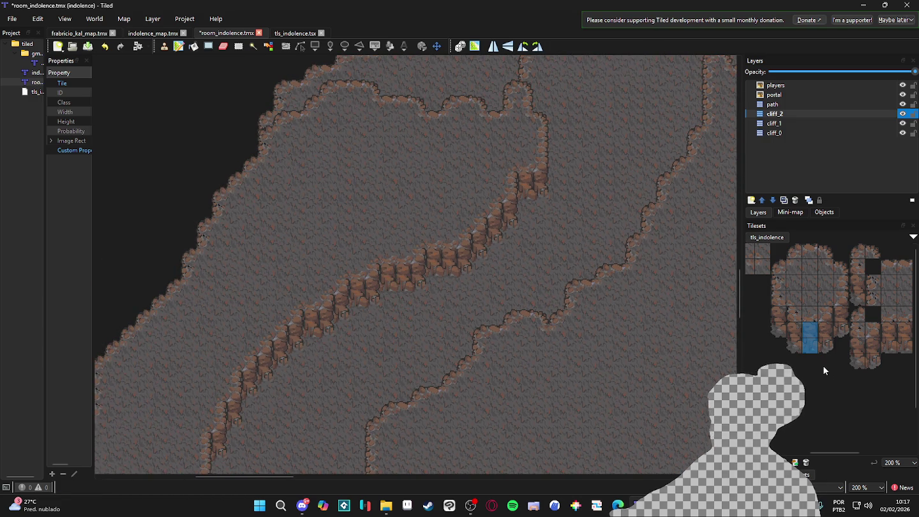
# Step: Select another two-tile vertical cliff piece from tls_indolence for the next stretch
pyautogui.hscroll(-2, 846, 353)
pyautogui.hscroll(-1, 845, 353)
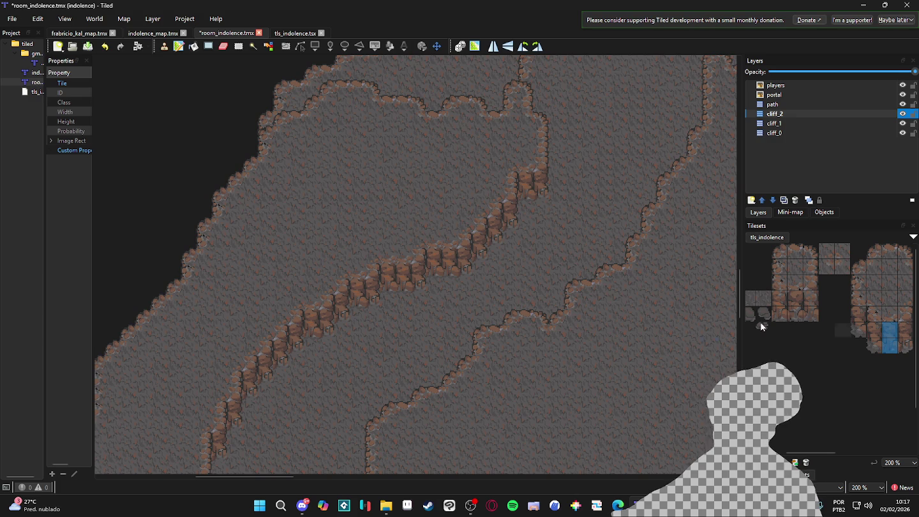
pyautogui.scroll(-2, 480, 333)
pyautogui.scroll(3, 457, 336)
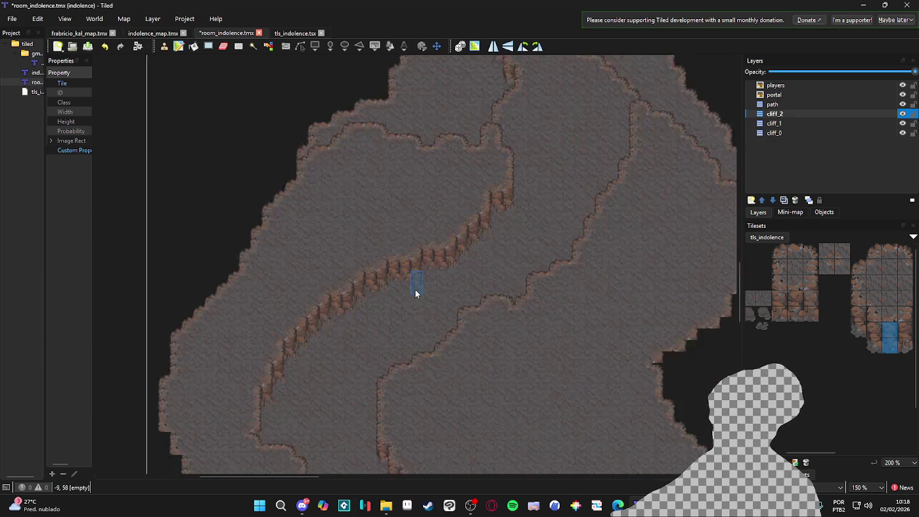
pyautogui.click(794, 317)
pyautogui.moveTo(795, 317); pyautogui.dragTo(795, 299)
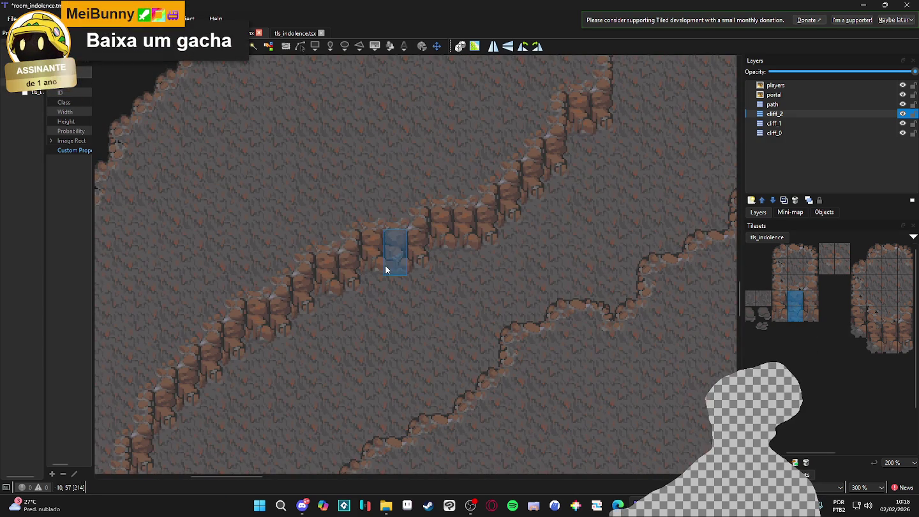
pyautogui.moveTo(779, 310); pyautogui.dragTo(780, 295)
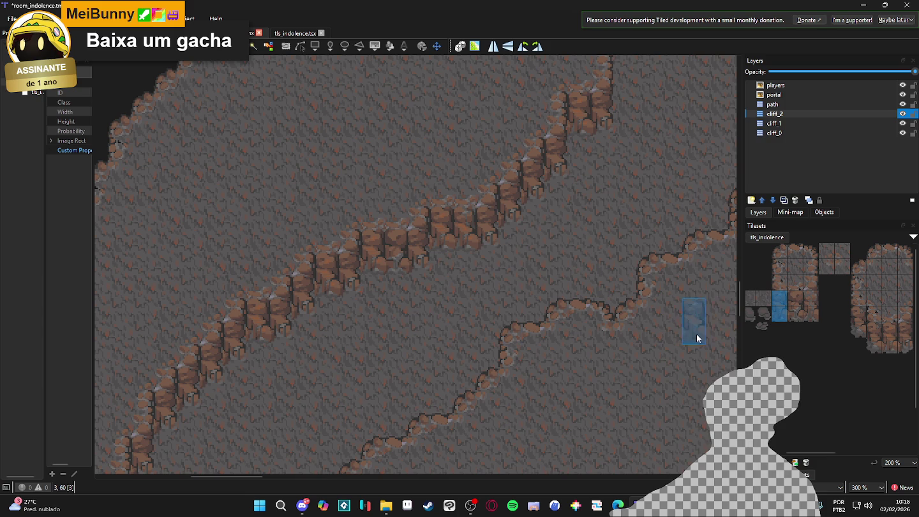
pyautogui.click(812, 313)
pyautogui.moveTo(813, 314); pyautogui.dragTo(814, 298)
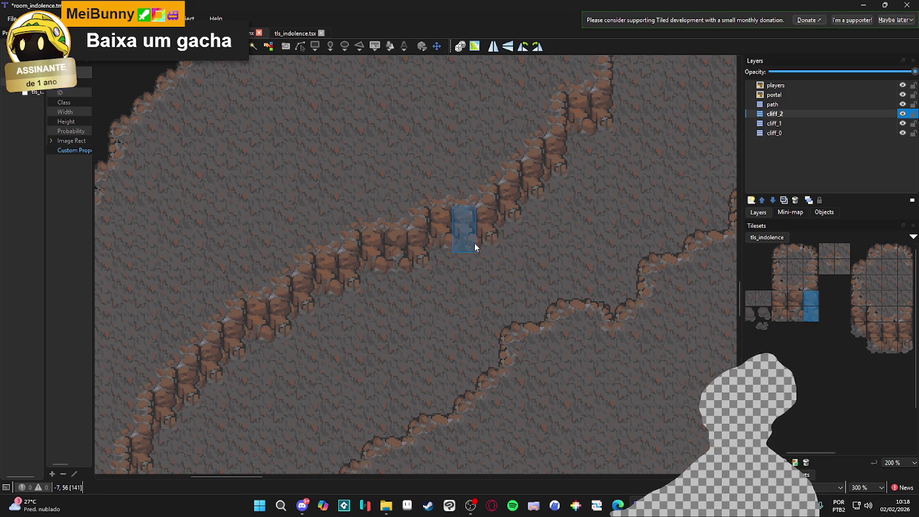
pyautogui.scroll(-1, 510, 336)
pyautogui.scroll(-3, 507, 325)
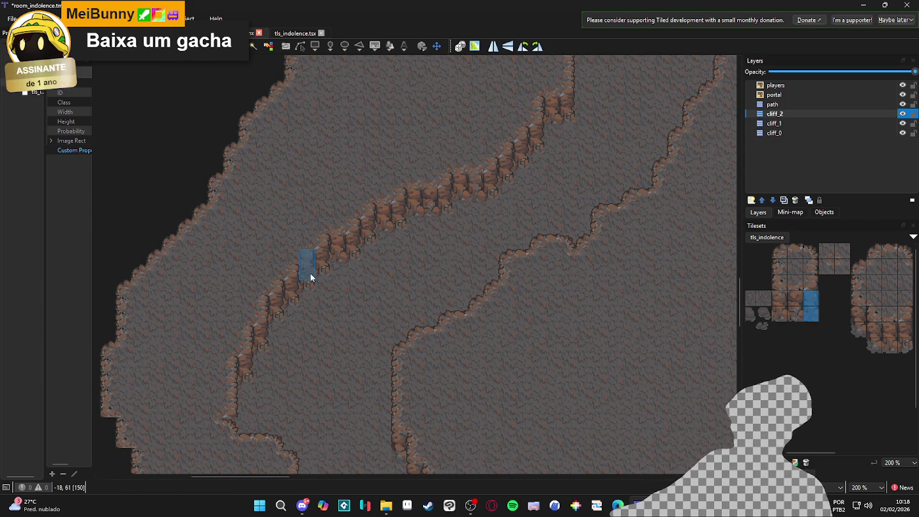
pyautogui.scroll(-8, 360, 181)
pyautogui.hscroll(-5, 360, 180)
# Step: Stamp two-tile cliff pieces along the middle ridge's diagonal ledge between the rocks
pyautogui.scroll(-3, 383, 261)
pyautogui.hscroll(3, 492, 194)
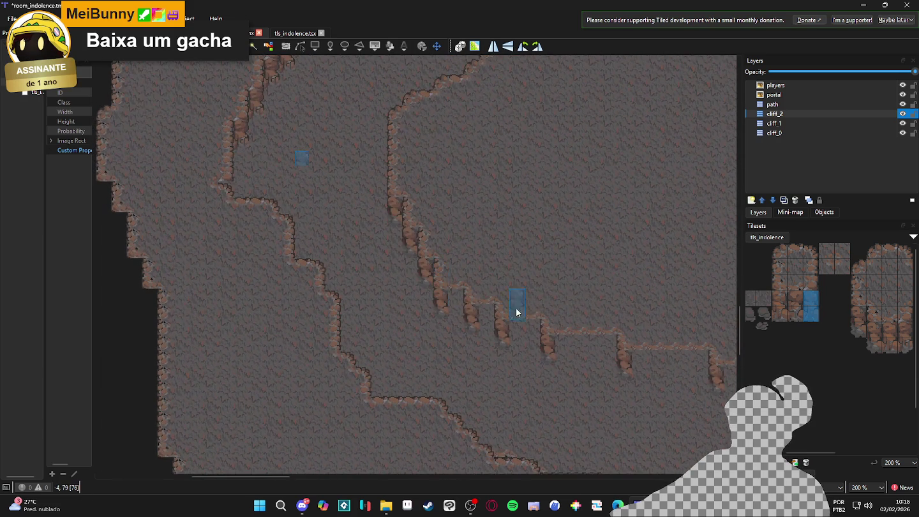
pyautogui.moveTo(795, 316); pyautogui.dragTo(795, 291)
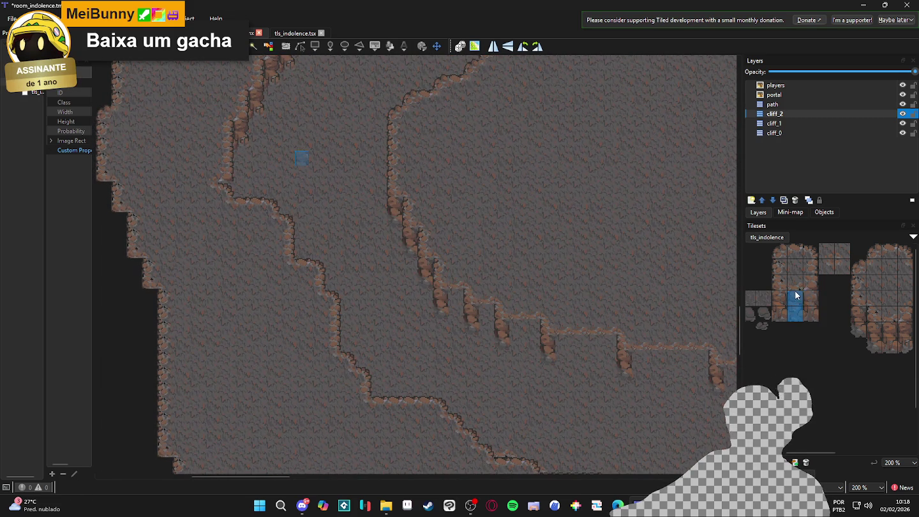
pyautogui.click(457, 311)
pyautogui.moveTo(490, 329); pyautogui.dragTo(539, 347)
pyautogui.moveTo(811, 294); pyautogui.dragTo(810, 316)
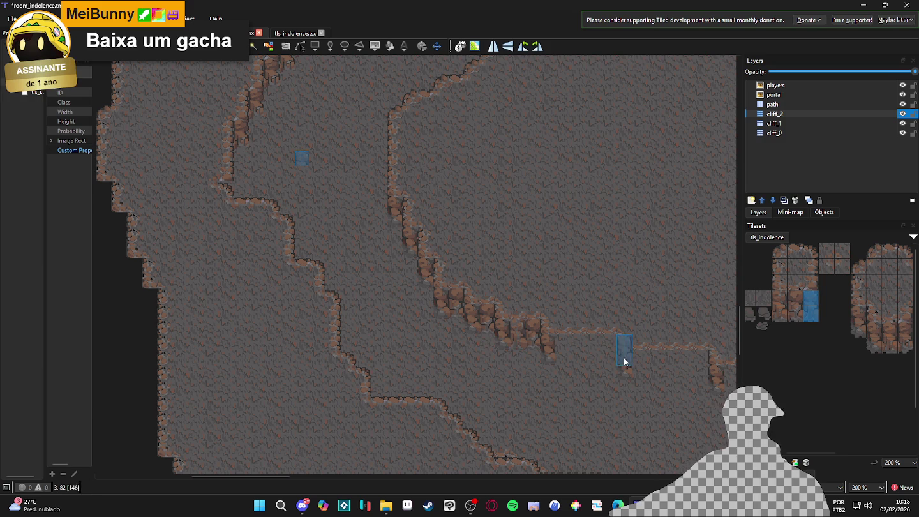
pyautogui.moveTo(781, 315); pyautogui.dragTo(779, 301)
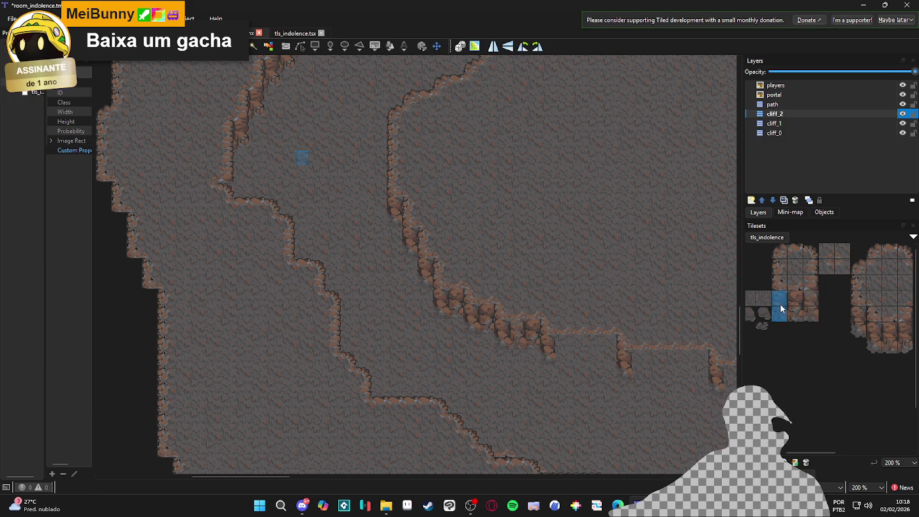
pyautogui.moveTo(564, 359); pyautogui.dragTo(624, 358)
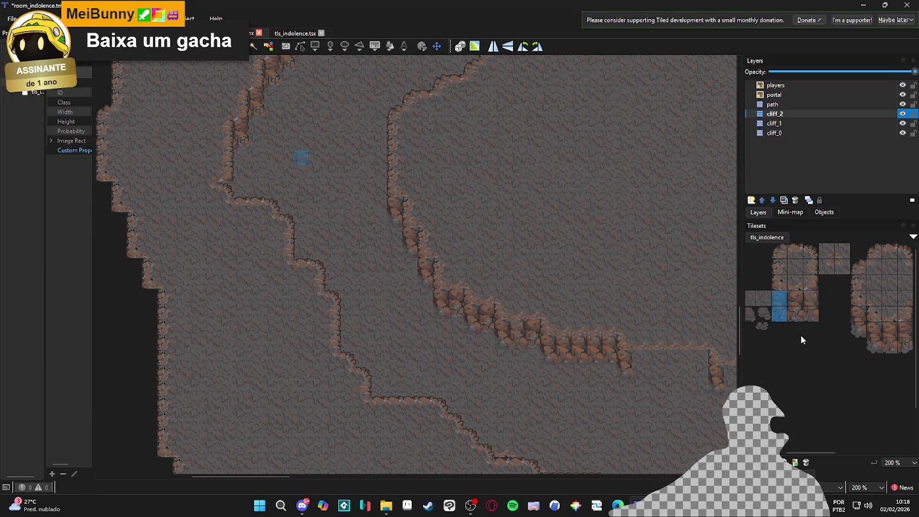
pyautogui.moveTo(795, 315)
pyautogui.mouseDown()
pyautogui.moveTo(795, 300)
pyautogui.moveTo(810, 300)
pyautogui.mouseUp()
pyautogui.moveTo(605, 402); pyautogui.dragTo(548, 408)
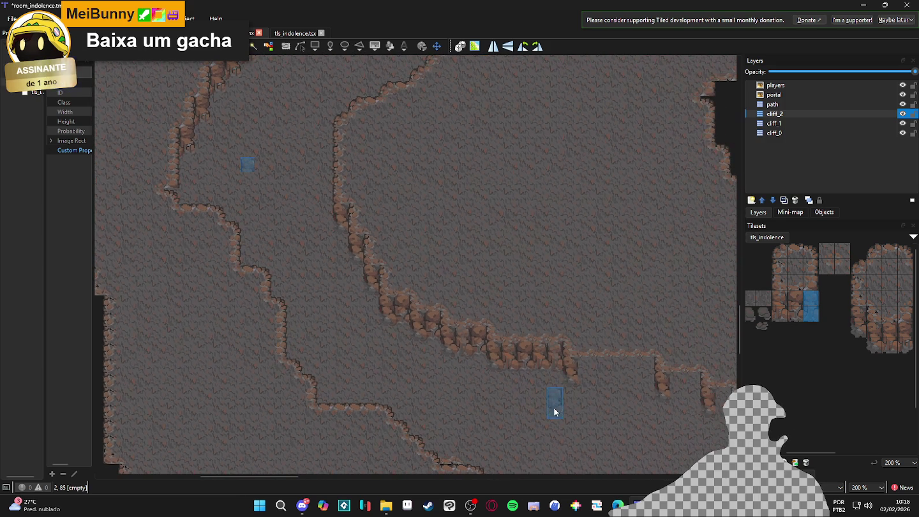
# Step: Stamp cliff pieces along the lower ledge up to its end
pyautogui.moveTo(779, 316); pyautogui.dragTo(779, 301)
pyautogui.moveTo(580, 367); pyautogui.dragTo(596, 373)
pyautogui.moveTo(796, 315); pyautogui.dragTo(795, 299)
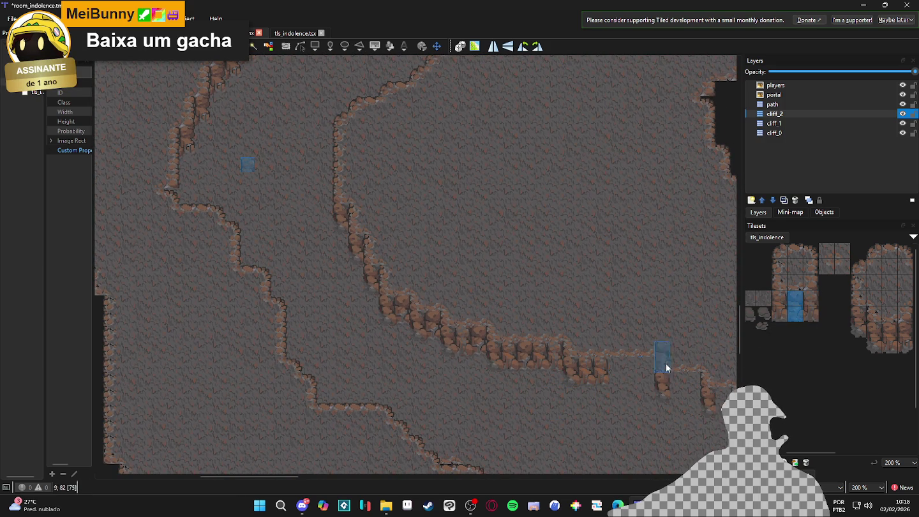
pyautogui.click(616, 373)
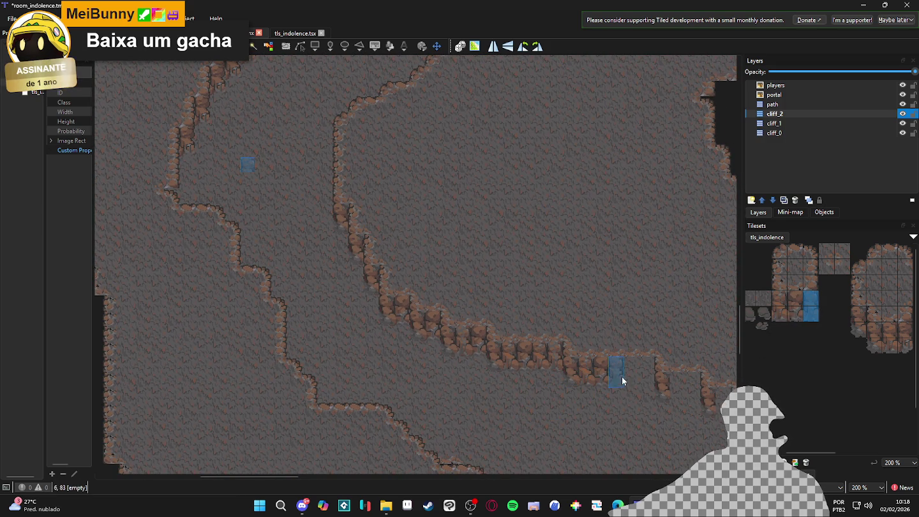
pyautogui.moveTo(777, 298)
pyautogui.mouseDown()
pyautogui.moveTo(779, 332)
pyautogui.moveTo(796, 300)
pyautogui.mouseUp()
pyautogui.click(659, 369)
pyautogui.click(646, 375)
# Step: Fill a remaining gap on the ridge with a two-tile cliff piece
pyautogui.hscroll(3, 646, 375)
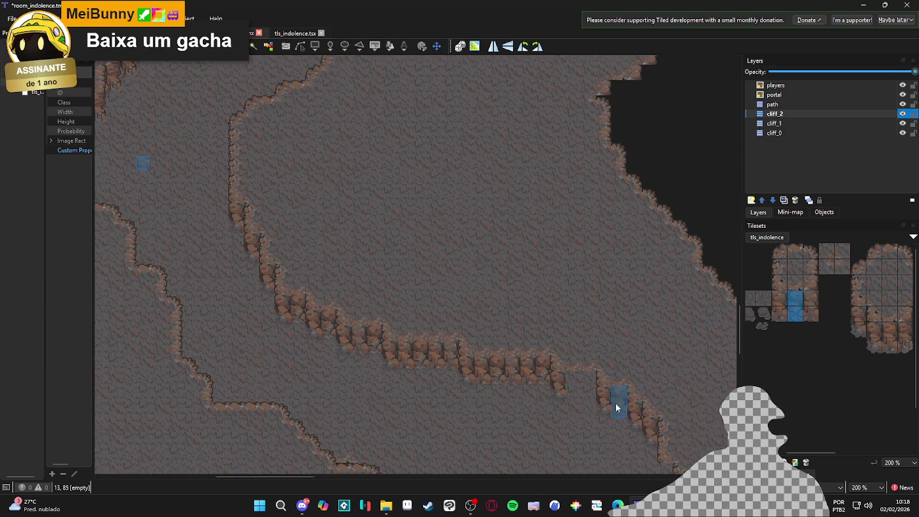
pyautogui.moveTo(867, 340); pyautogui.dragTo(815, 343)
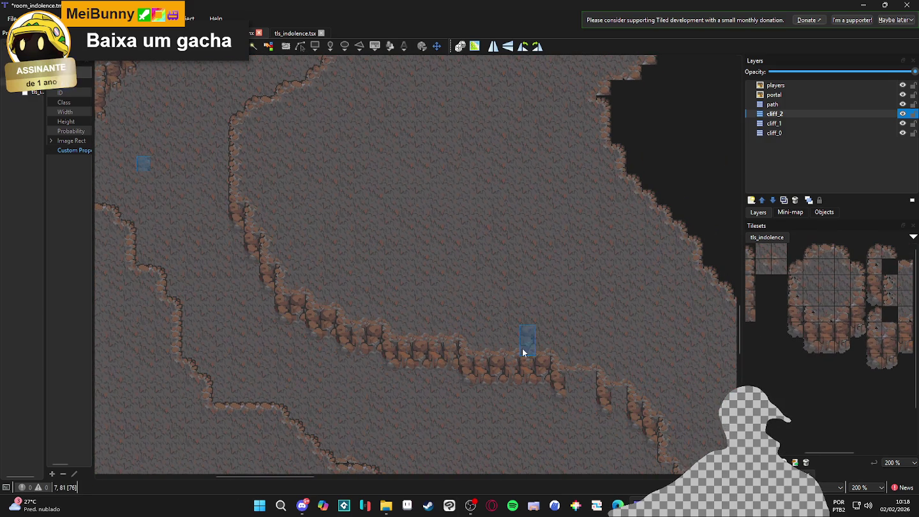
pyautogui.scroll(-2, 592, 325)
pyautogui.hscroll(1, 593, 325)
pyautogui.scroll(-1, 594, 317)
pyautogui.hscroll(1, 605, 312)
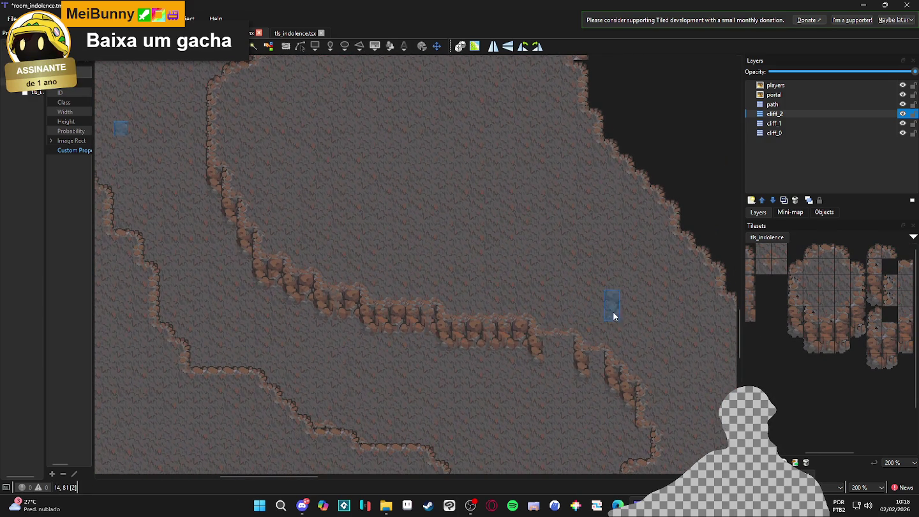
pyautogui.hscroll(-2, 817, 330)
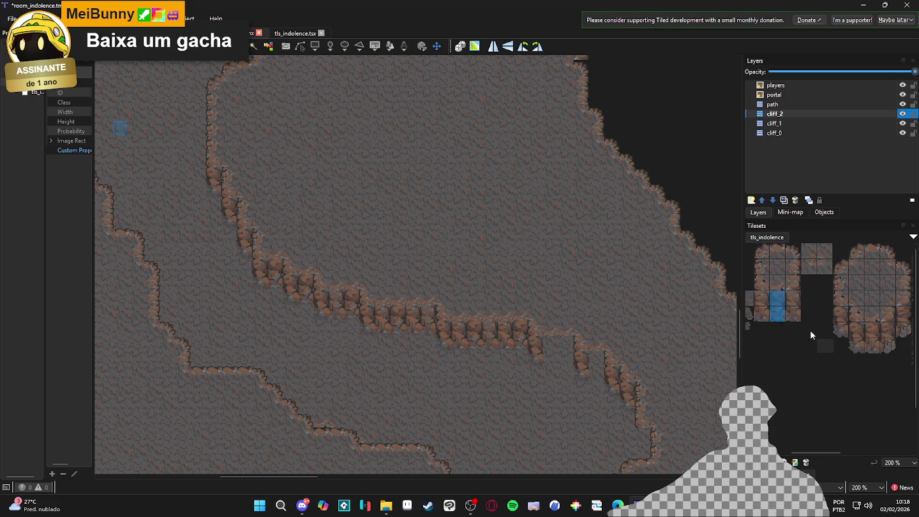
pyautogui.click(552, 352)
# Step: Stamp two-tile-tall cliff pieces where the middle ridge bends at its lower end
pyautogui.click(774, 300)
pyautogui.moveTo(772, 304); pyautogui.dragTo(776, 314)
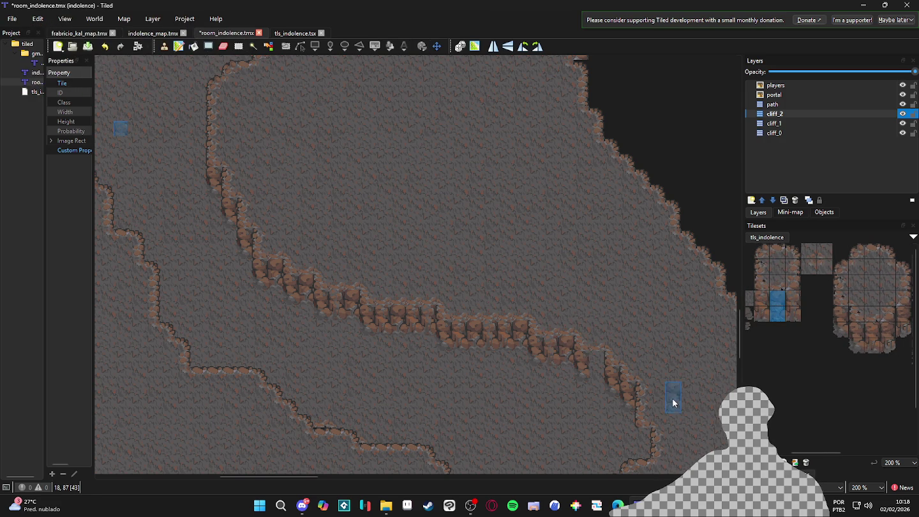
pyautogui.hotkey('ctrl', 'h')
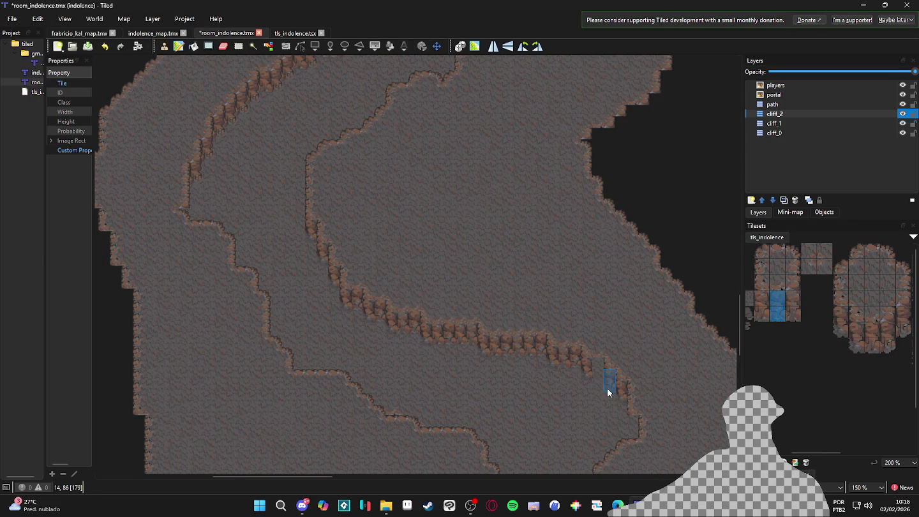
pyautogui.hotkey('ctrl', 'h')
pyautogui.scroll(-3, 594, 396)
pyautogui.hscroll(1, 594, 396)
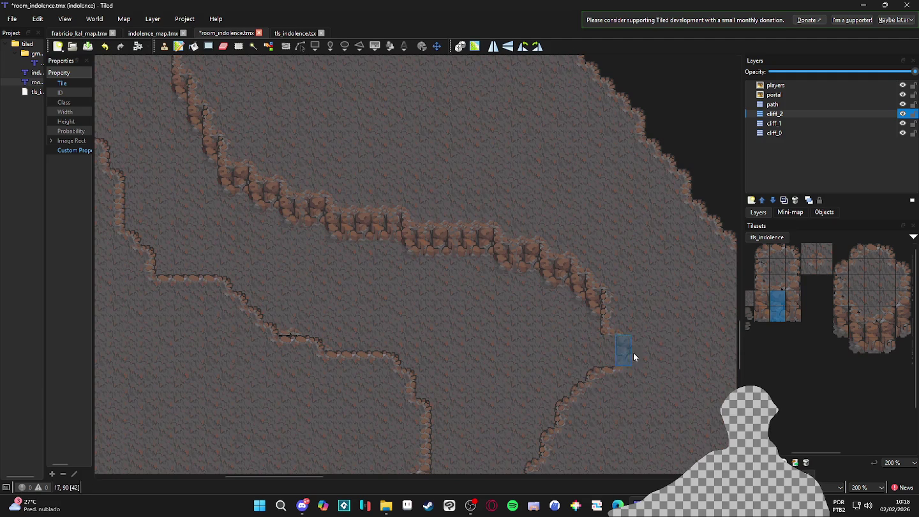
pyautogui.moveTo(763, 299); pyautogui.dragTo(761, 314)
pyautogui.scroll(-1, 521, 422)
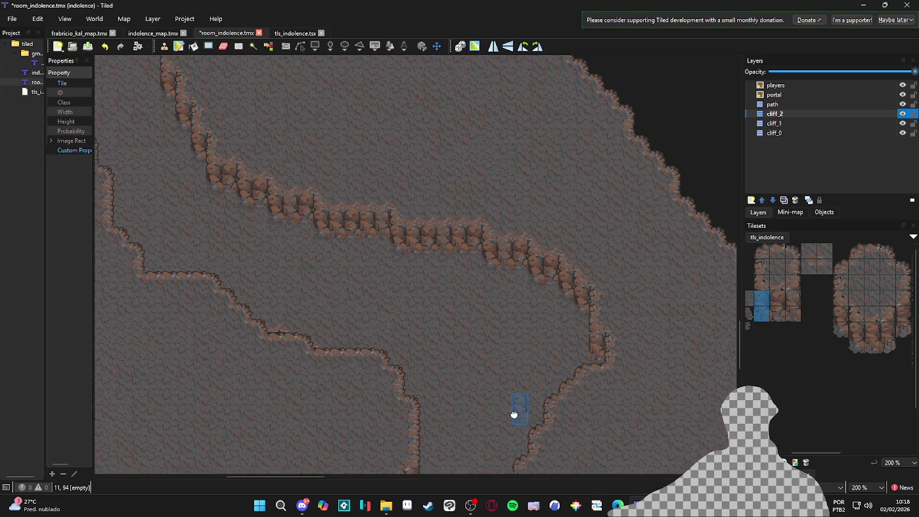
pyautogui.scroll(1, 370, 345)
pyautogui.moveTo(777, 300)
pyautogui.mouseDown()
pyautogui.moveTo(777, 314)
pyautogui.moveTo(793, 303)
pyautogui.moveTo(763, 298)
pyautogui.mouseUp()
pyautogui.click(463, 317)
pyautogui.click(429, 331)
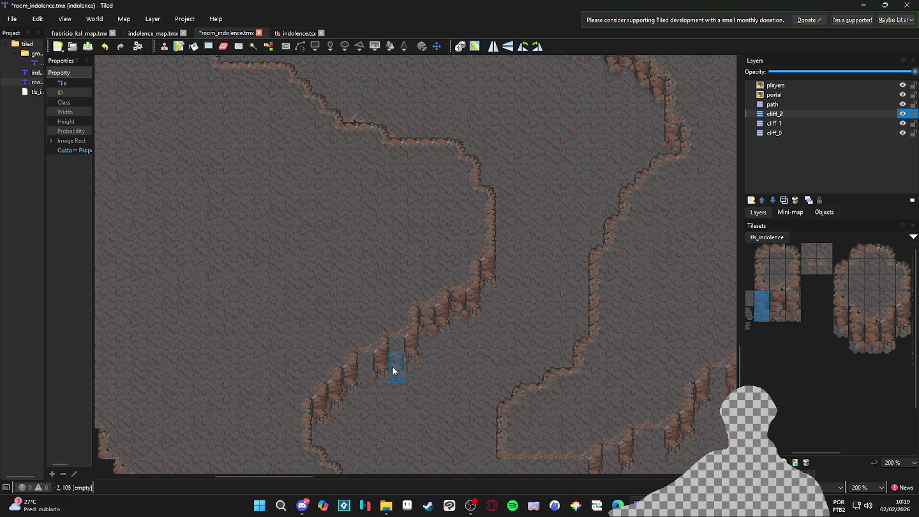
# Step: Stamp cliff pieces on the inner ridge corner and along the ledge bottom, closing its gap
pyautogui.scroll(-3, 447, 400)
pyautogui.scroll(1, 431, 290)
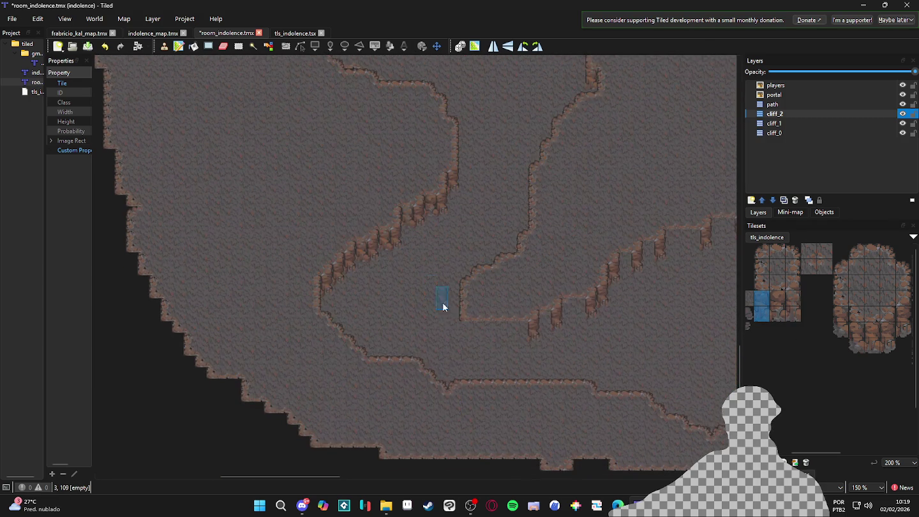
pyautogui.moveTo(841, 313); pyautogui.dragTo(841, 330)
pyautogui.click(444, 335)
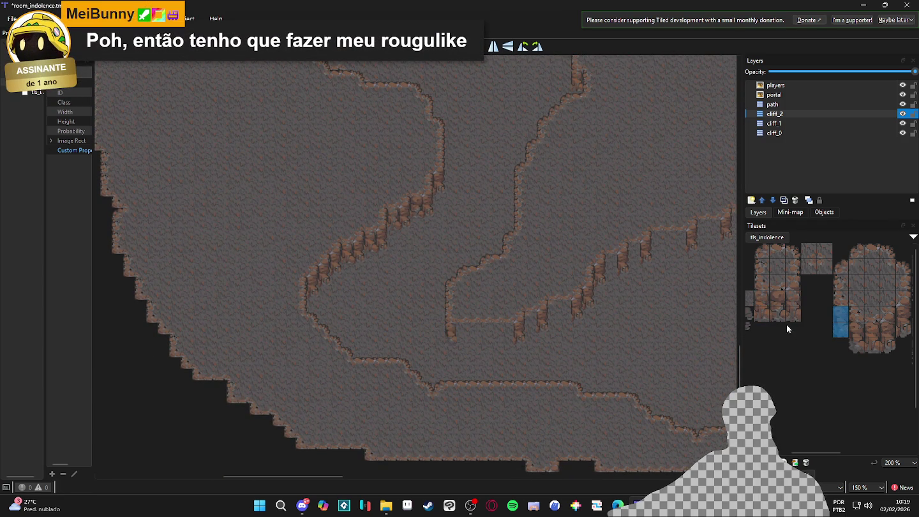
pyautogui.moveTo(773, 300); pyautogui.dragTo(774, 313)
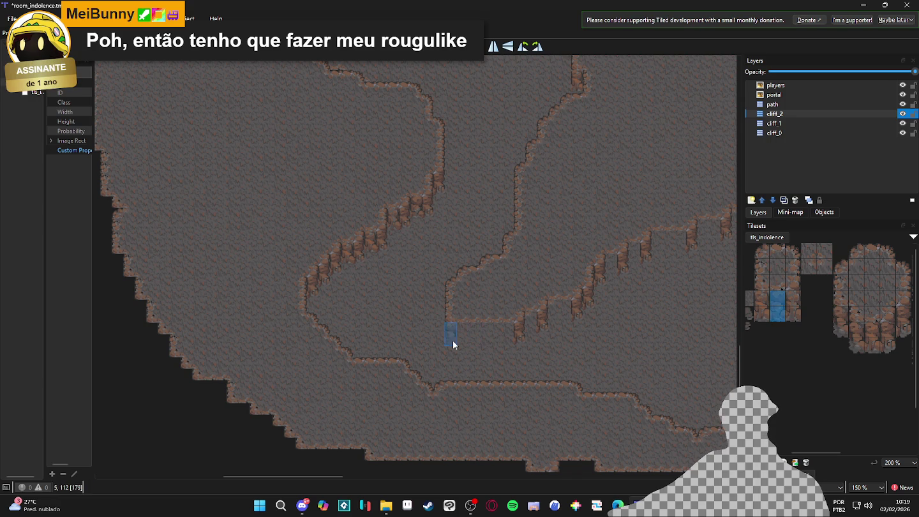
pyautogui.moveTo(459, 338)
pyautogui.mouseDown()
pyautogui.moveTo(508, 338)
pyautogui.moveTo(467, 338)
pyautogui.mouseUp()
pyautogui.moveTo(793, 296); pyautogui.dragTo(795, 311)
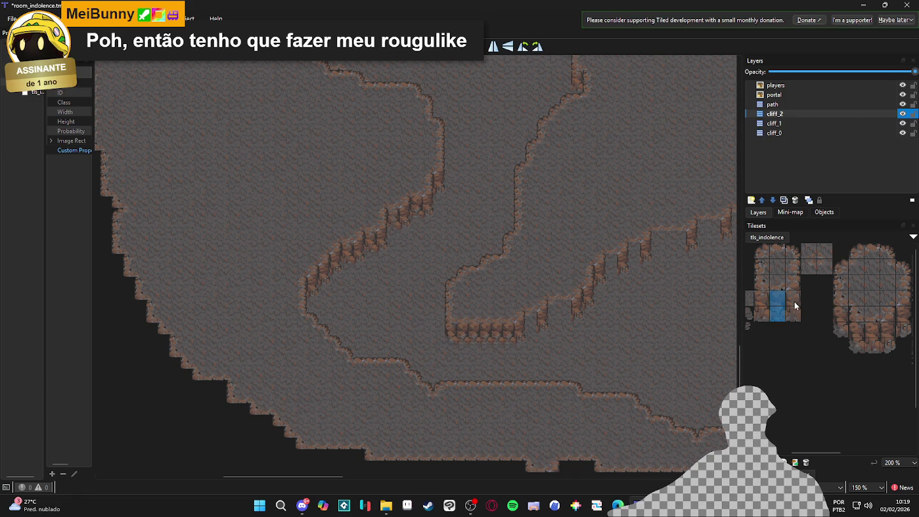
pyautogui.moveTo(467, 339); pyautogui.dragTo(497, 340)
# Step: Select two-tile cliff pieces in tls_indolence for the next stretch of the ridge
pyautogui.scroll(1, 497, 338)
pyautogui.moveTo(761, 296); pyautogui.dragTo(759, 314)
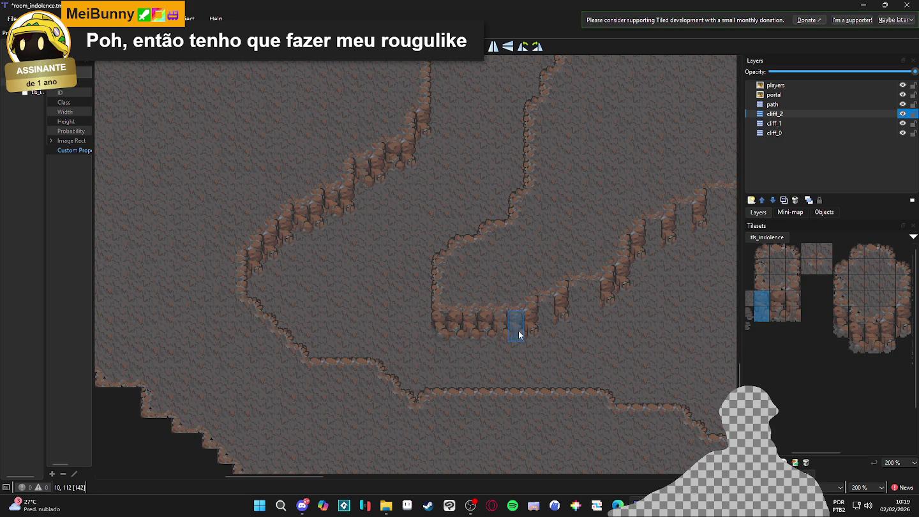
pyautogui.moveTo(650, 367); pyautogui.dragTo(596, 377)
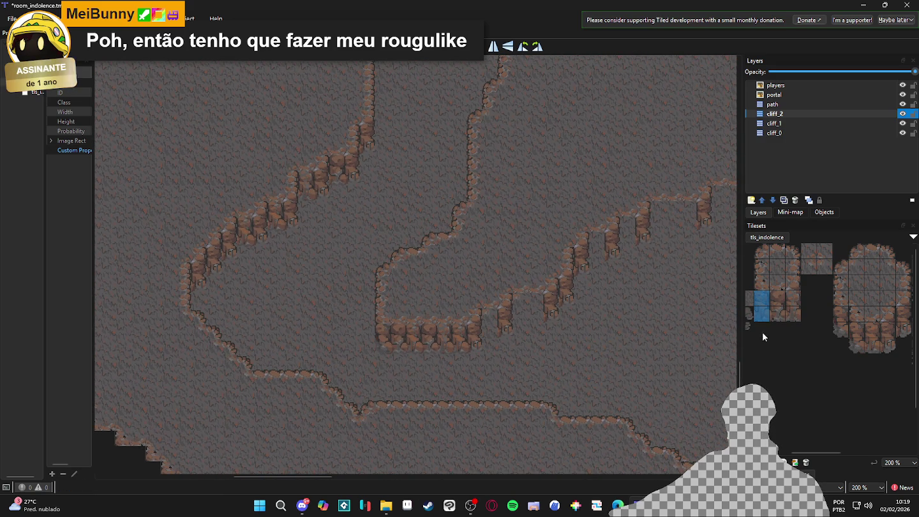
pyautogui.moveTo(781, 298); pyautogui.dragTo(783, 311)
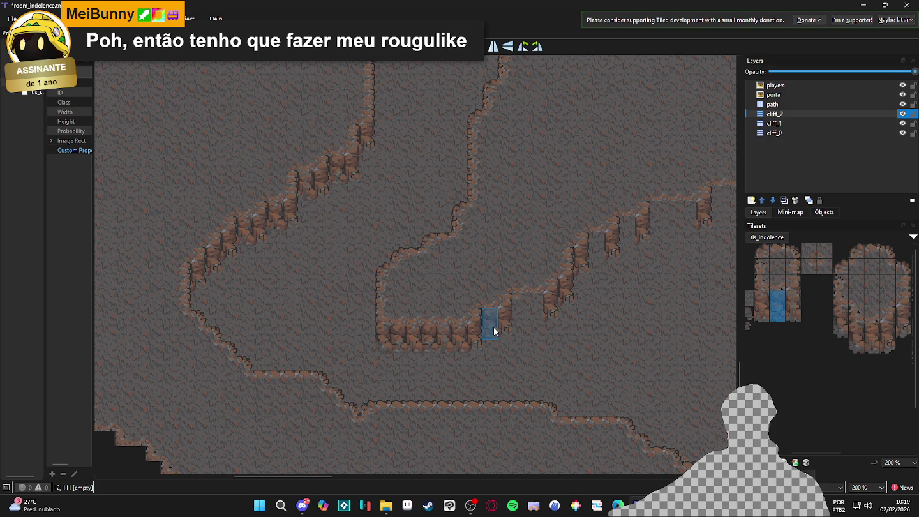
pyautogui.moveTo(792, 296); pyautogui.dragTo(793, 314)
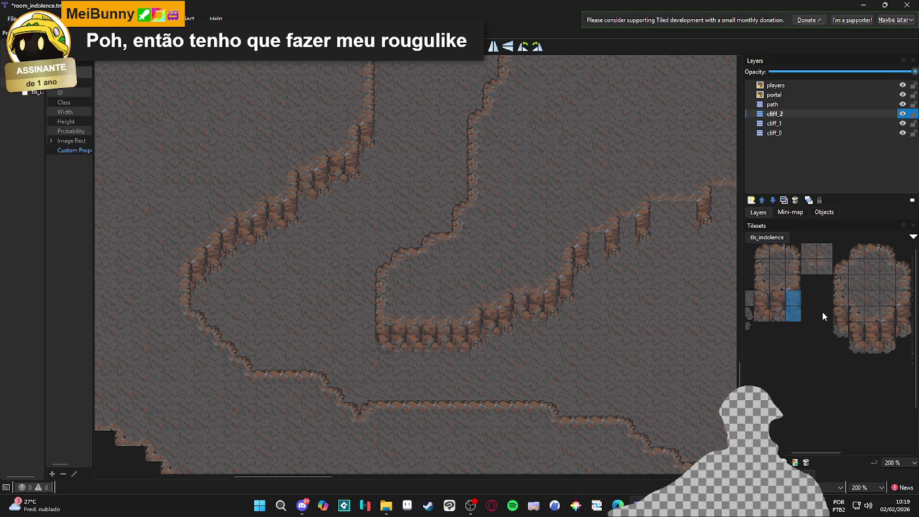
pyautogui.hscroll(4, 822, 311)
pyautogui.hscroll(5, 784, 330)
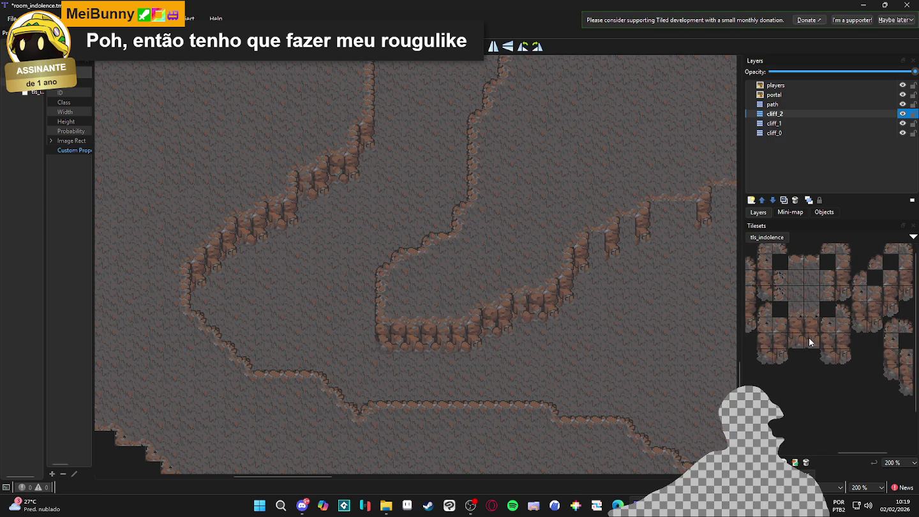
pyautogui.moveTo(801, 337); pyautogui.dragTo(836, 345)
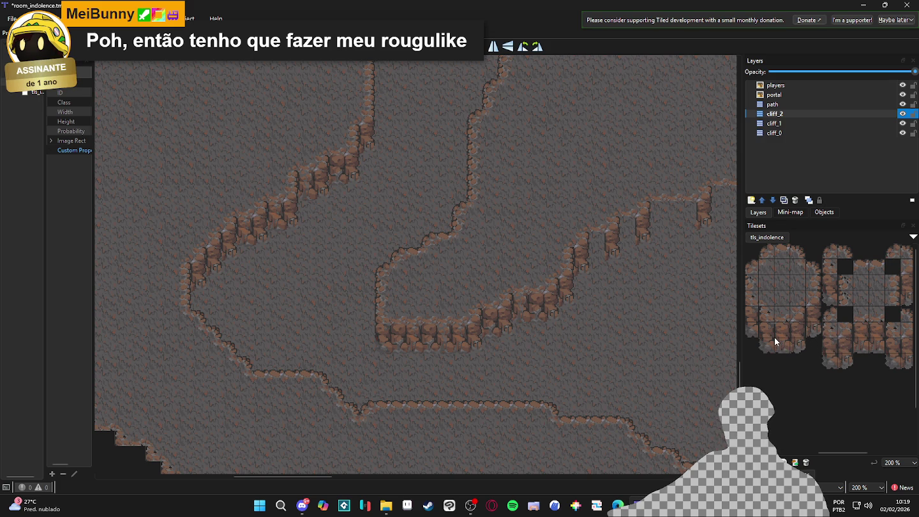
pyautogui.moveTo(837, 354)
pyautogui.mouseDown()
pyautogui.moveTo(817, 372)
pyautogui.moveTo(793, 361)
pyautogui.mouseUp()
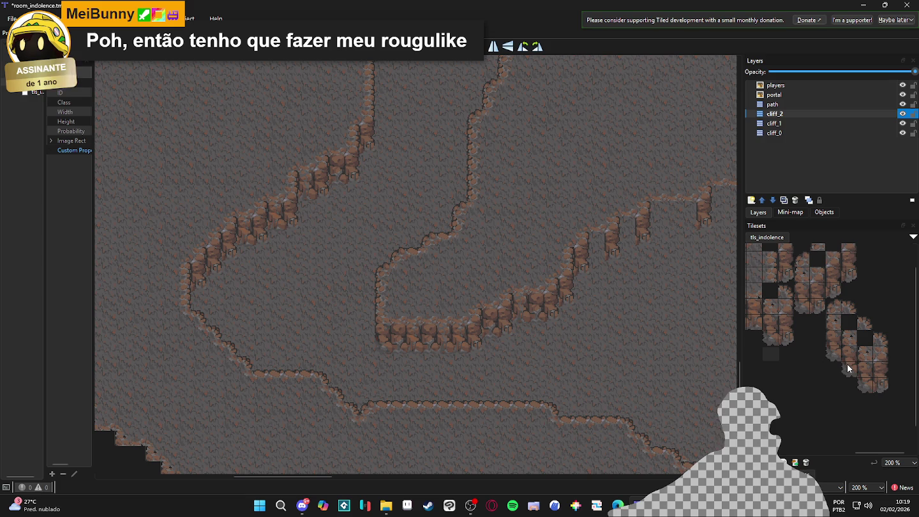
pyautogui.moveTo(761, 323); pyautogui.dragTo(795, 325)
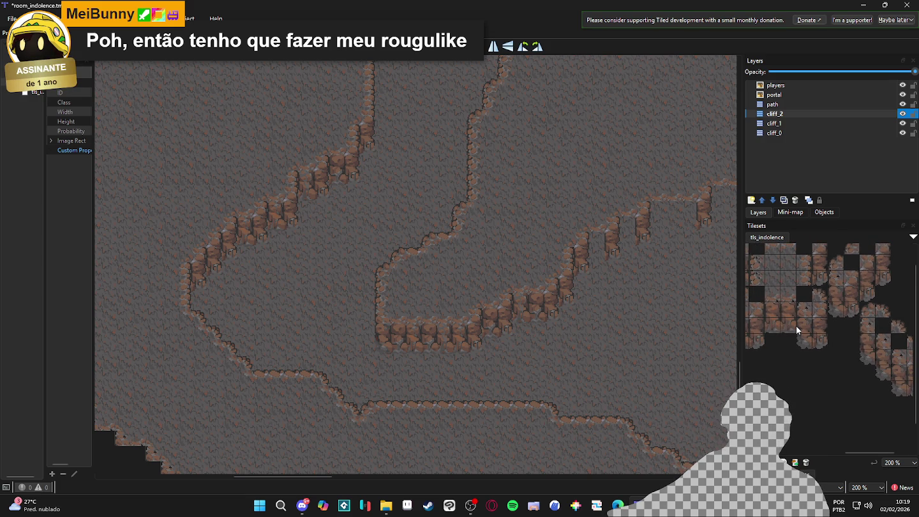
# Step: Stamp a cliff edge tile into the gap where the diagonal ridge meets the right-hand ledge
pyautogui.scroll(2, 542, 342)
pyautogui.hscroll(3, 543, 342)
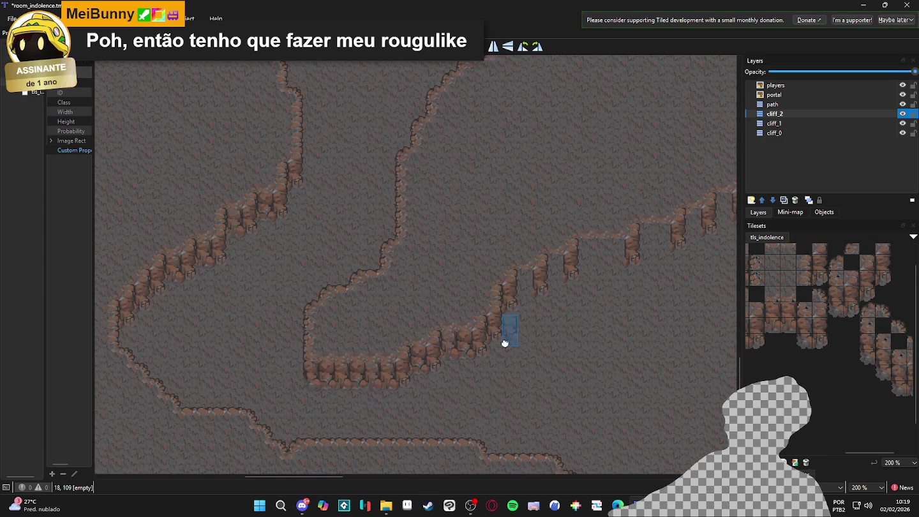
pyautogui.moveTo(787, 323)
pyautogui.mouseDown()
pyautogui.moveTo(823, 321)
pyautogui.moveTo(801, 321)
pyautogui.mouseUp()
pyautogui.click(800, 320)
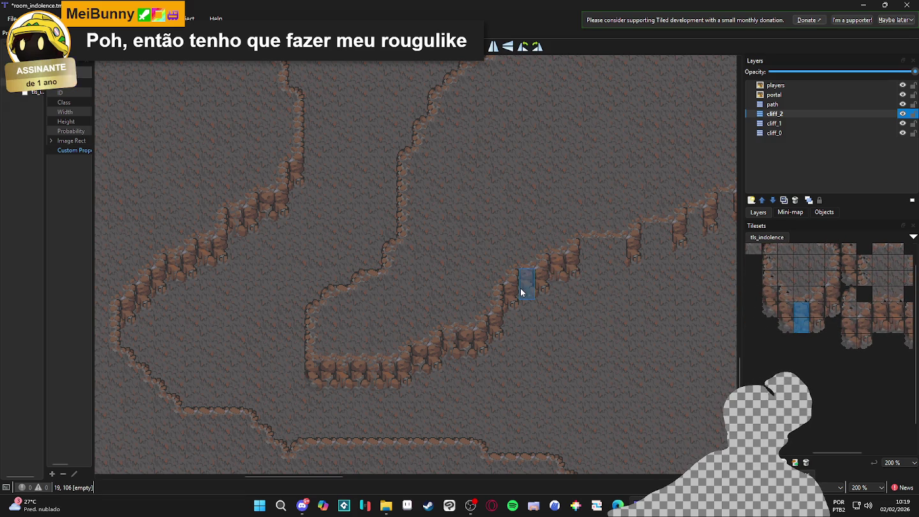
pyautogui.scroll(2, 570, 346)
pyautogui.hscroll(2, 569, 344)
pyautogui.scroll(2, 841, 329)
pyautogui.hscroll(-3, 841, 338)
pyautogui.click(799, 310)
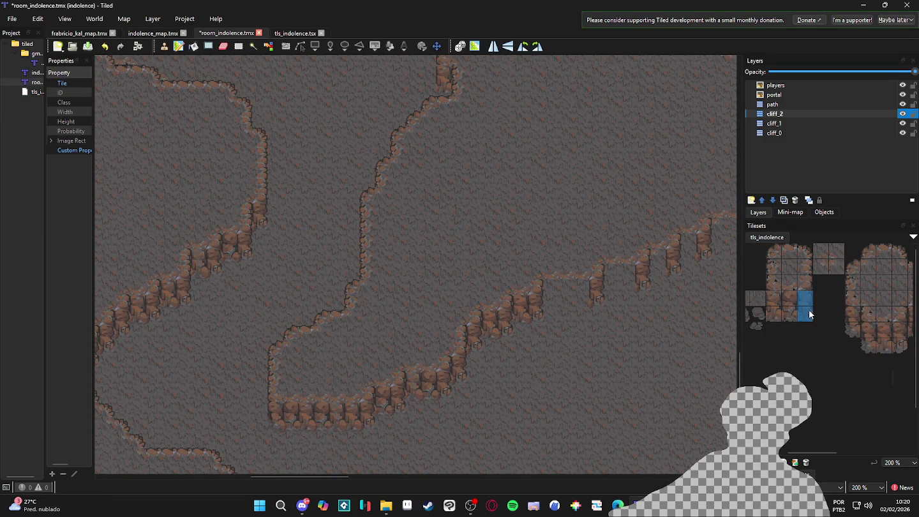
pyautogui.click(567, 296)
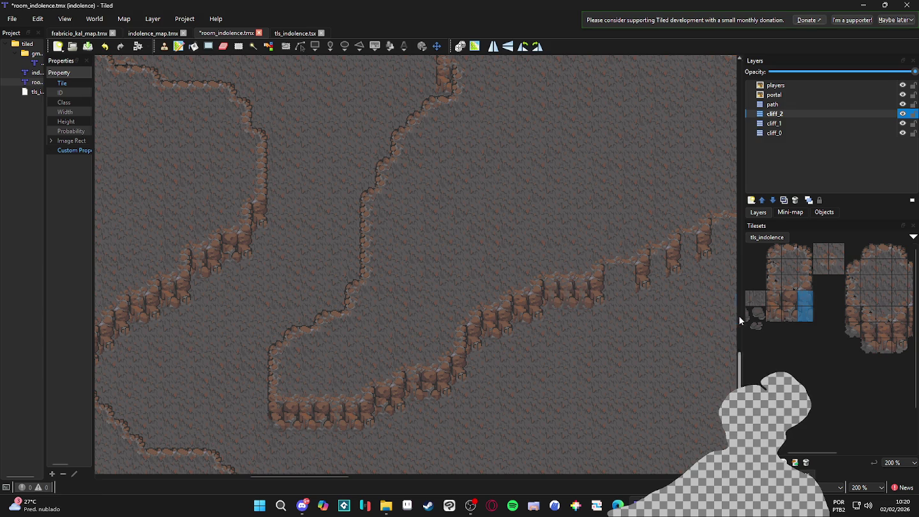
# Step: Paint two-tile cliff columns into the gap in the horizontal ledge
pyautogui.moveTo(777, 313); pyautogui.dragTo(773, 296)
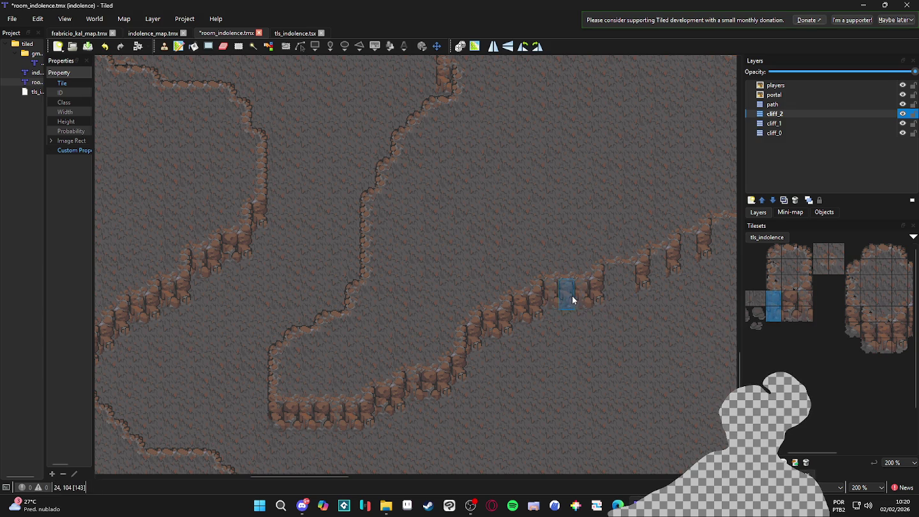
pyautogui.hscroll(2, 670, 347)
pyautogui.scroll(1, 670, 347)
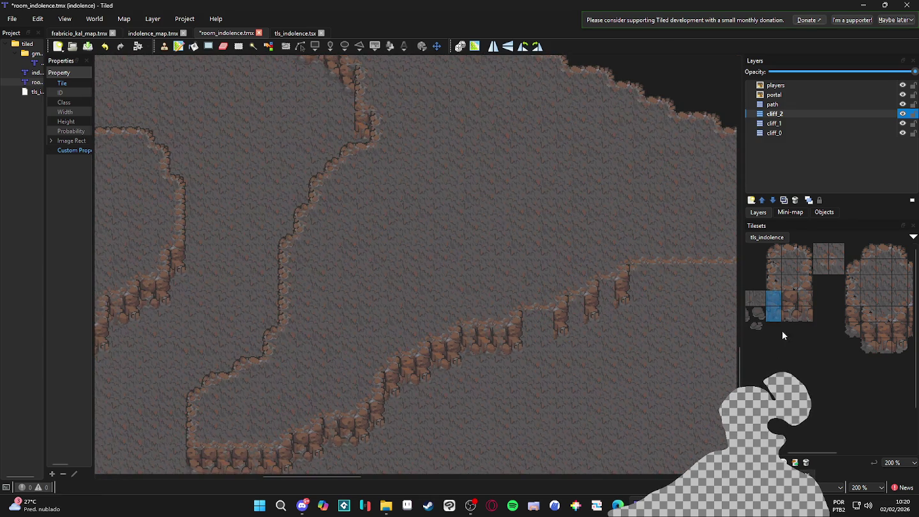
pyautogui.moveTo(547, 322); pyautogui.dragTo(534, 331)
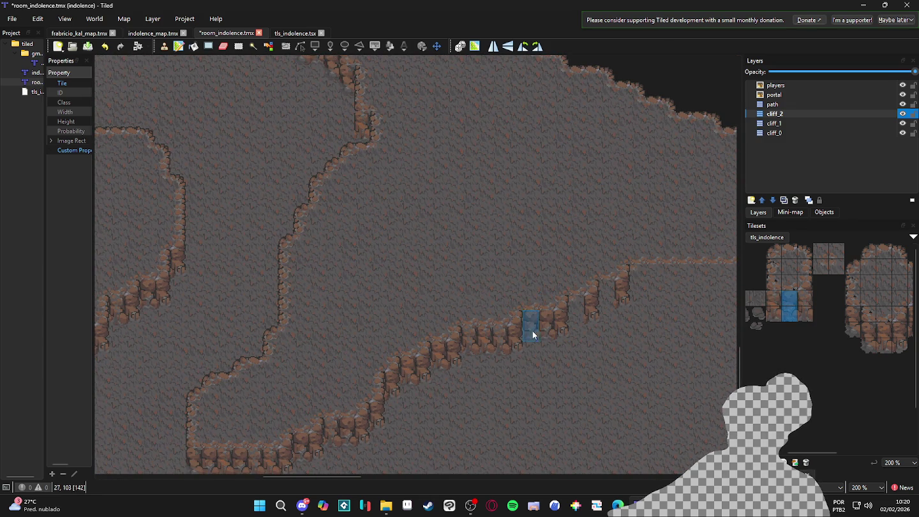
pyautogui.moveTo(775, 319); pyautogui.dragTo(773, 295)
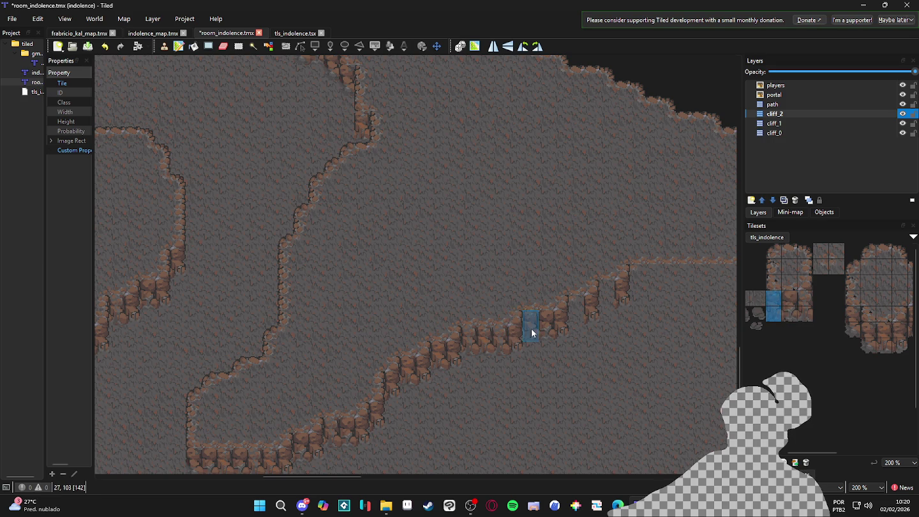
pyautogui.hscroll(2, 601, 345)
pyautogui.scroll(1, 601, 345)
pyautogui.click(543, 345)
# Step: Paint a continuous cliff row along the rest of the ledge, then choose the Steam sign-in profile
pyautogui.moveTo(805, 318)
pyautogui.mouseDown()
pyautogui.moveTo(805, 297)
pyautogui.moveTo(784, 304)
pyautogui.mouseUp()
pyautogui.hscroll(2, 639, 364)
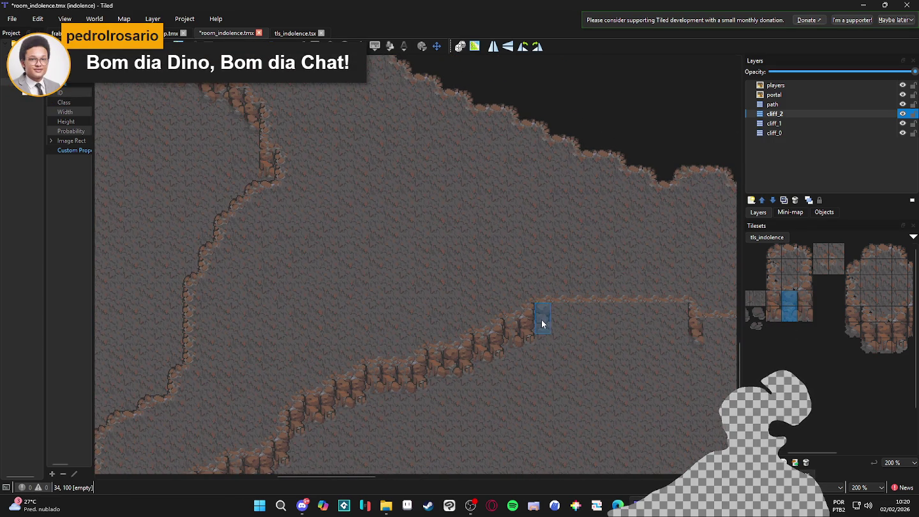
pyautogui.moveTo(541, 323); pyautogui.dragTo(556, 325)
pyautogui.moveTo(774, 316); pyautogui.dragTo(777, 302)
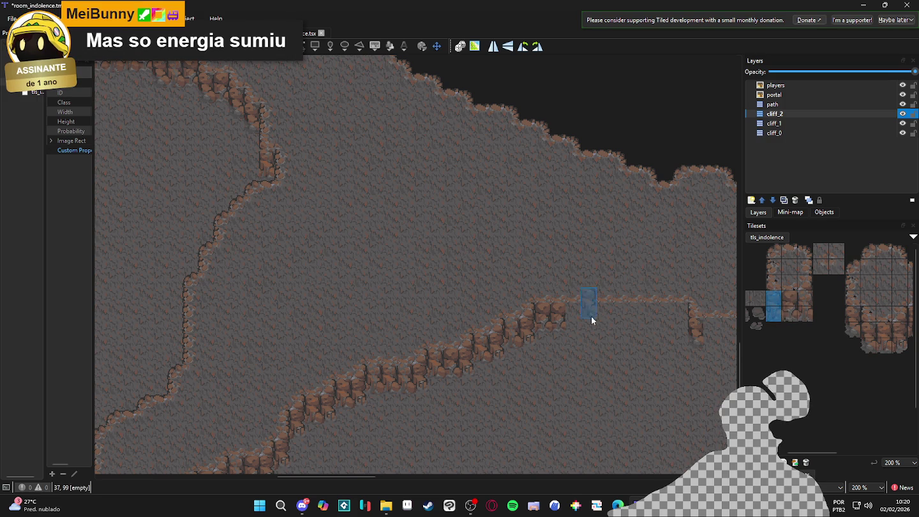
pyautogui.click(572, 320)
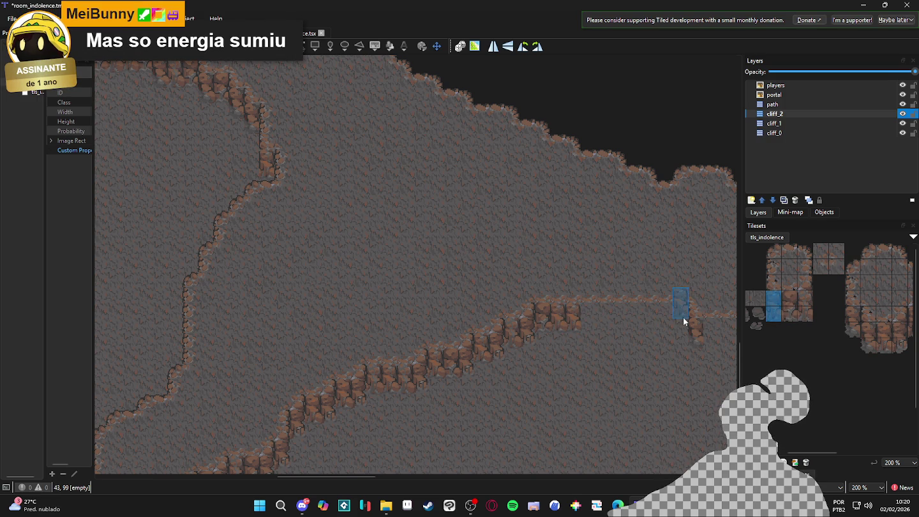
pyautogui.moveTo(680, 321); pyautogui.dragTo(588, 322)
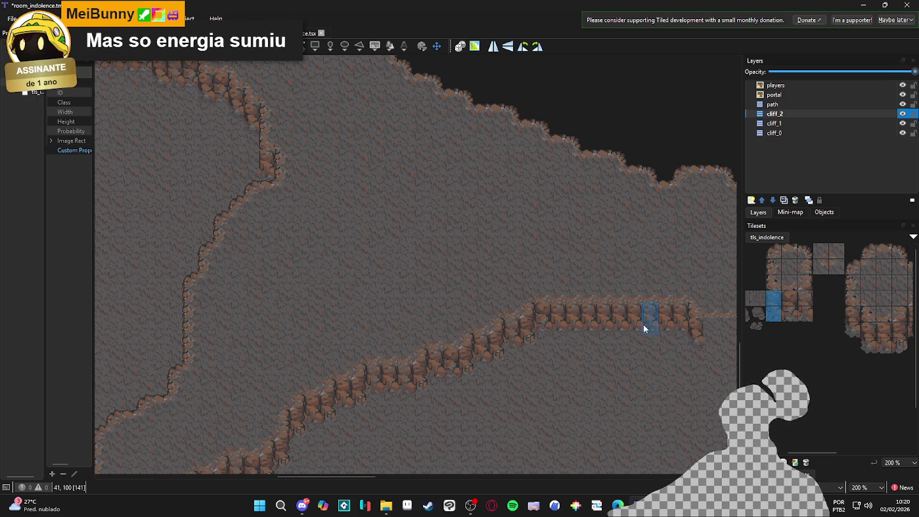
pyautogui.hscroll(2, 643, 325)
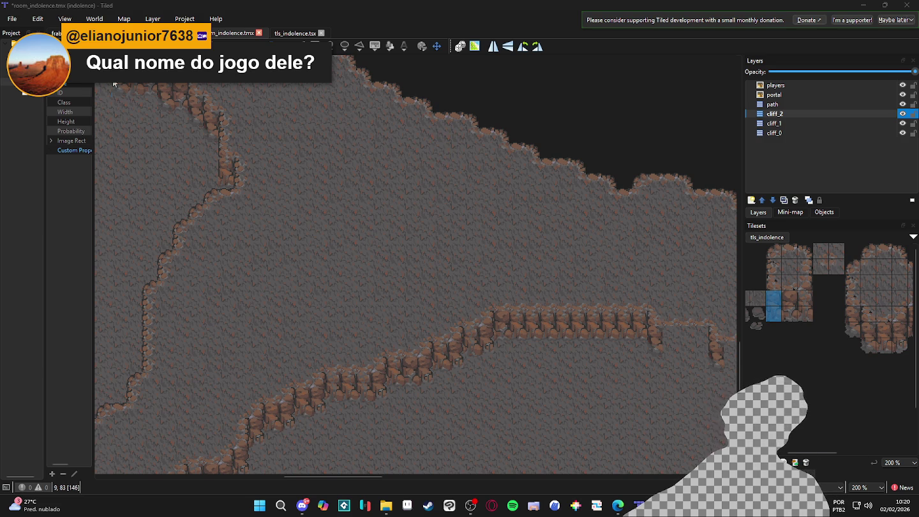
pyautogui.scroll(-2, 437, 301)
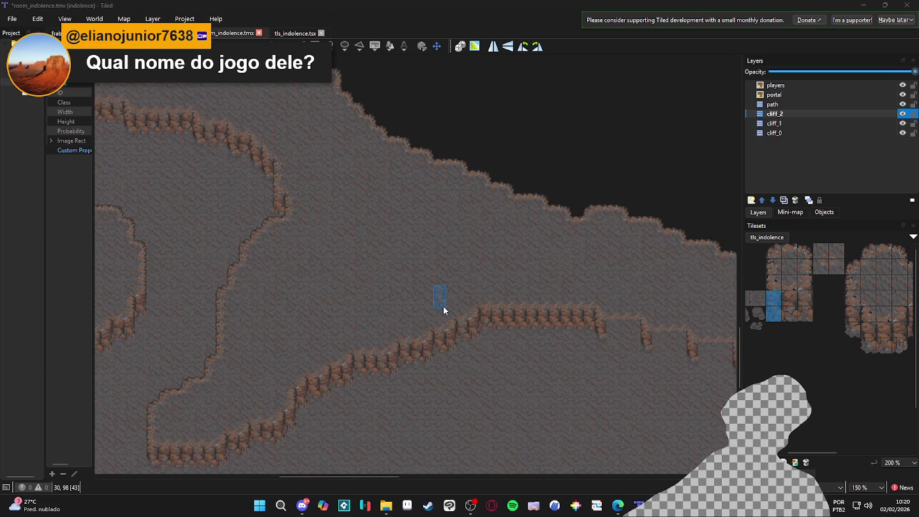
pyautogui.click(422, 253)
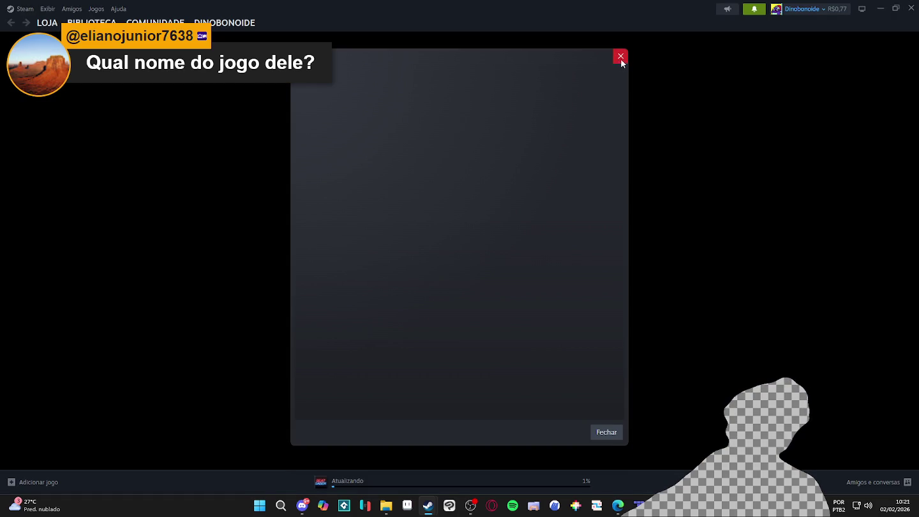
# Step: Close the empty Steam dialog and pause the trailer on the Graytail Demo store page
pyautogui.click(620, 55)
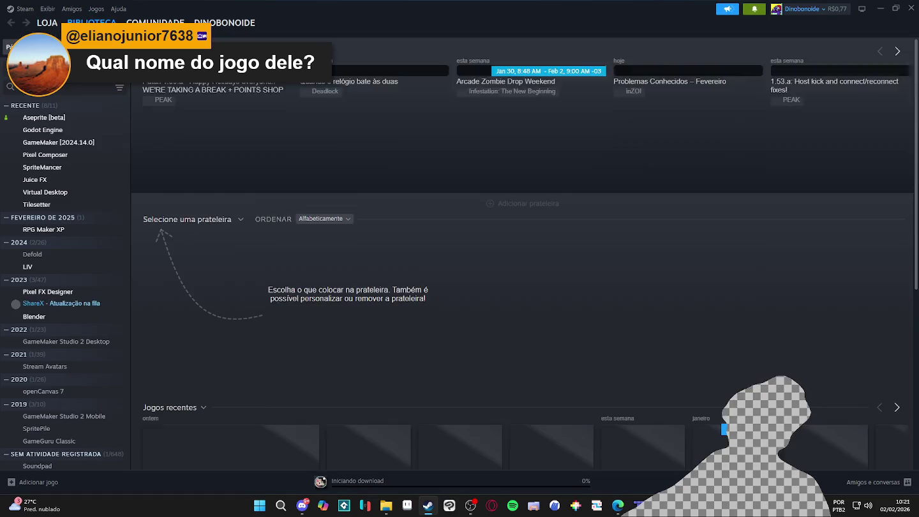
pyautogui.scroll(-3, 376, 335)
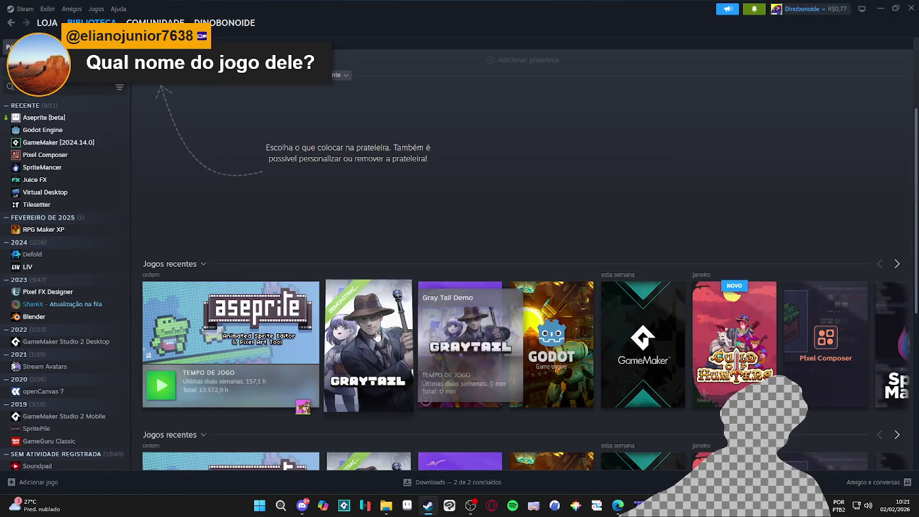
pyautogui.click(376, 335)
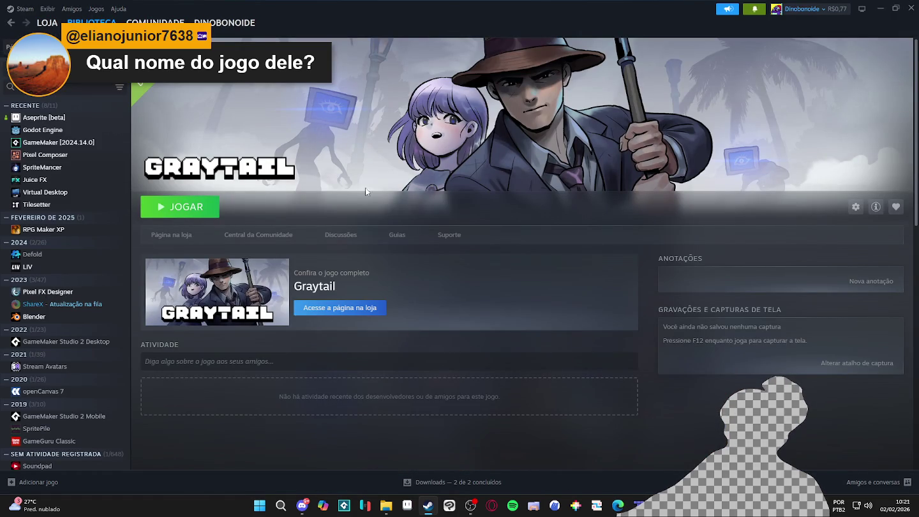
pyautogui.click(171, 236)
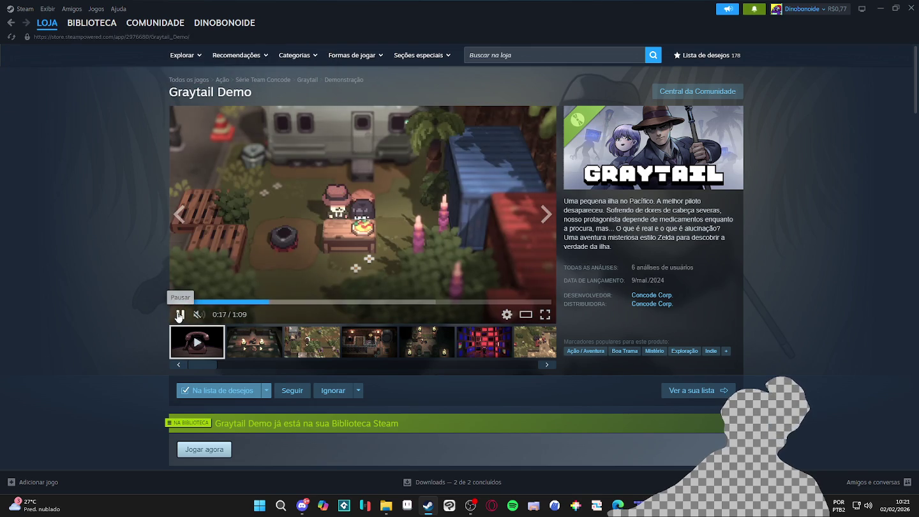
pyautogui.click(179, 315)
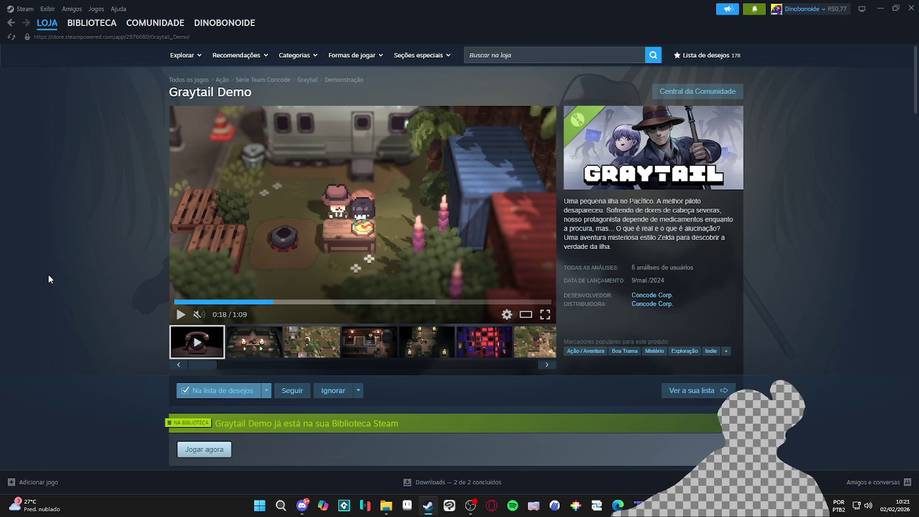
# Step: Back in Tiled, stamp single cliff tiles along the ledge's right end
pyautogui.click(881, 8)
pyautogui.scroll(3, 497, 290)
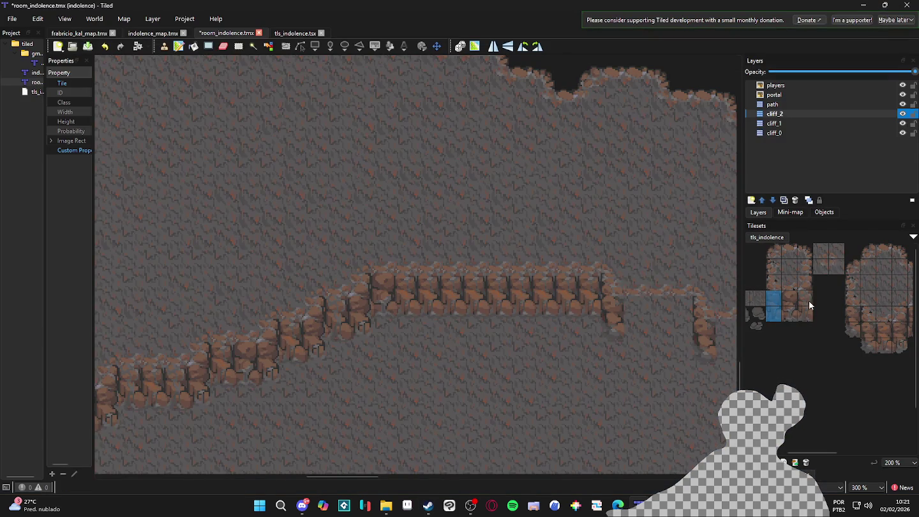
pyautogui.click(792, 302)
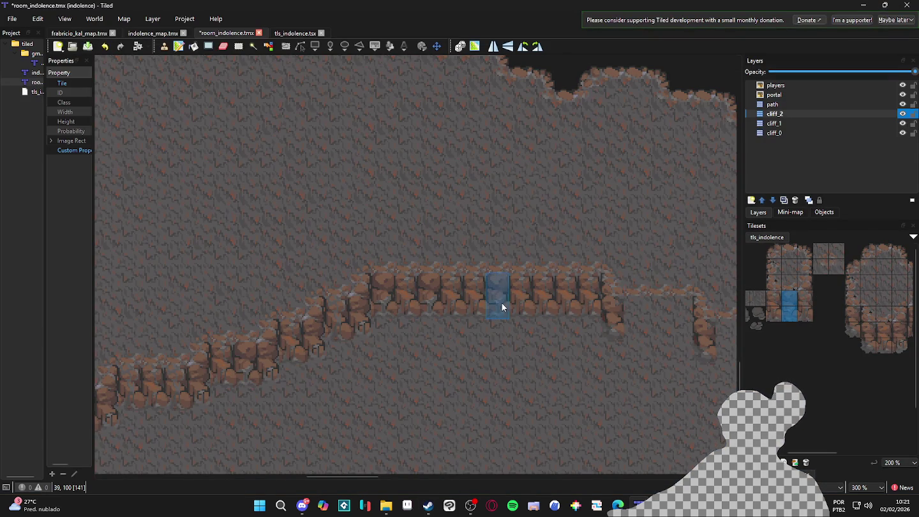
pyautogui.click(805, 304)
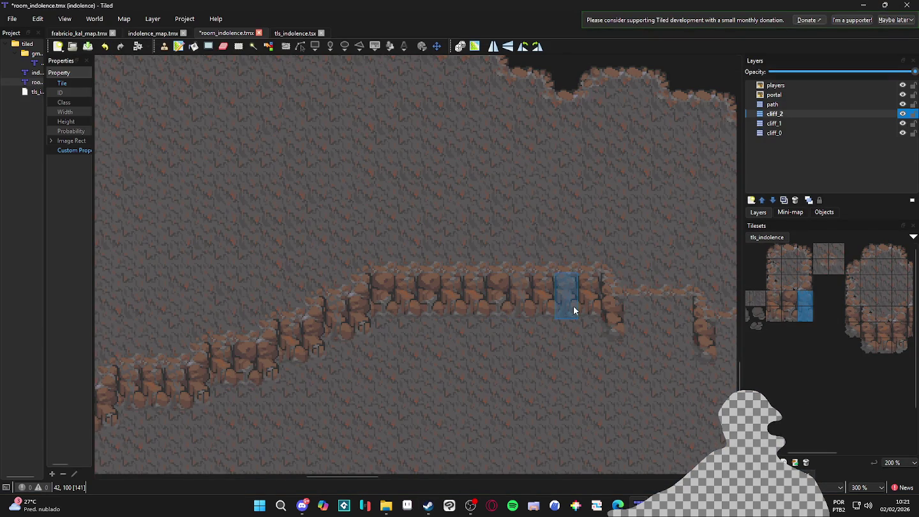
pyautogui.click(772, 312)
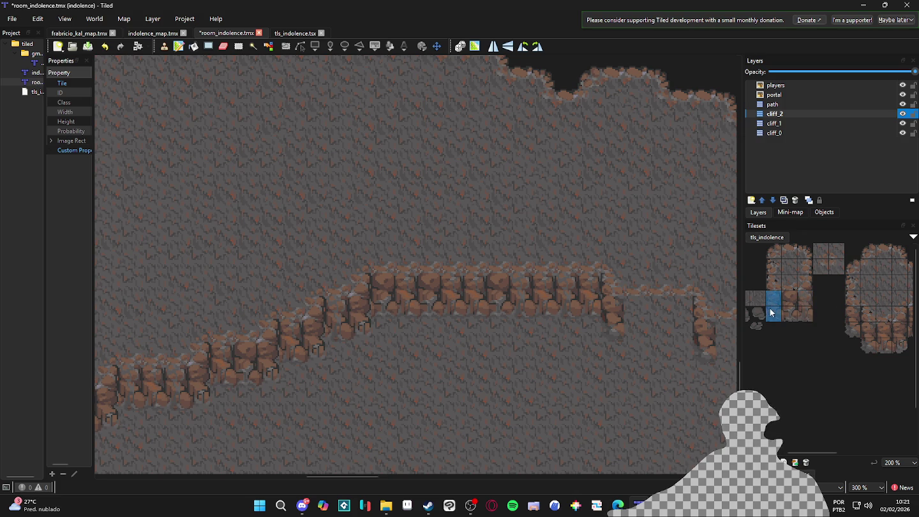
pyautogui.hscroll(1, 657, 344)
pyautogui.click(691, 333)
pyautogui.click(789, 305)
pyautogui.click(505, 318)
# Step: Extend the cliff row past the step down with two more cliff columns
pyautogui.click(801, 314)
pyautogui.hscroll(1, 569, 400)
pyautogui.hscroll(2, 569, 398)
pyautogui.click(789, 304)
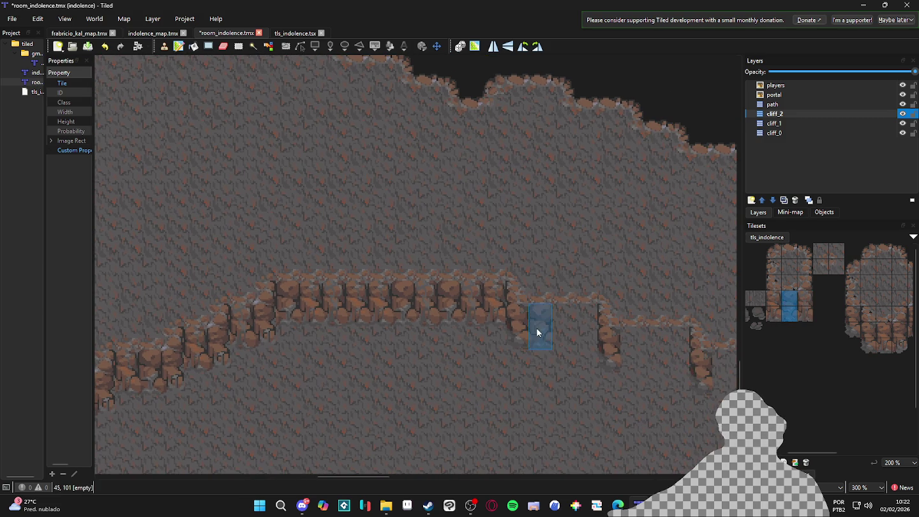
pyautogui.moveTo(554, 325); pyautogui.dragTo(583, 332)
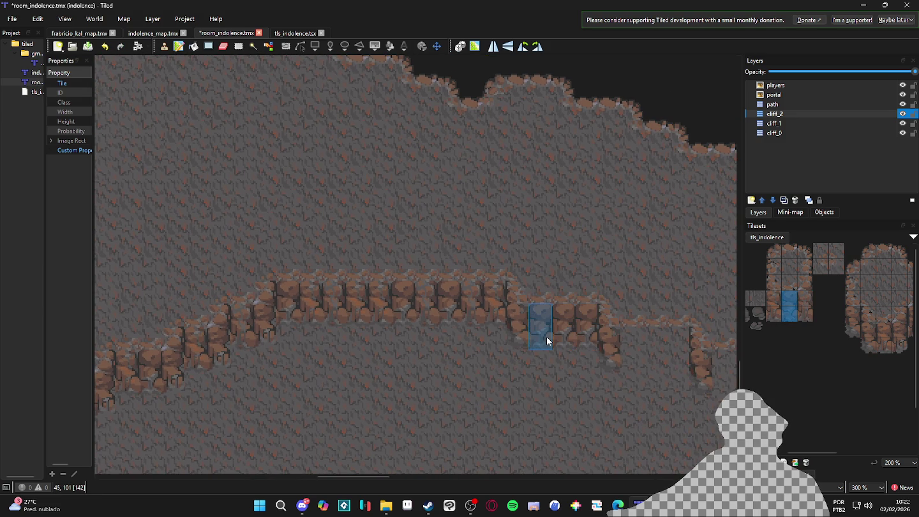
pyautogui.moveTo(801, 297); pyautogui.dragTo(802, 312)
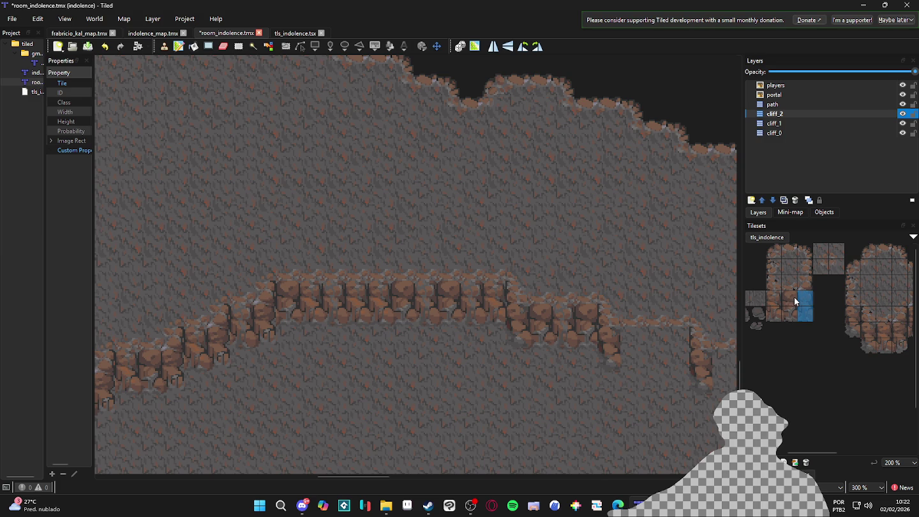
pyautogui.moveTo(777, 300); pyautogui.dragTo(776, 313)
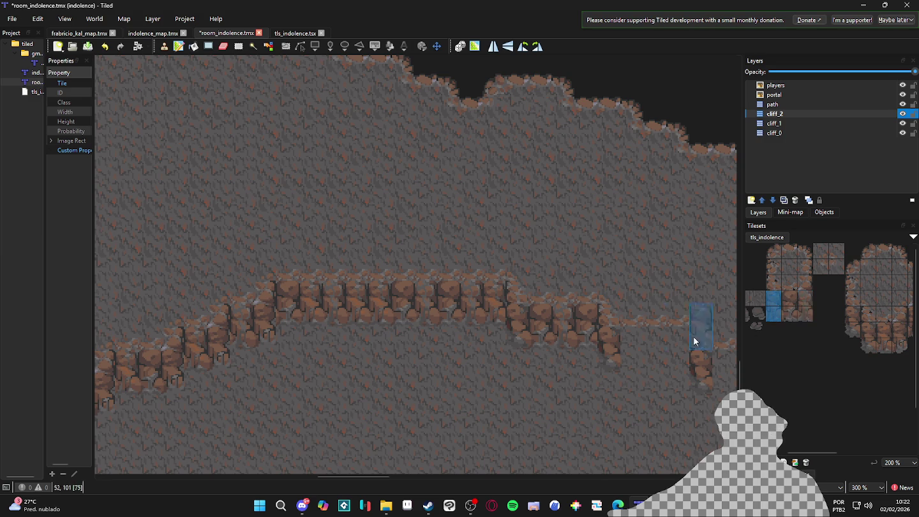
pyautogui.scroll(-2, 635, 378)
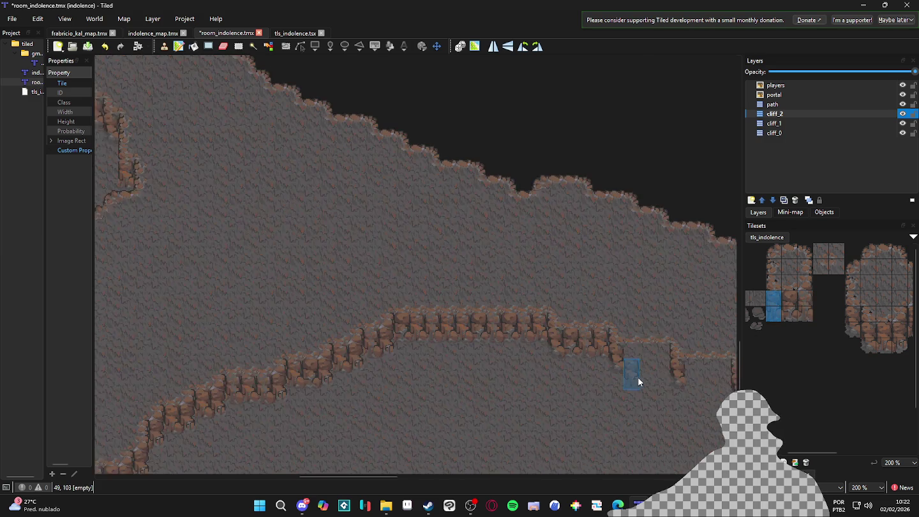
# Step: Copy a 3x2 block of existing cliff tiles on cliff_2 to use as the stamp
pyautogui.scroll(3, 564, 361)
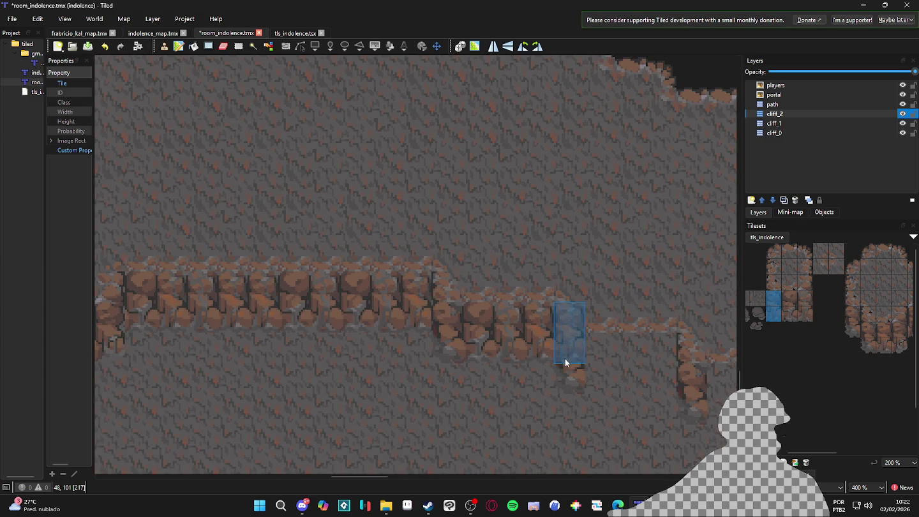
pyautogui.click(573, 355)
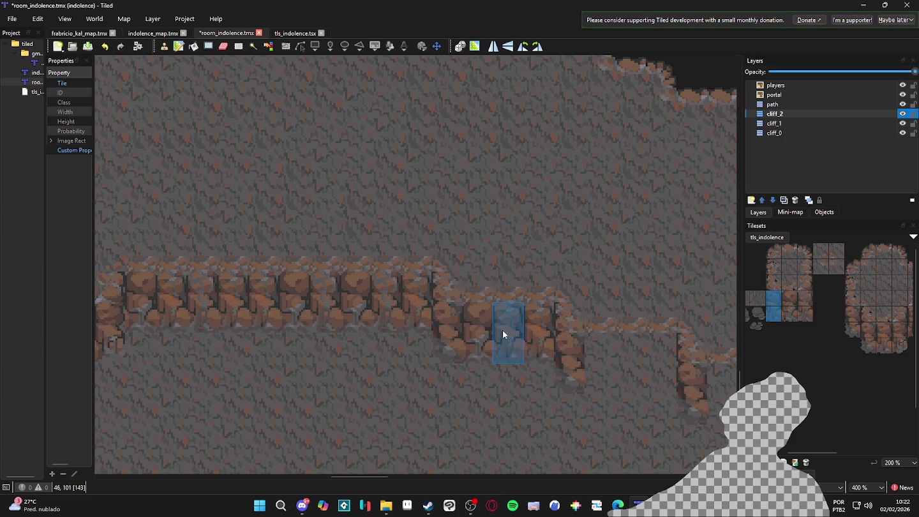
pyautogui.click(239, 46)
pyautogui.moveTo(488, 327)
pyautogui.mouseDown()
pyautogui.moveTo(507, 348)
pyautogui.moveTo(553, 358)
pyautogui.mouseUp()
pyautogui.hotkey('ctrl', 'c')
pyautogui.hotkey('ctrl', 'v')
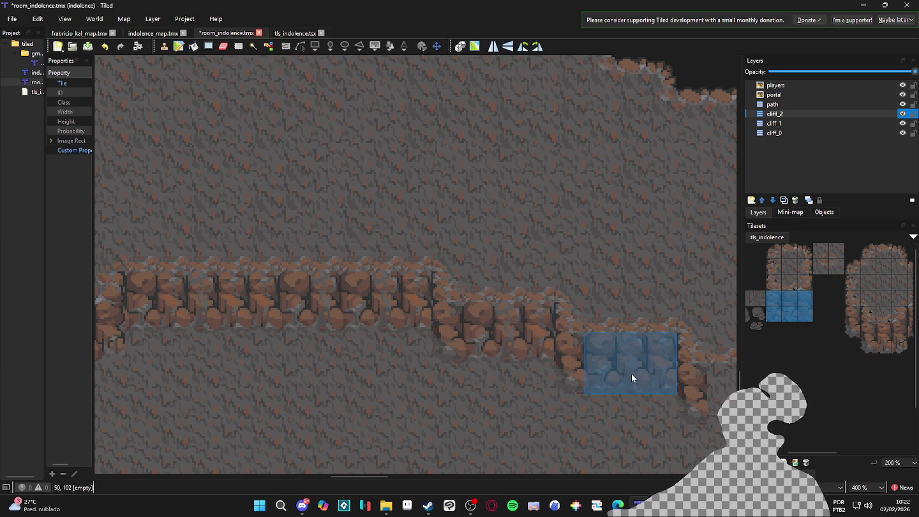
# Step: Paint the 3x2 cliff block rightward along the lower ridge
pyautogui.hscroll(3, 446, 415)
pyautogui.scroll(1, 447, 415)
pyautogui.moveTo(384, 365)
pyautogui.mouseDown()
pyautogui.moveTo(457, 394)
pyautogui.moveTo(681, 398)
pyautogui.mouseUp()
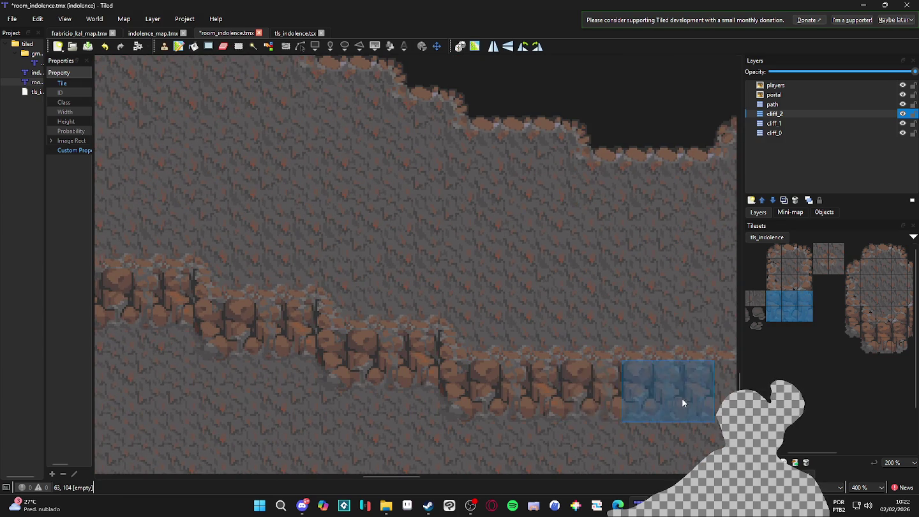
pyautogui.hscroll(5, 543, 399)
pyautogui.moveTo(409, 398)
pyautogui.mouseDown()
pyautogui.moveTo(430, 394)
pyautogui.moveTo(465, 417)
pyautogui.mouseUp()
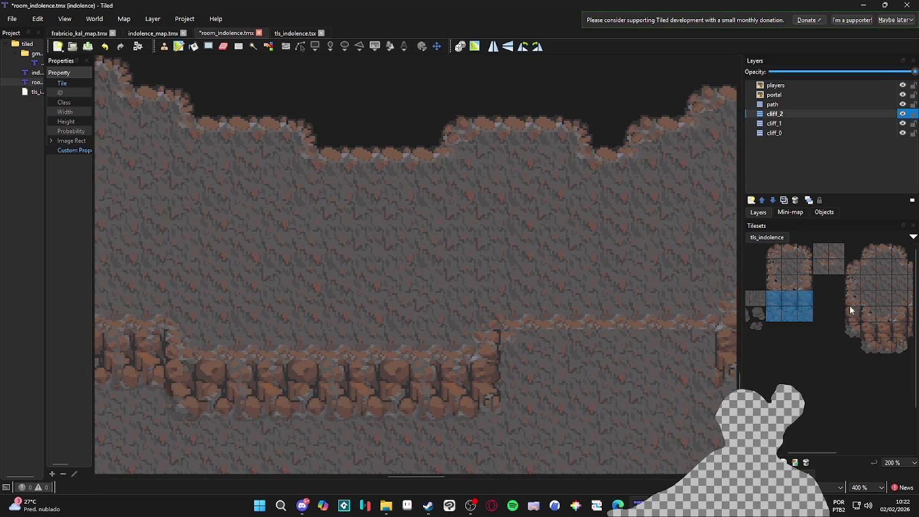
# Step: Stamp two-tile cliff columns from the tileset into the gaps along the ridge
pyautogui.moveTo(790, 303); pyautogui.dragTo(789, 314)
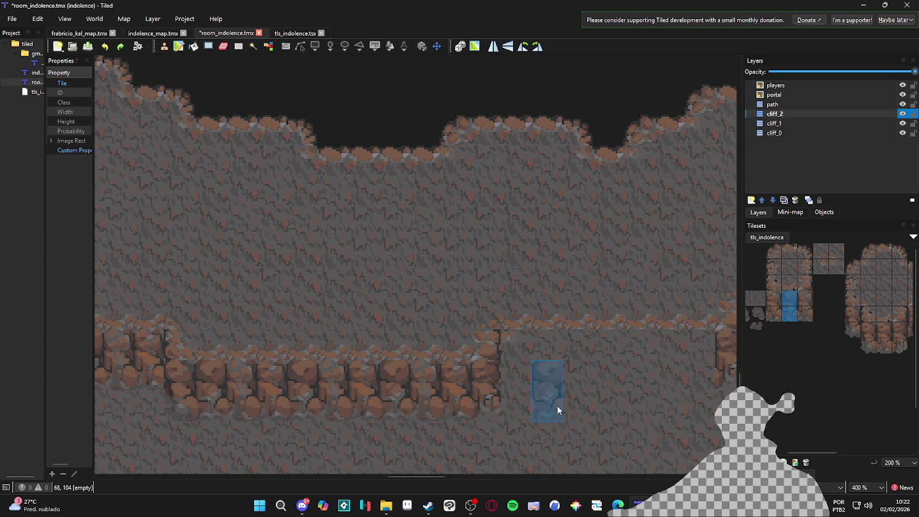
pyautogui.scroll(-2, 557, 405)
pyautogui.moveTo(461, 418); pyautogui.dragTo(510, 423)
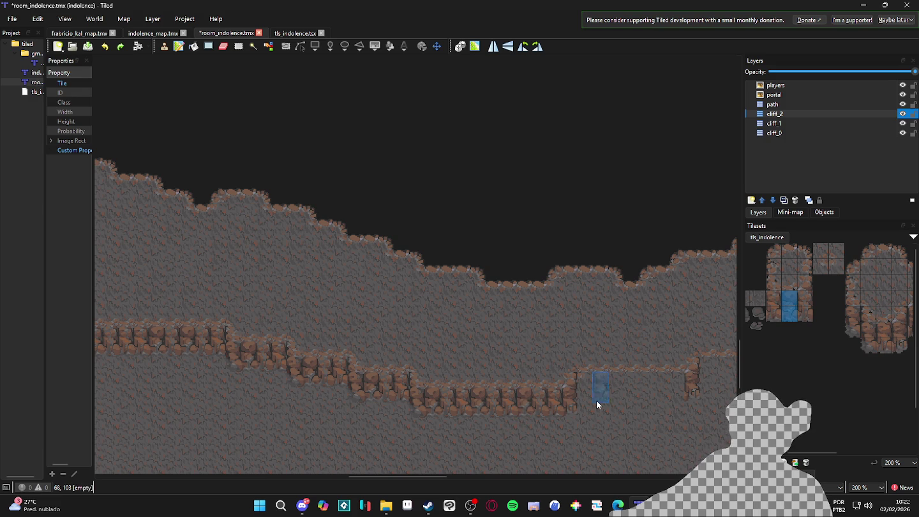
pyautogui.hscroll(2, 732, 336)
pyautogui.moveTo(805, 298)
pyautogui.mouseDown()
pyautogui.moveTo(805, 314)
pyautogui.moveTo(773, 297)
pyautogui.mouseUp()
pyautogui.hscroll(1, 592, 385)
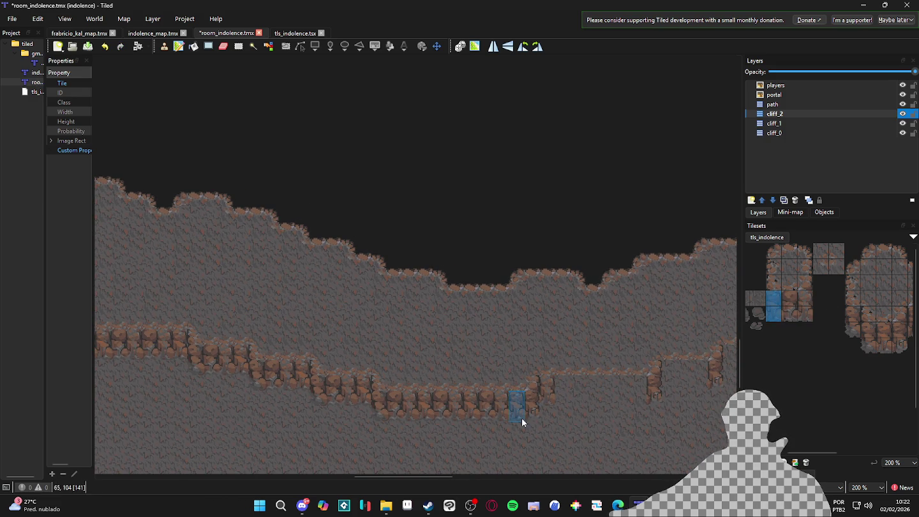
pyautogui.moveTo(561, 391); pyautogui.dragTo(577, 390)
pyautogui.moveTo(791, 317); pyautogui.dragTo(790, 304)
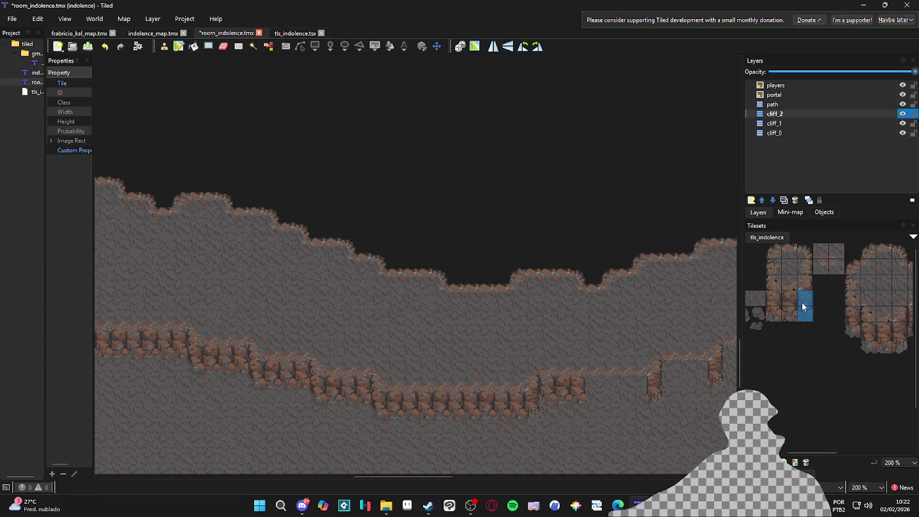
pyautogui.moveTo(773, 295); pyautogui.dragTo(771, 318)
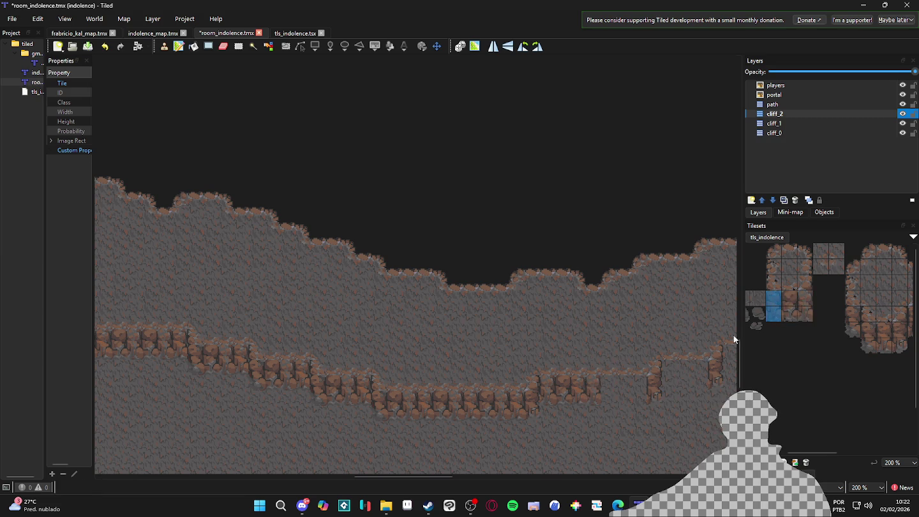
# Step: Stamp two-tile cliff columns where the ridge steps and begins to climb
pyautogui.keyDown('ctrl'); pyautogui.scroll(2, 632, 389); pyautogui.keyUp('ctrl')
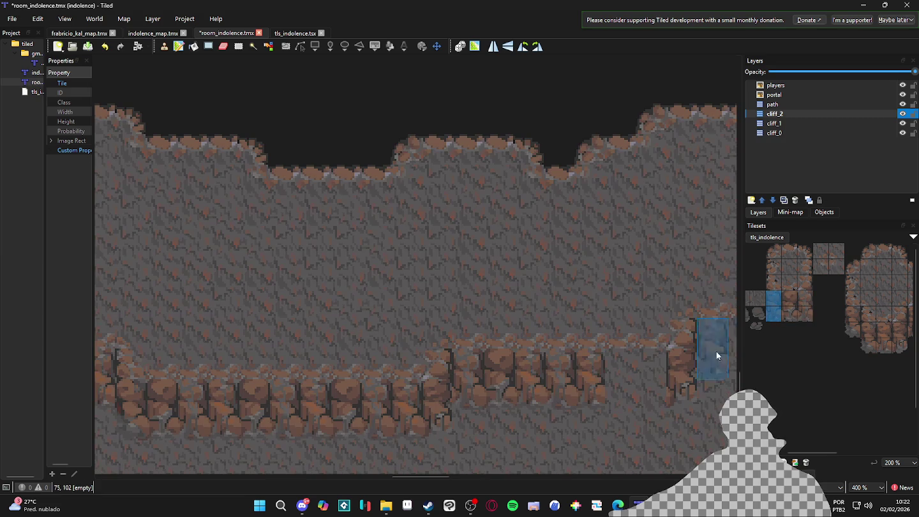
pyautogui.click(237, 52)
pyautogui.moveTo(789, 302)
pyautogui.mouseDown()
pyautogui.moveTo(789, 313)
pyautogui.moveTo(805, 314)
pyautogui.mouseUp()
pyautogui.scroll(-1, 640, 407)
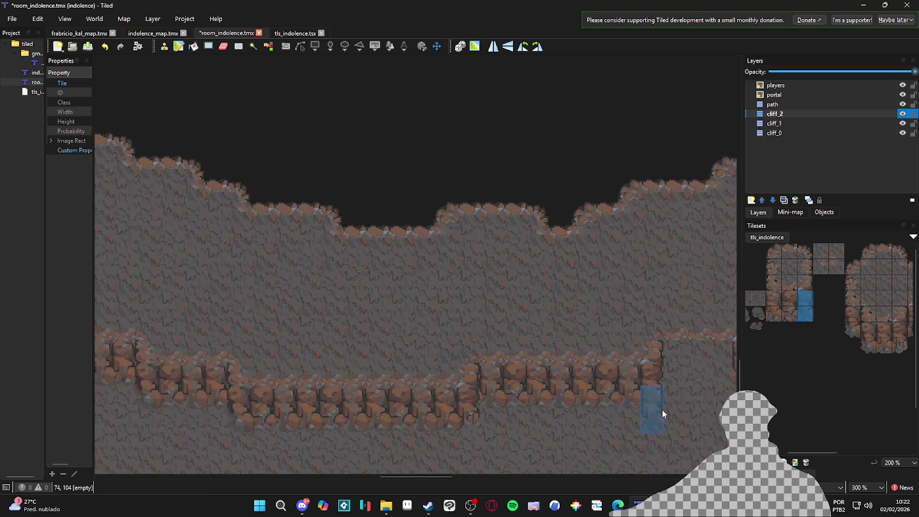
pyautogui.click(476, 406)
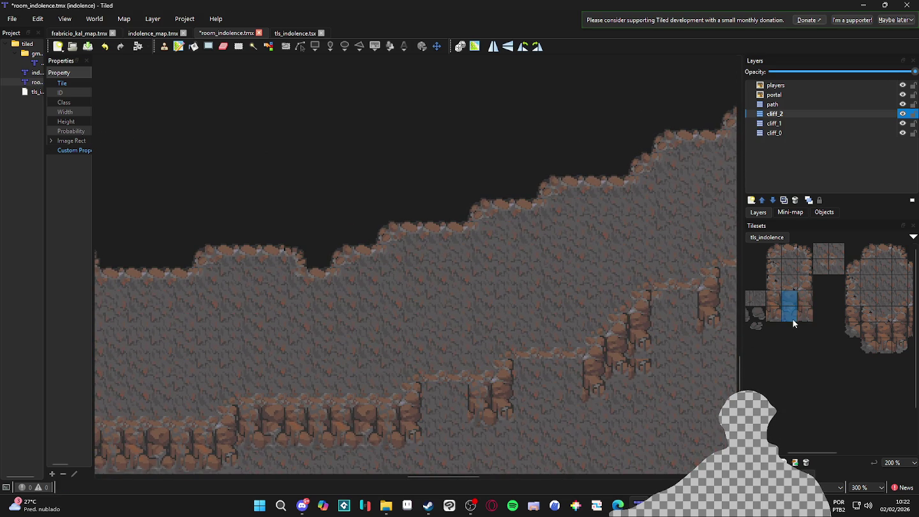
pyautogui.scroll(-1, 540, 333)
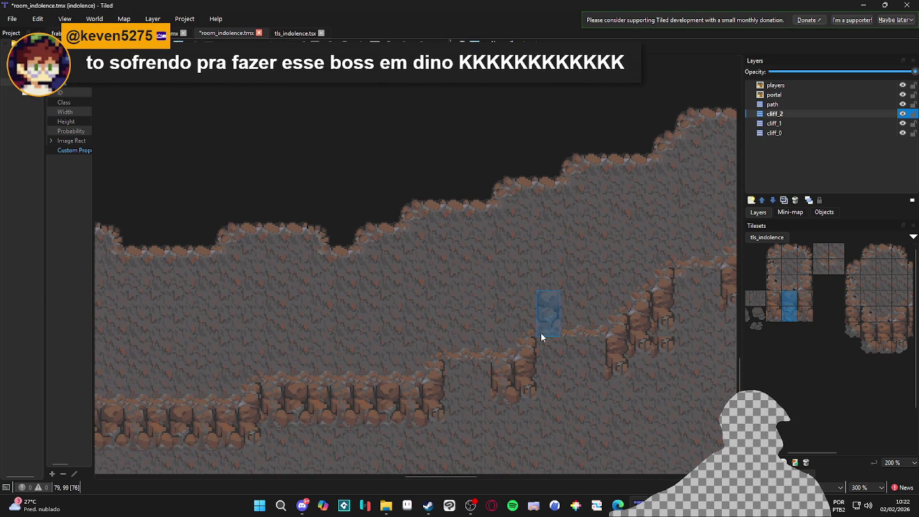
pyautogui.click(481, 386)
# Step: Stamp alternating two-tile cliff column variants up the climbing slope
pyautogui.click(774, 308)
pyautogui.click(447, 387)
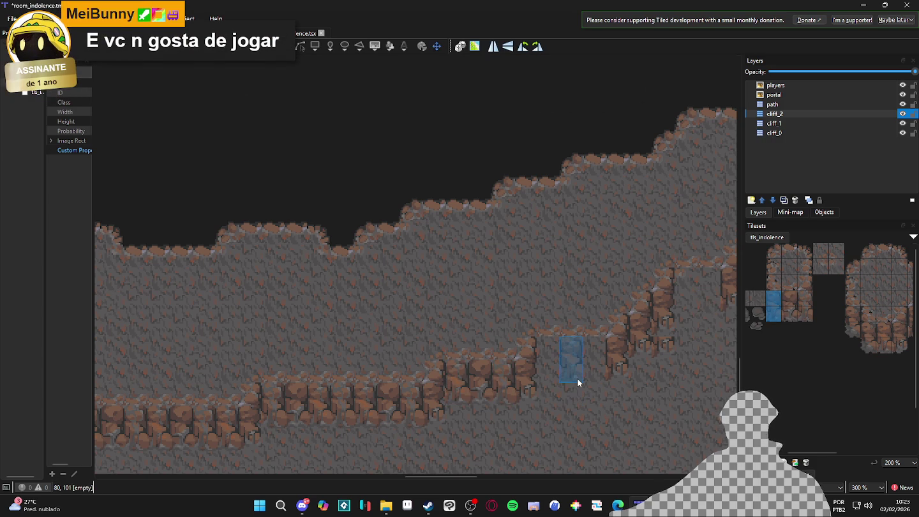
pyautogui.click(554, 373)
pyautogui.click(650, 356)
pyautogui.click(789, 306)
pyautogui.click(593, 369)
pyautogui.moveTo(810, 311); pyautogui.dragTo(805, 297)
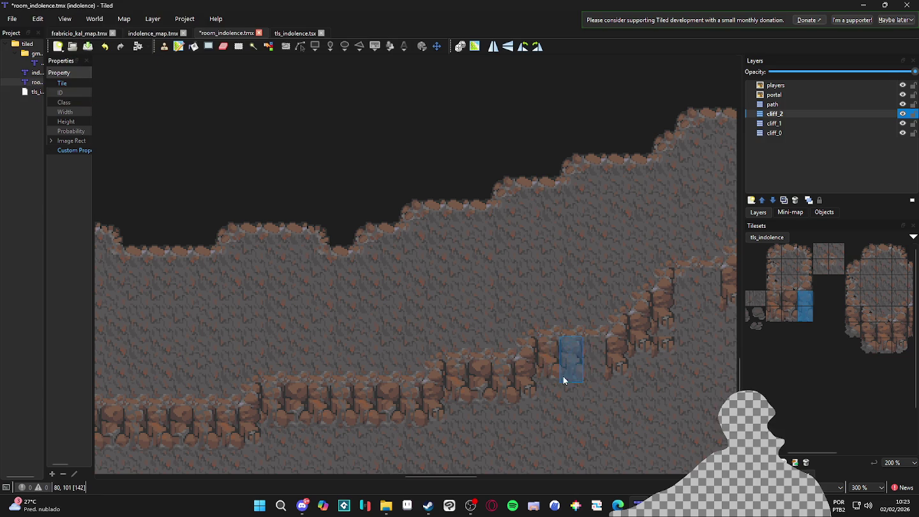
pyautogui.keyDown('ctrl'); pyautogui.scroll(-1, 549, 434); pyautogui.keyUp('ctrl')
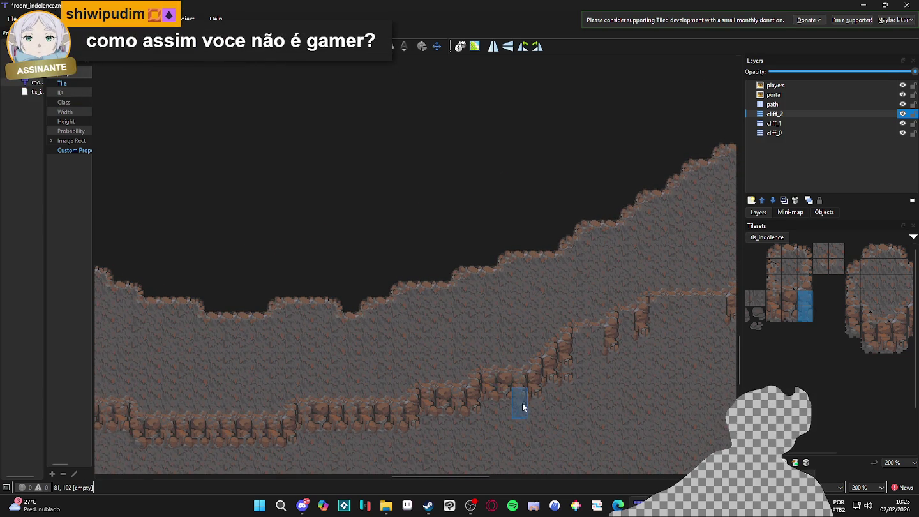
pyautogui.keyDown('ctrl'); pyautogui.scroll(1, 525, 405); pyautogui.keyUp('ctrl')
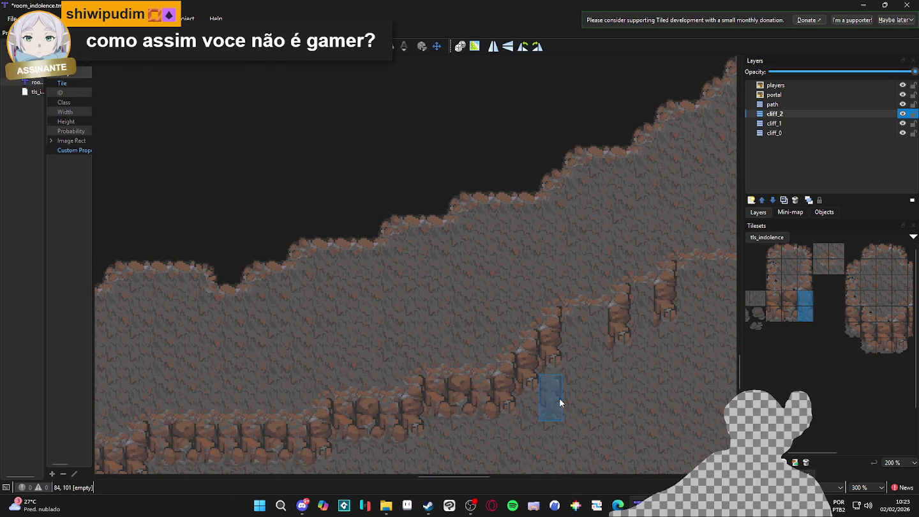
pyautogui.press('e')
pyautogui.moveTo(791, 299); pyautogui.dragTo(790, 316)
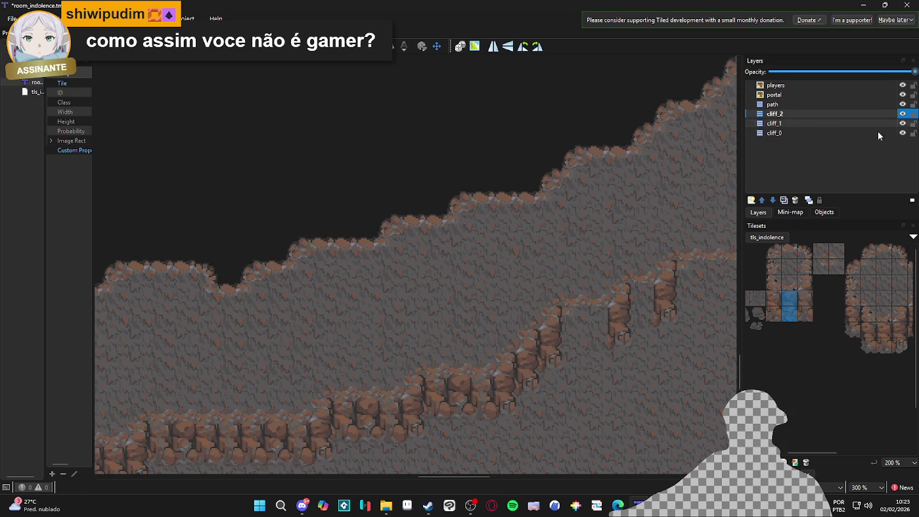
pyautogui.scroll(-3, 581, 339)
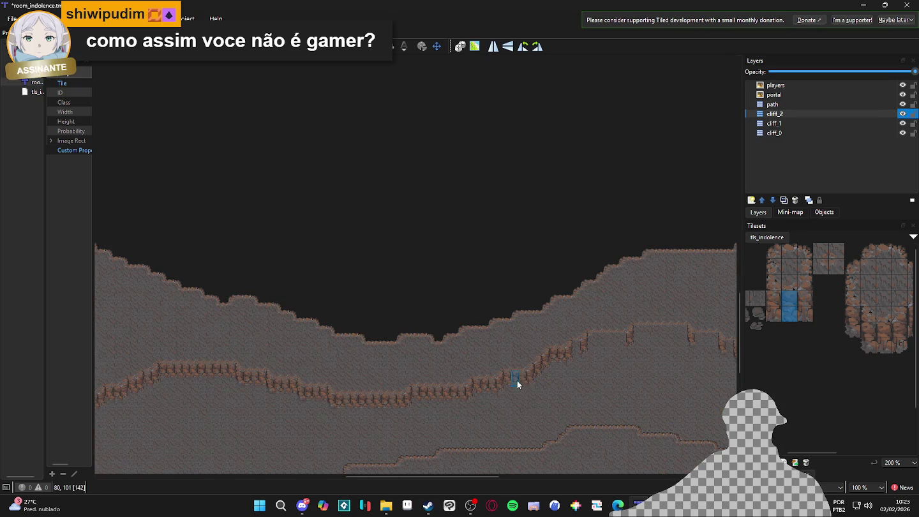
pyautogui.scroll(2, 371, 364)
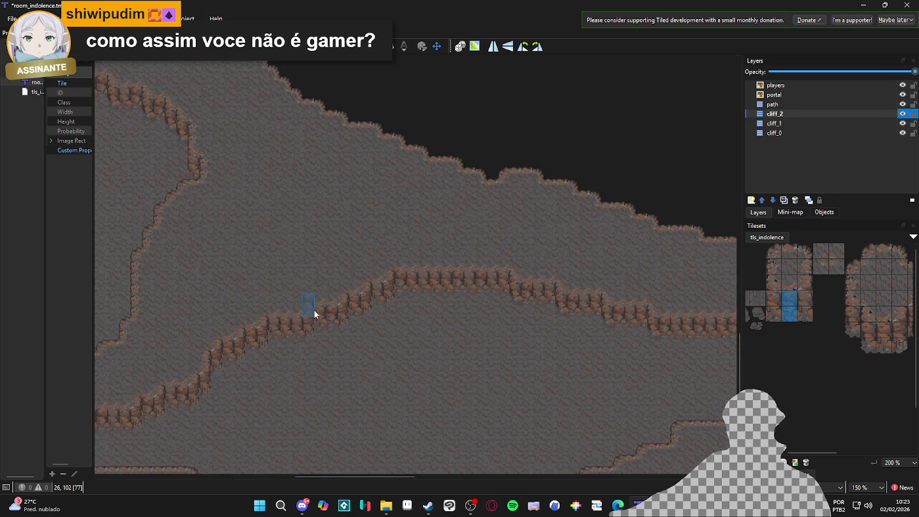
pyautogui.scroll(-2, 388, 320)
pyautogui.scroll(1, 343, 340)
pyautogui.scroll(-2, 278, 359)
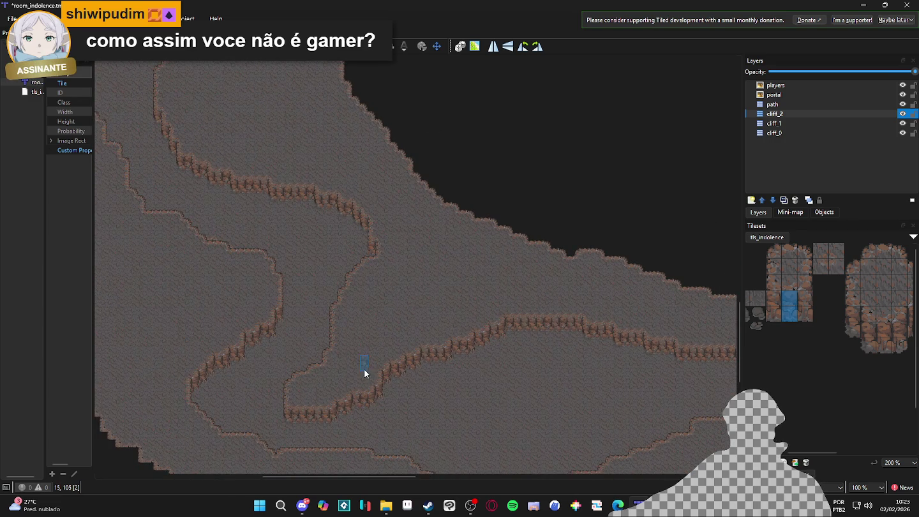
pyautogui.scroll(2, 325, 344)
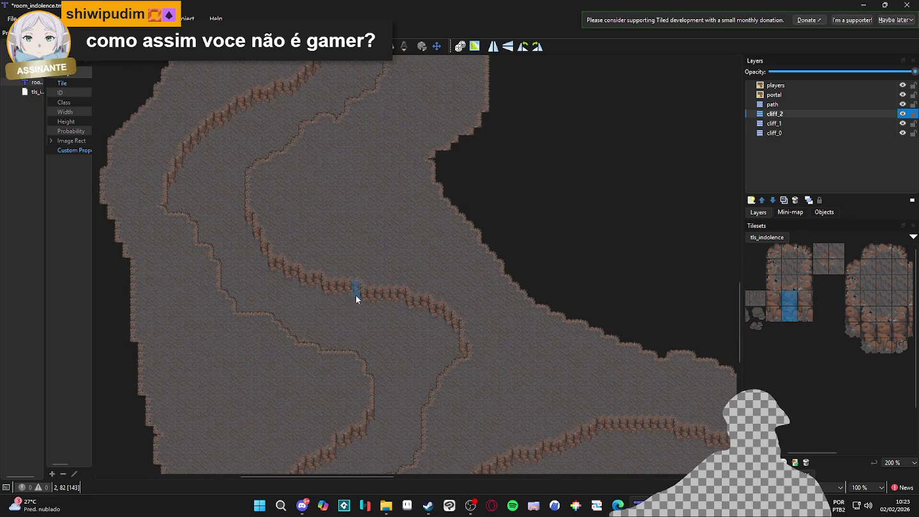
pyautogui.scroll(-2, 352, 292)
pyautogui.scroll(2, 397, 350)
pyautogui.scroll(-10, 408, 314)
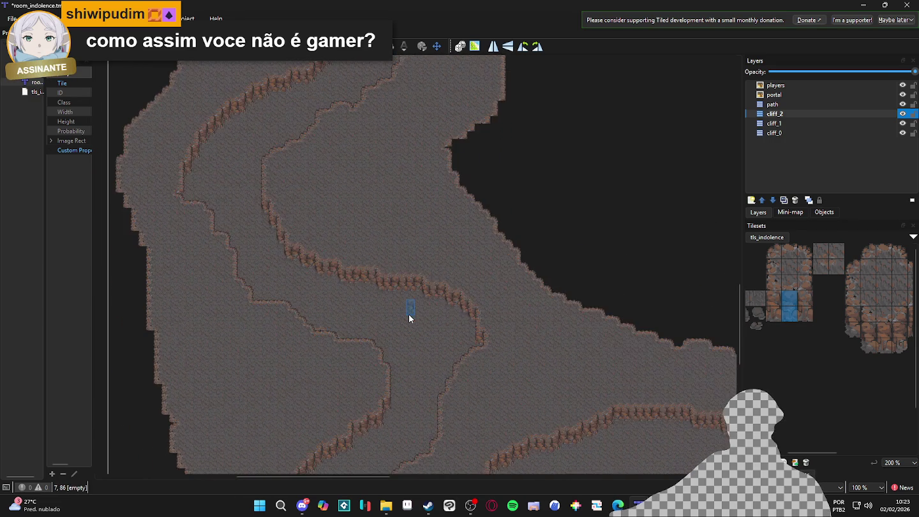
pyautogui.scroll(6, 408, 314)
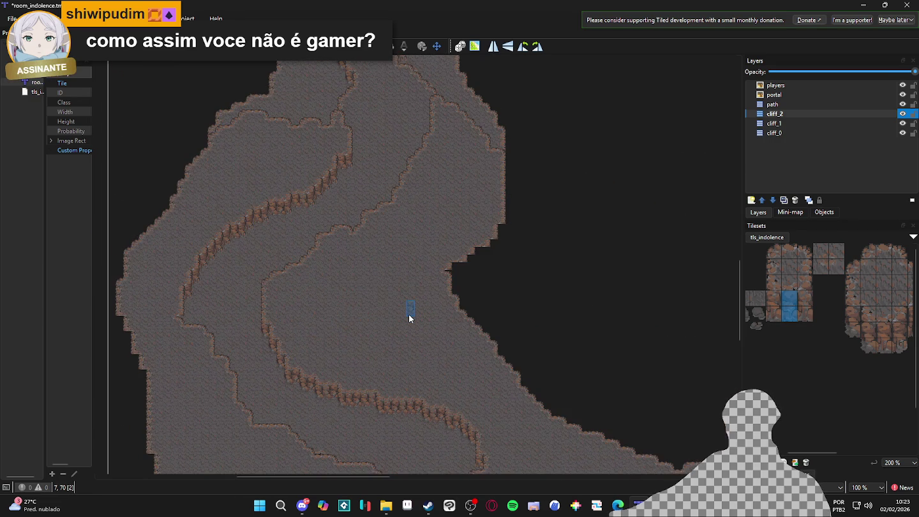
pyautogui.scroll(-20, 410, 317)
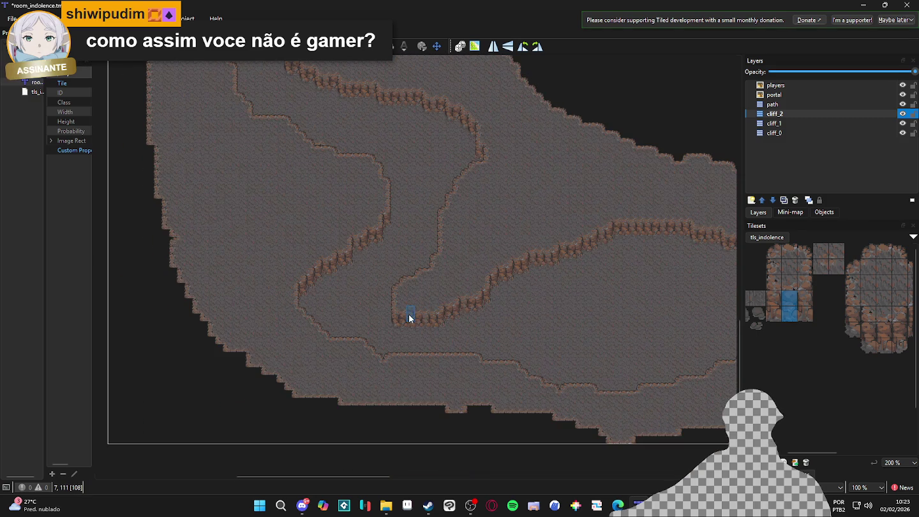
pyautogui.scroll(20, 442, 308)
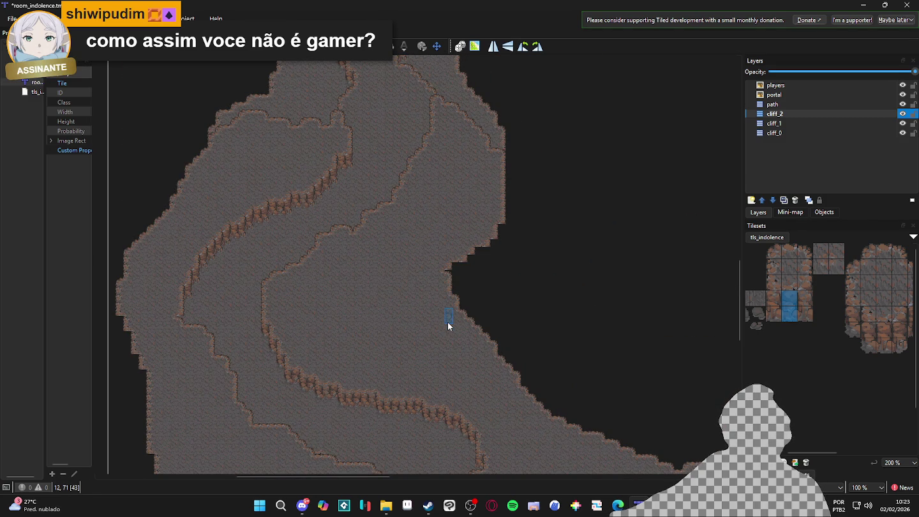
pyautogui.scroll(-6, 447, 322)
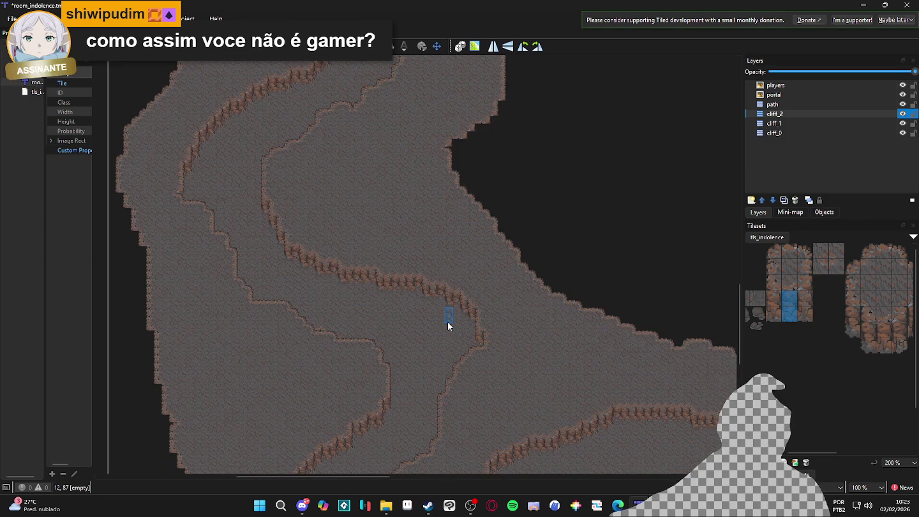
pyautogui.scroll(-9, 448, 322)
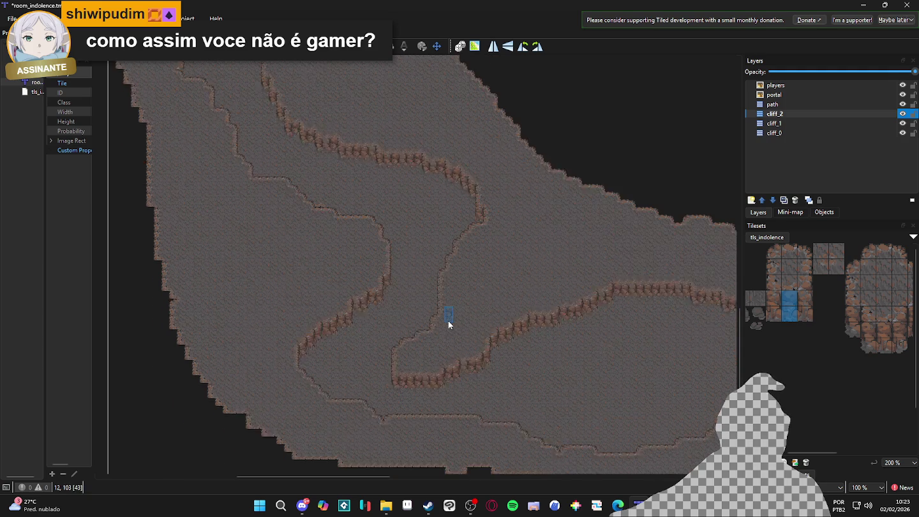
pyautogui.scroll(15, 448, 319)
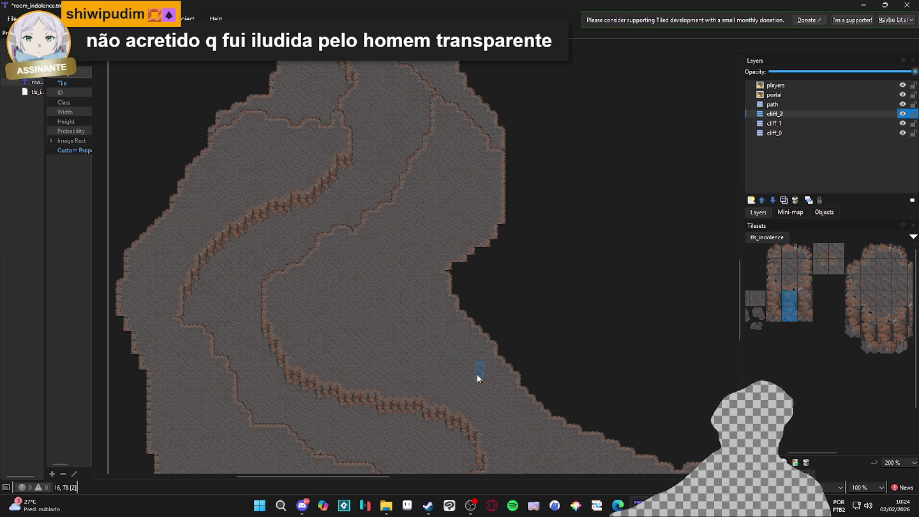
pyautogui.scroll(-10, 479, 363)
pyautogui.hscroll(2, 479, 364)
pyautogui.hscroll(10, 451, 339)
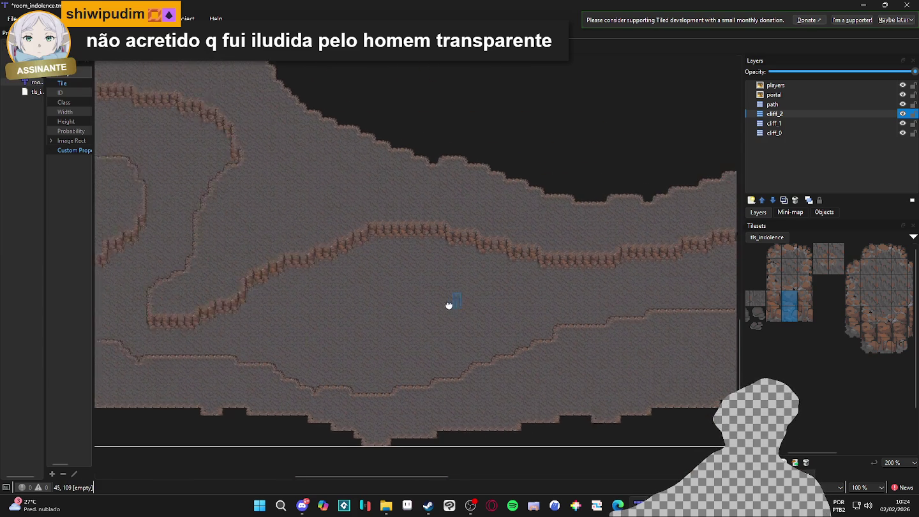
pyautogui.scroll(2, 472, 325)
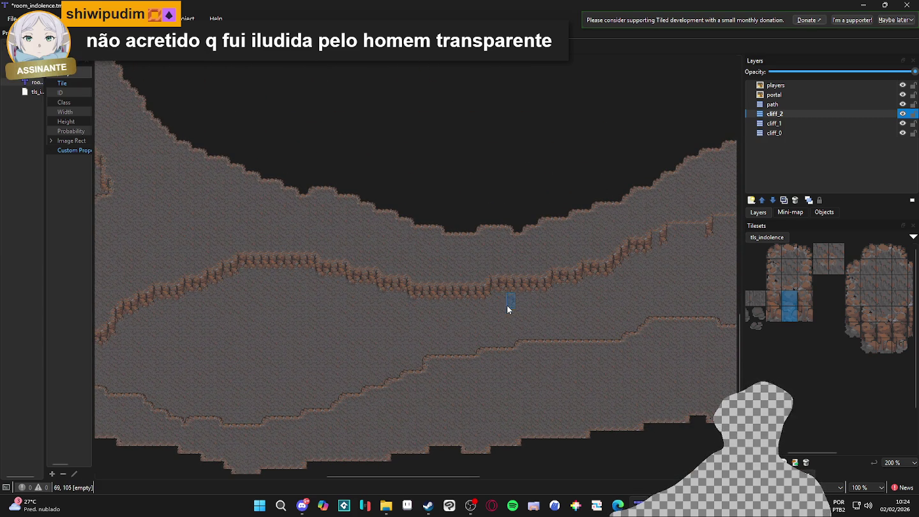
pyautogui.scroll(5, 644, 318)
pyautogui.hscroll(5, 459, 357)
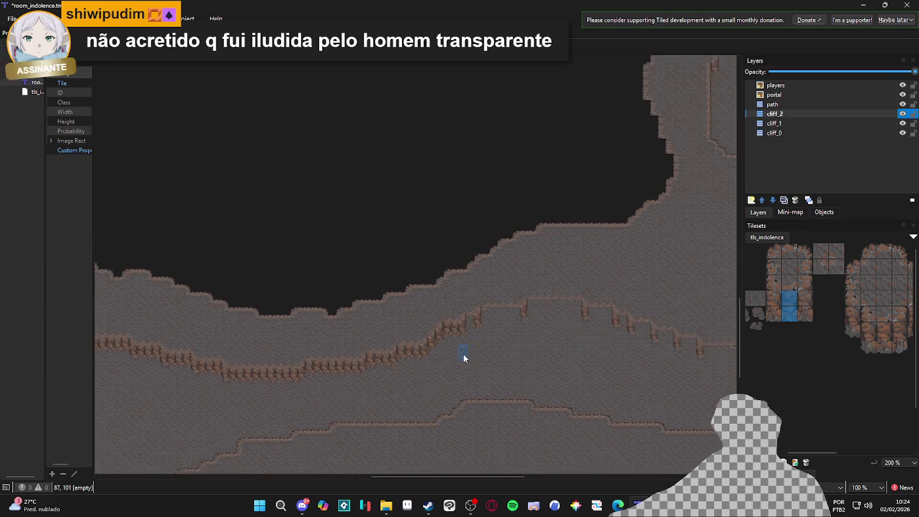
pyautogui.hscroll(2, 479, 326)
# Step: Stamp two-tile cliff columns beside the existing cliff along the ledge
pyautogui.click(474, 315)
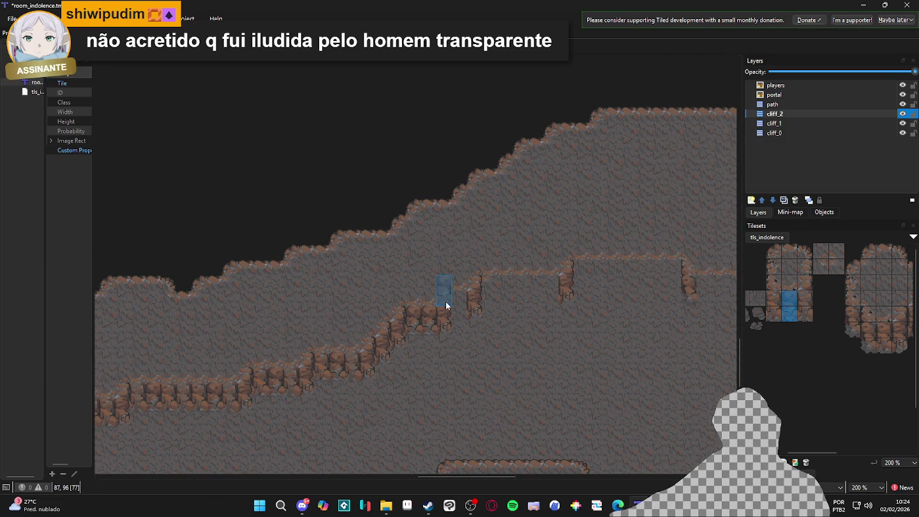
pyautogui.scroll(1, 557, 349)
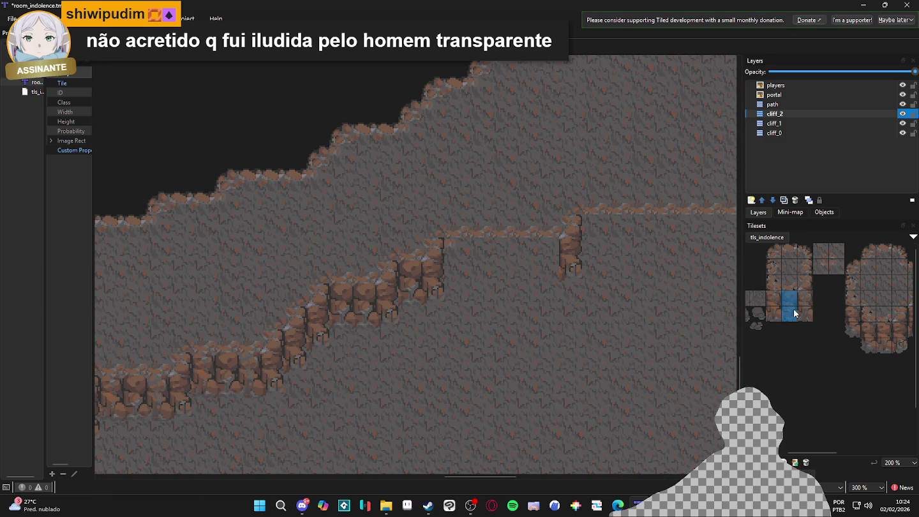
pyautogui.click(551, 273)
pyautogui.moveTo(772, 297); pyautogui.dragTo(773, 317)
pyautogui.click(451, 277)
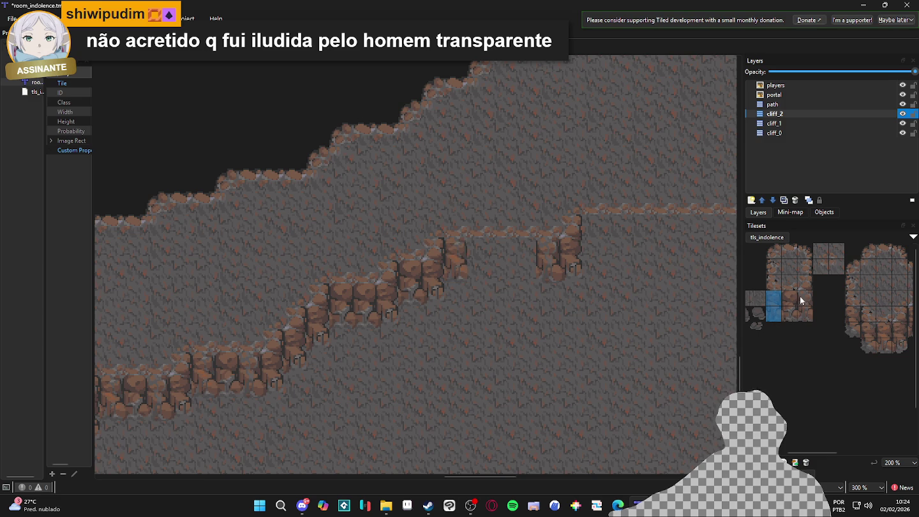
pyautogui.click(528, 268)
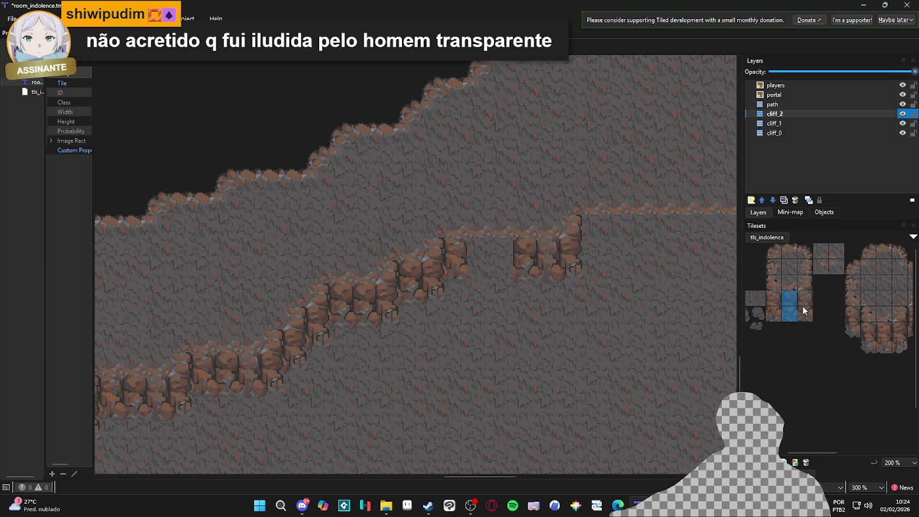
# Step: Stamp the next cliff column variant on the following stretch of ridge
pyautogui.click(484, 278)
pyautogui.moveTo(771, 299); pyautogui.dragTo(768, 316)
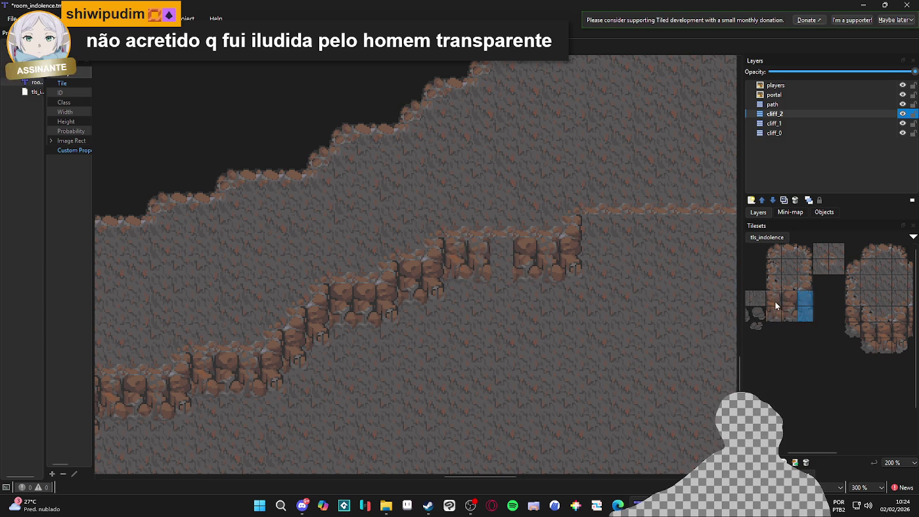
pyautogui.moveTo(582, 300); pyautogui.dragTo(401, 356)
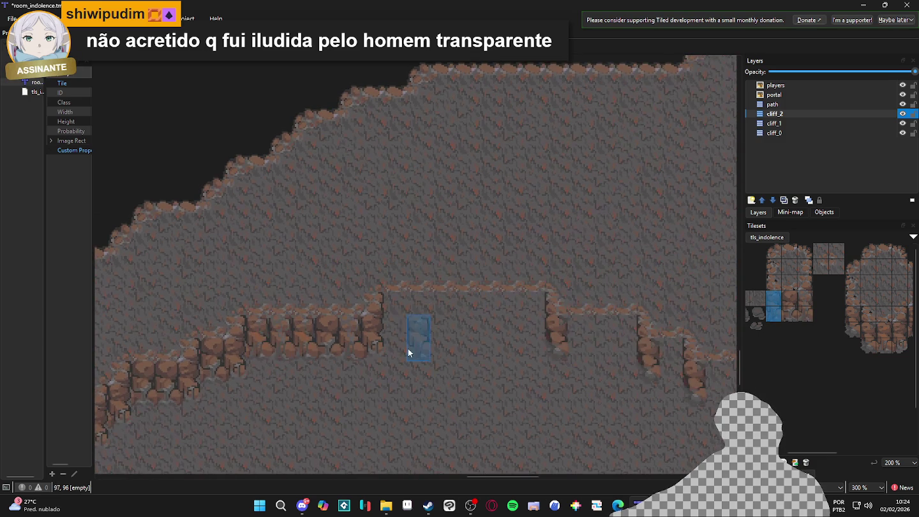
pyautogui.click(403, 327)
pyautogui.moveTo(790, 316)
pyautogui.mouseDown()
pyautogui.moveTo(786, 297)
pyautogui.moveTo(806, 299)
pyautogui.mouseUp()
pyautogui.click(414, 325)
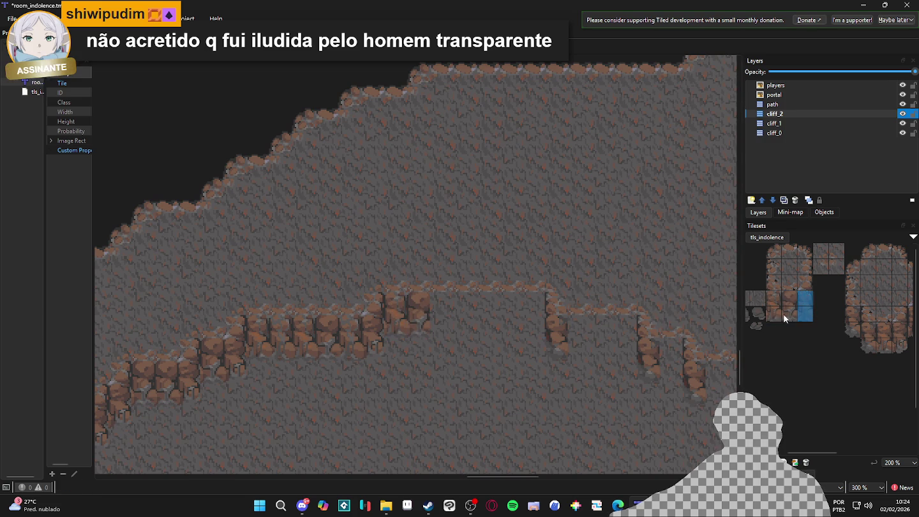
# Step: Undo three misplaced tiles, stamp cliff tiles toward the ledge end, and save the map
pyautogui.press('s')
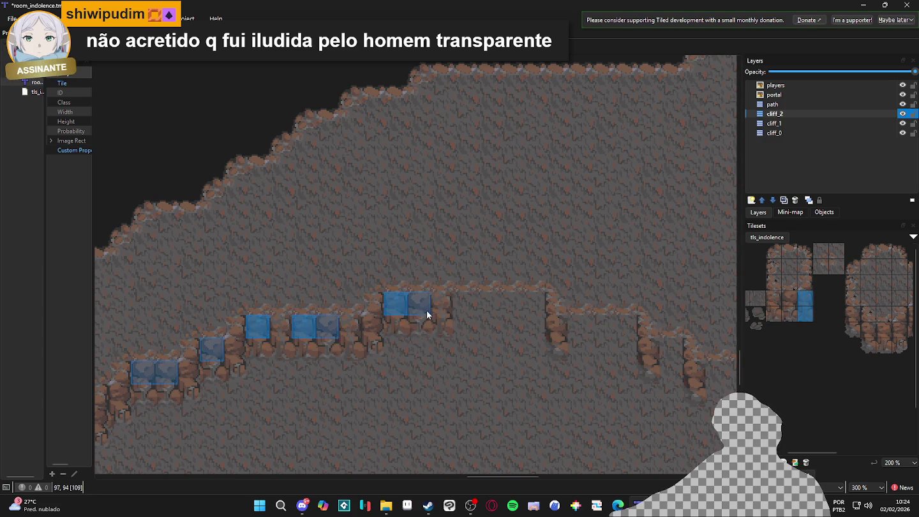
pyautogui.click(784, 301)
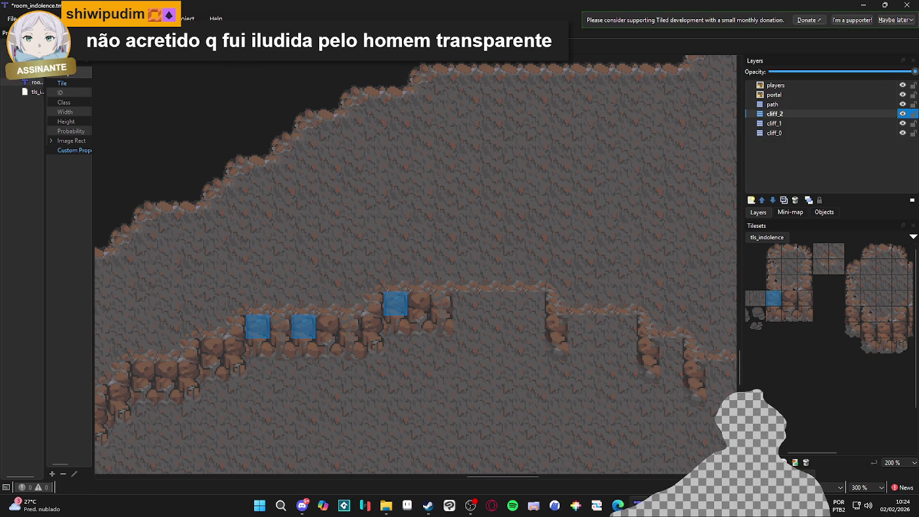
pyautogui.hotkey('ctrl', 'z')
pyautogui.click(467, 319)
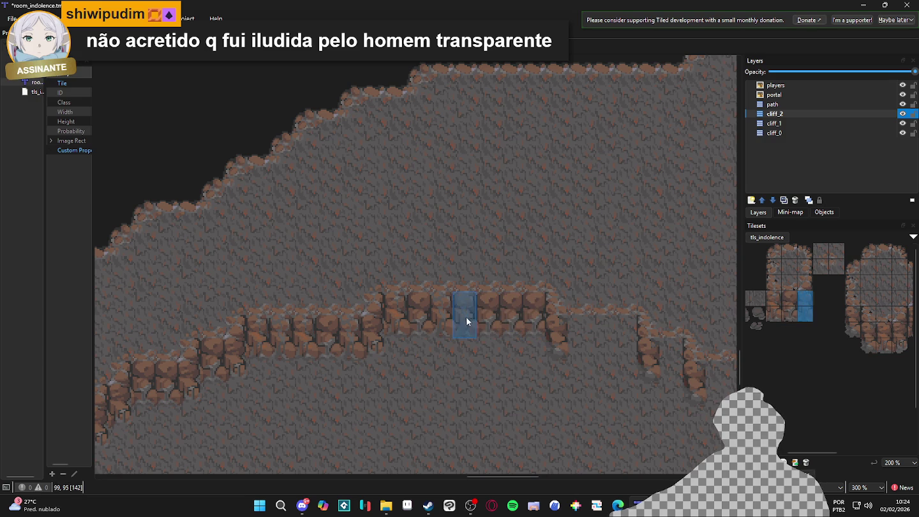
pyautogui.click(776, 313)
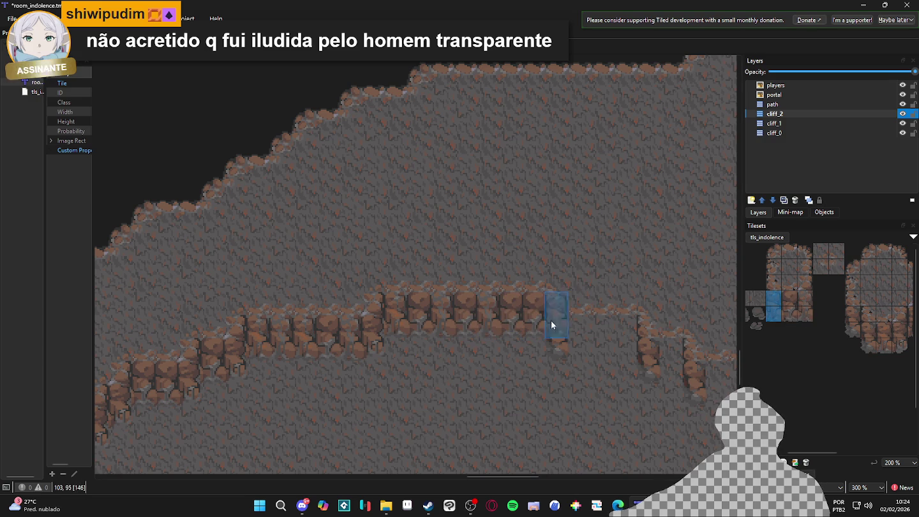
pyautogui.hscroll(2, 574, 376)
pyautogui.click(553, 364)
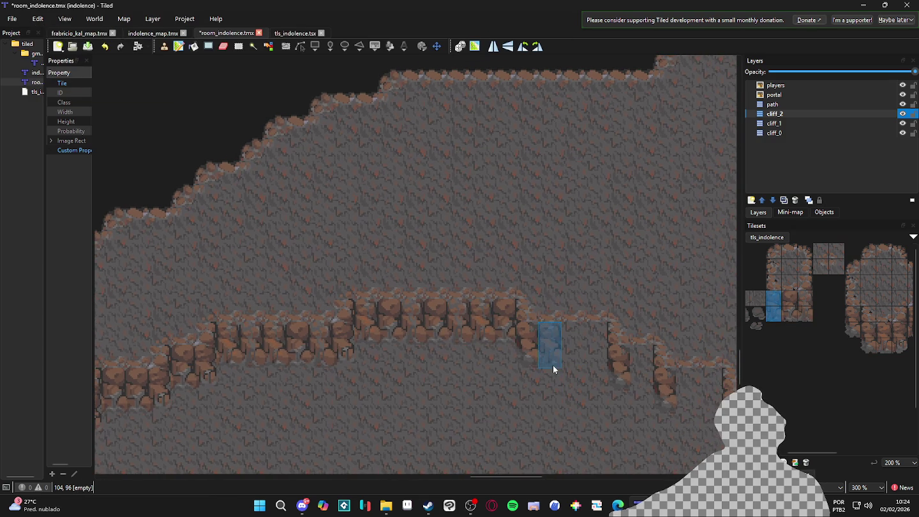
pyautogui.hscroll(1, 564, 375)
pyautogui.hotkey('ctrl', 's')
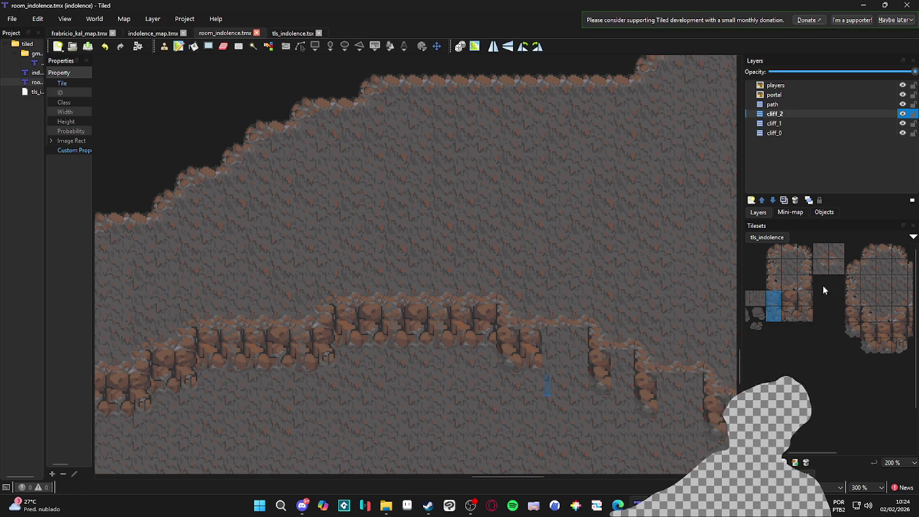
# Step: Stamp two-tile cliff columns at the ledge end and near the old ledge
pyautogui.moveTo(804, 300); pyautogui.dragTo(800, 316)
pyautogui.click(550, 359)
pyautogui.moveTo(792, 295); pyautogui.dragTo(796, 312)
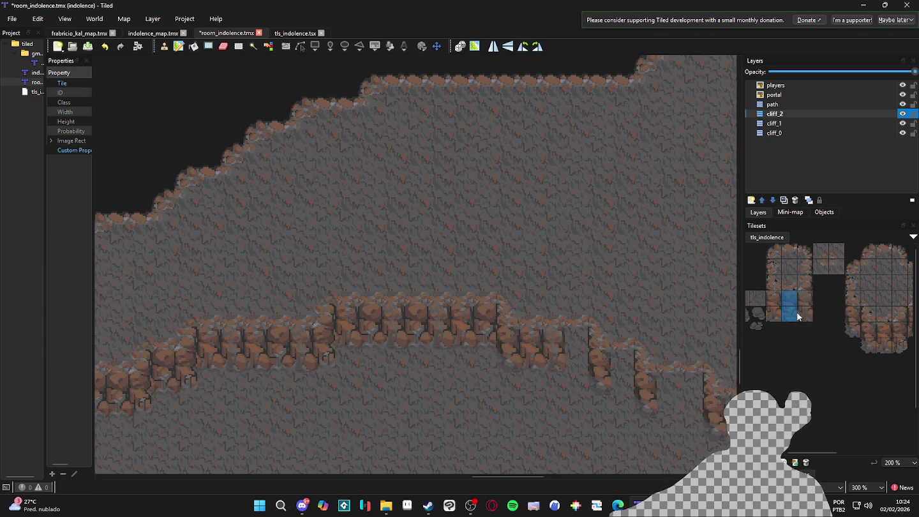
pyautogui.hscroll(2, 570, 360)
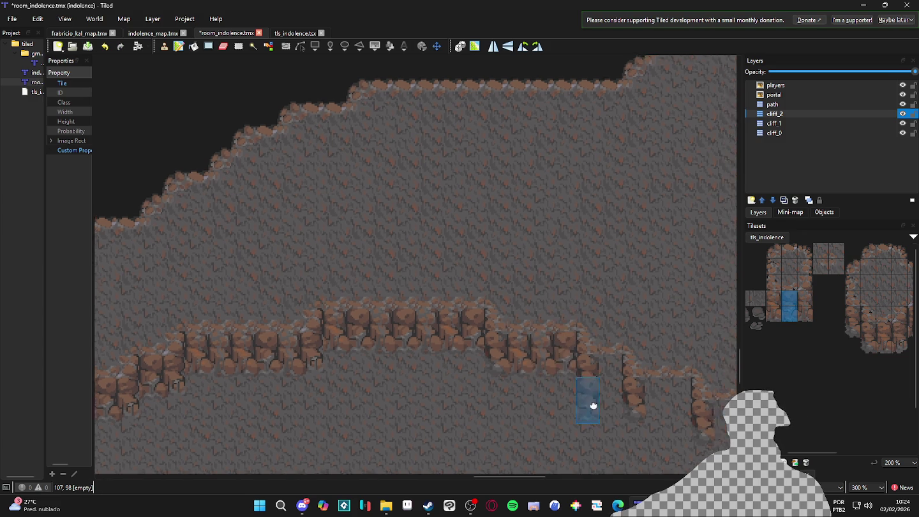
pyautogui.click(593, 418)
pyautogui.hscroll(2, 557, 421)
pyautogui.scroll(-1, 558, 420)
pyautogui.click(554, 396)
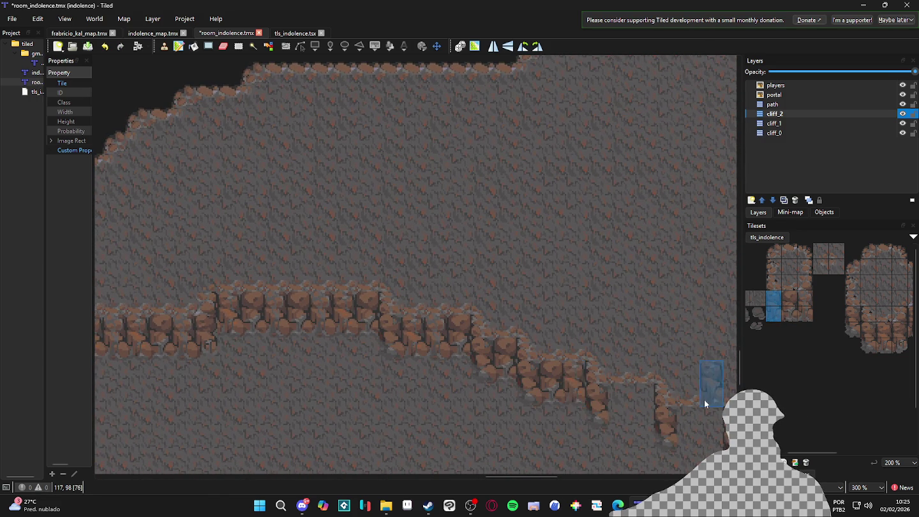
pyautogui.hscroll(2, 687, 380)
pyautogui.scroll(-2, 687, 380)
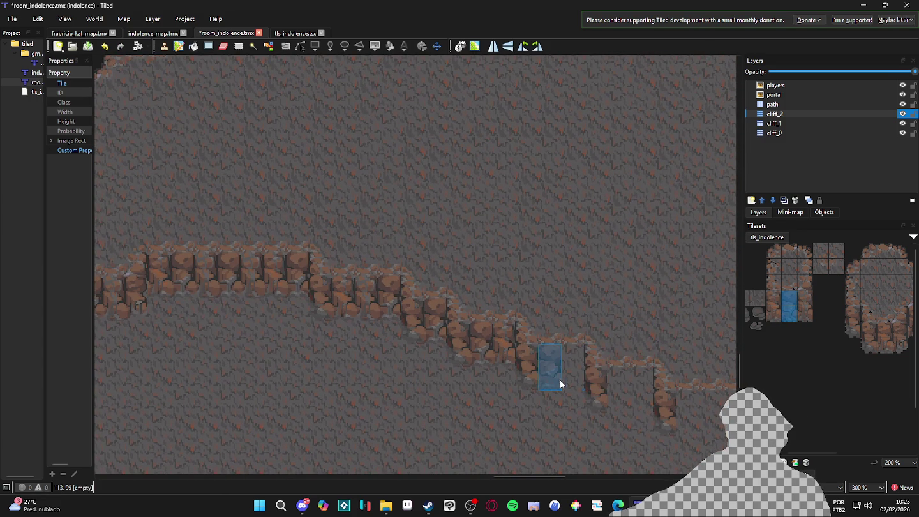
# Step: Paint cliff columns further along the ridge, filling the remaining gap in the edge
pyautogui.click(805, 306)
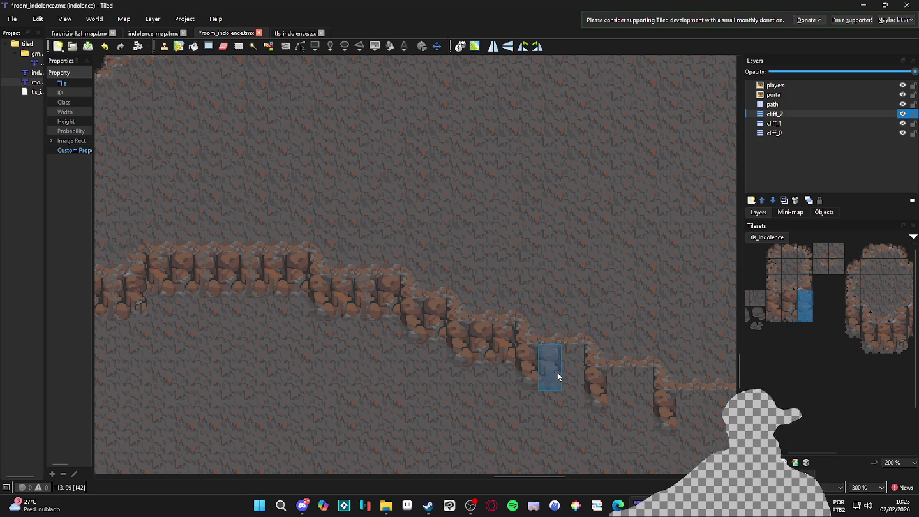
pyautogui.scroll(-1, 613, 409)
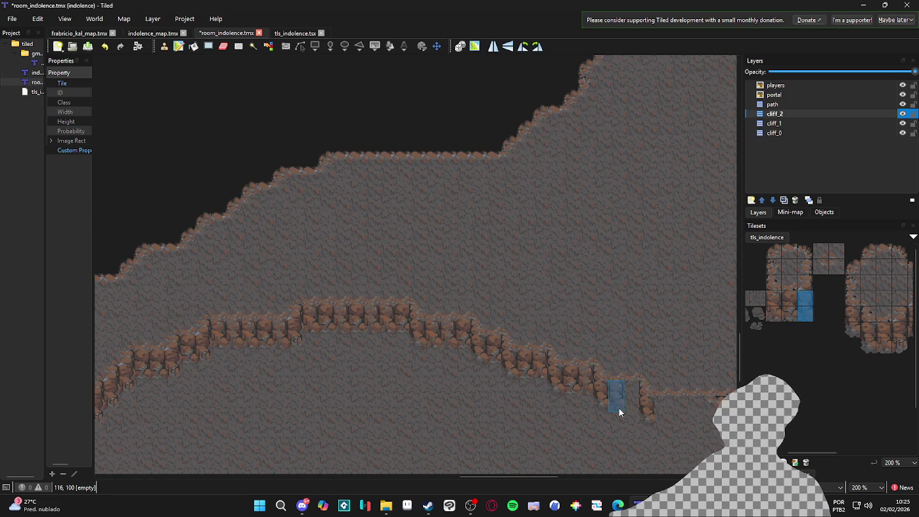
pyautogui.scroll(1, 621, 408)
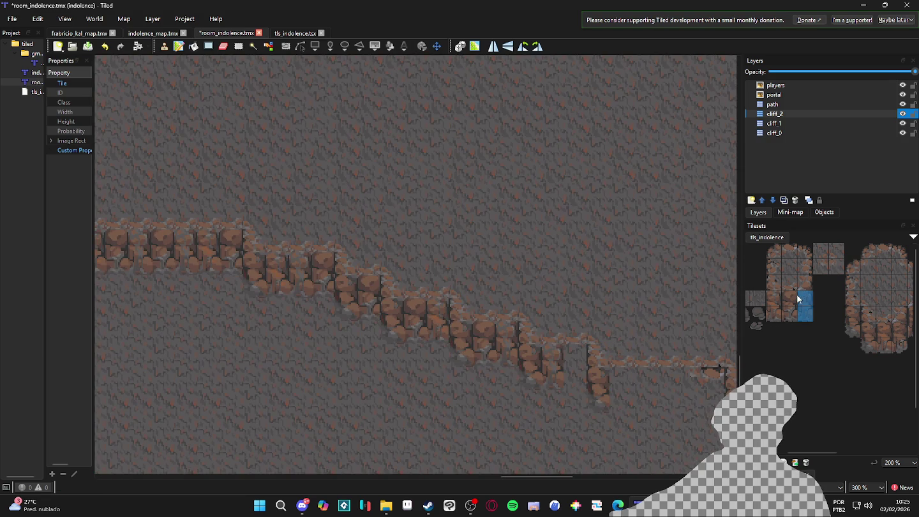
pyautogui.moveTo(568, 373); pyautogui.dragTo(631, 354)
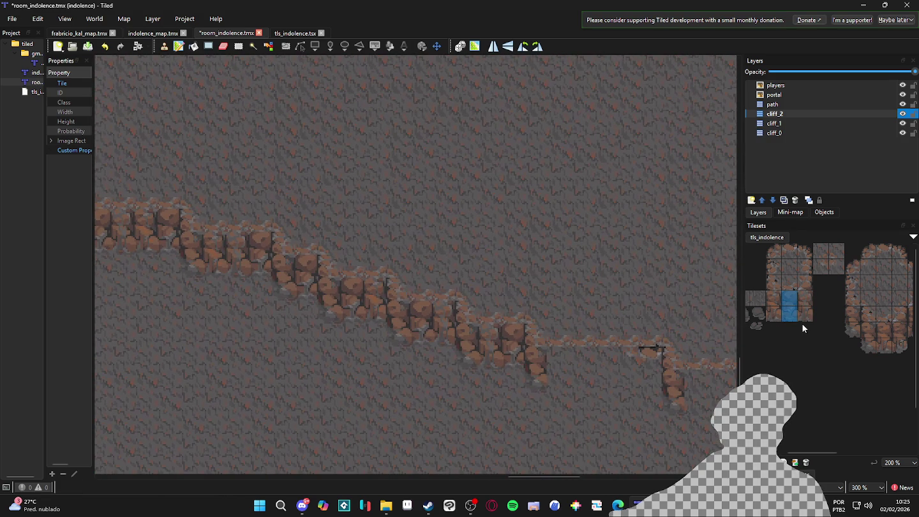
pyautogui.click(776, 306)
pyautogui.click(560, 370)
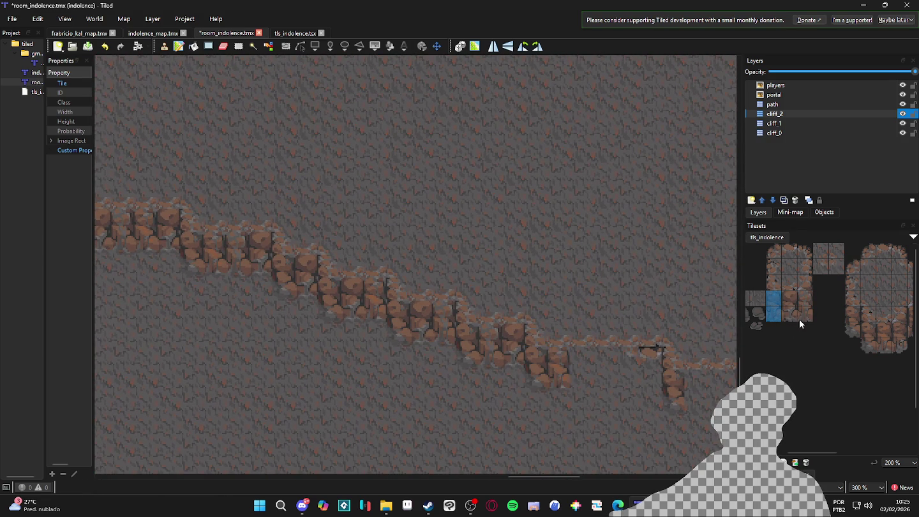
pyautogui.click(582, 370)
pyautogui.click(649, 373)
pyautogui.click(801, 306)
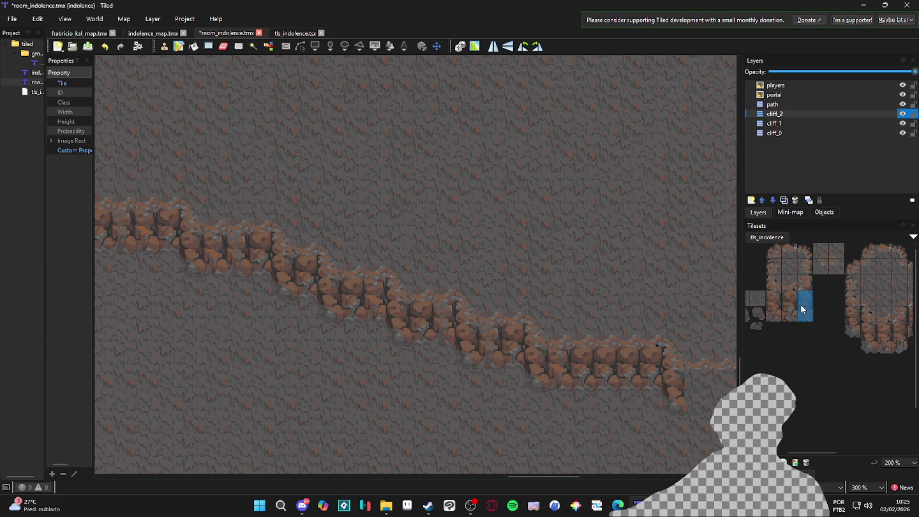
pyautogui.click(610, 370)
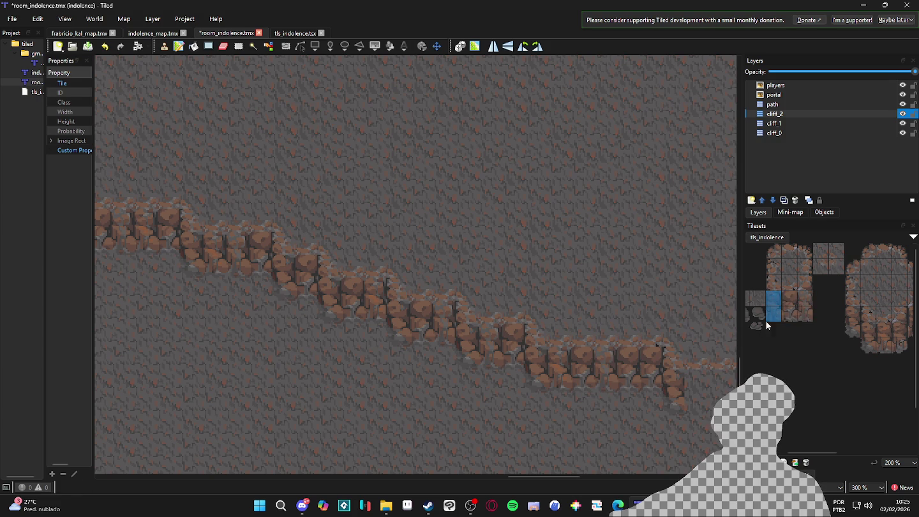
pyautogui.click(620, 375)
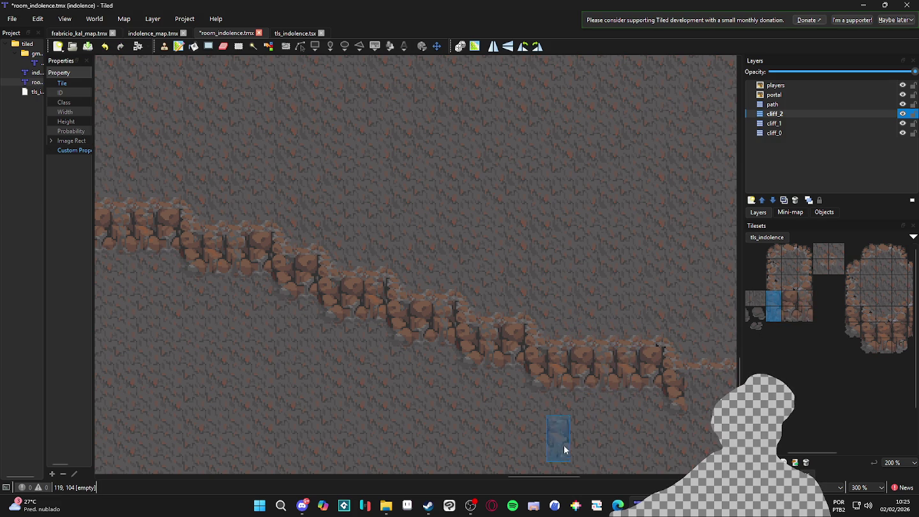
pyautogui.keyDown('ctrl'); pyautogui.scroll(-2, 567, 413); pyautogui.keyUp('ctrl')
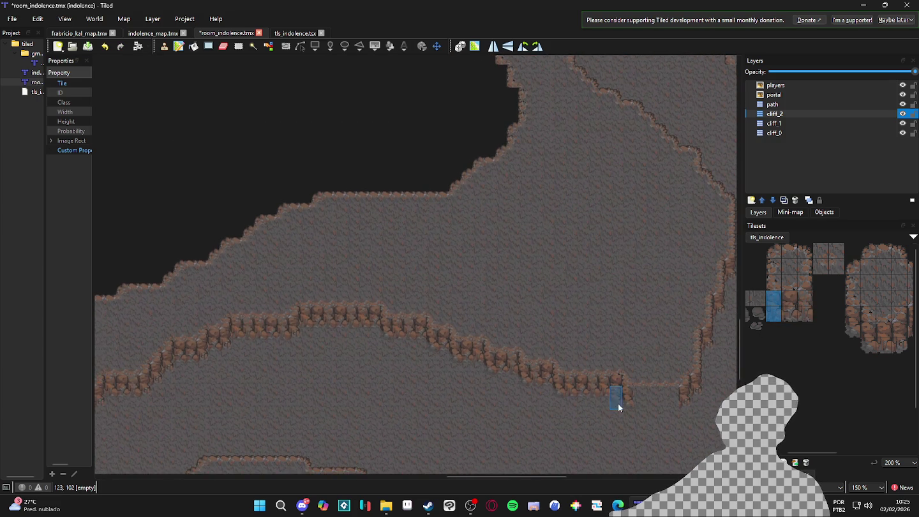
pyautogui.keyDown('ctrl'); pyautogui.scroll(-3, 600, 399); pyautogui.keyUp('ctrl')
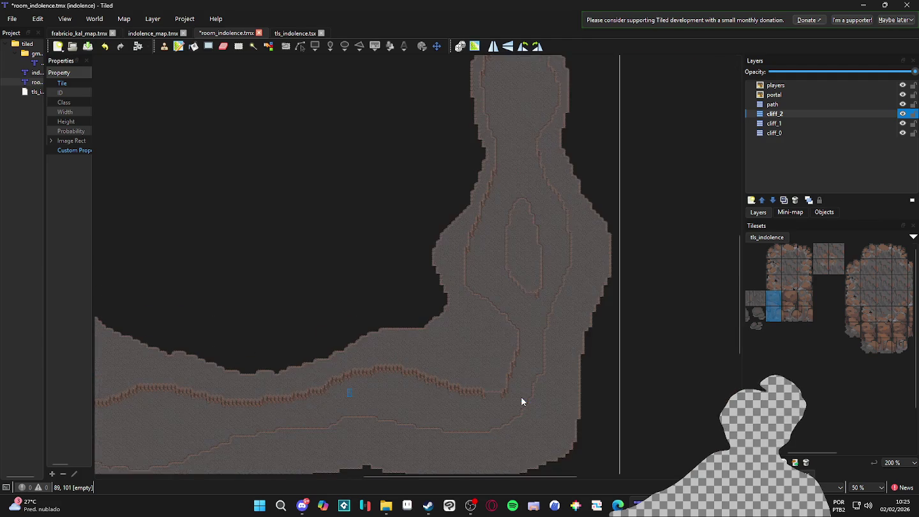
# Step: Paint two-tile cliff stamps across the gap between the two cliffs
pyautogui.keyDown('ctrl'); pyautogui.scroll(6, 529, 396); pyautogui.keyUp('ctrl')
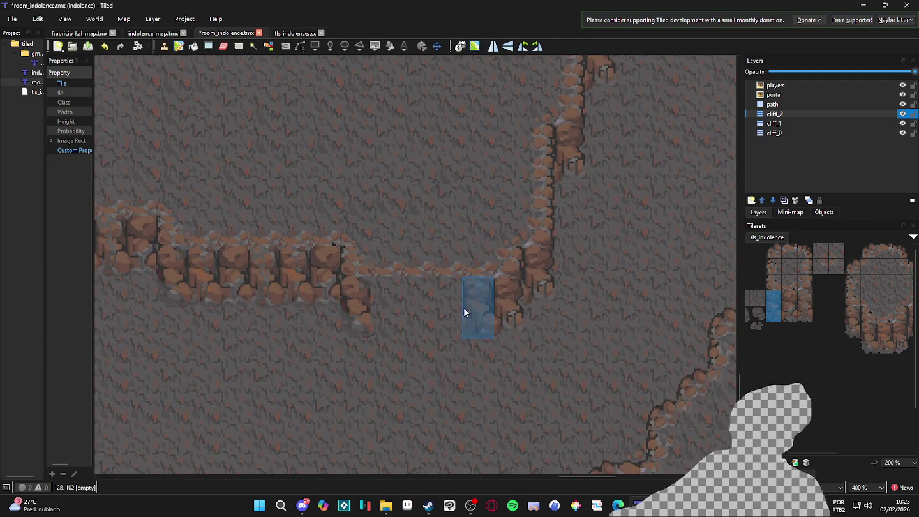
pyautogui.click(154, 266)
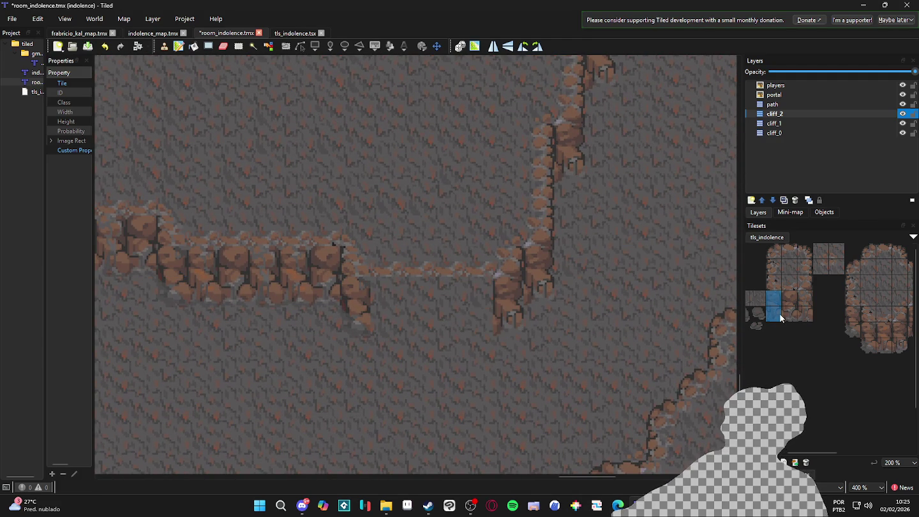
pyautogui.keyDown('ctrl'); pyautogui.scroll(-1, 395, 339); pyautogui.keyUp('ctrl')
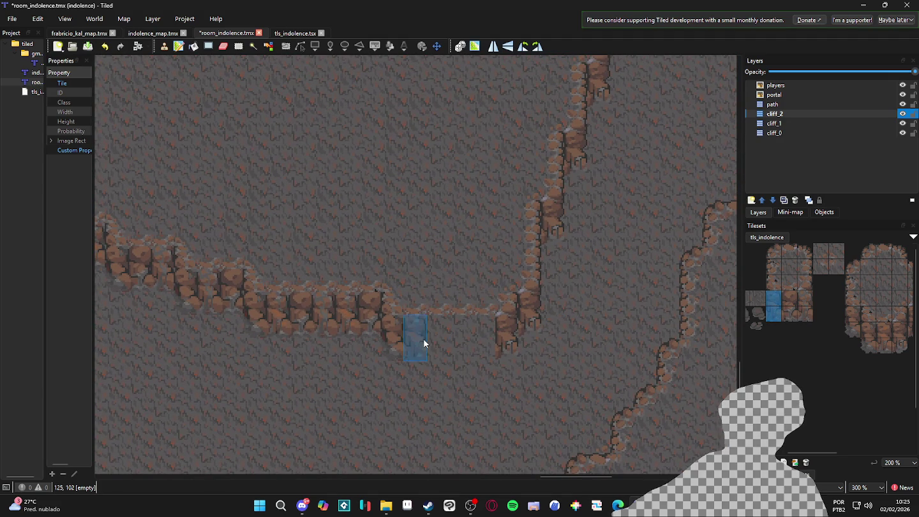
pyautogui.moveTo(789, 296); pyautogui.dragTo(791, 313)
pyautogui.moveTo(462, 340)
pyautogui.mouseDown()
pyautogui.moveTo(434, 338)
pyautogui.moveTo(479, 340)
pyautogui.mouseUp()
pyautogui.moveTo(803, 295)
pyautogui.mouseDown()
pyautogui.moveTo(808, 317)
pyautogui.moveTo(773, 316)
pyautogui.mouseUp()
pyautogui.click(453, 344)
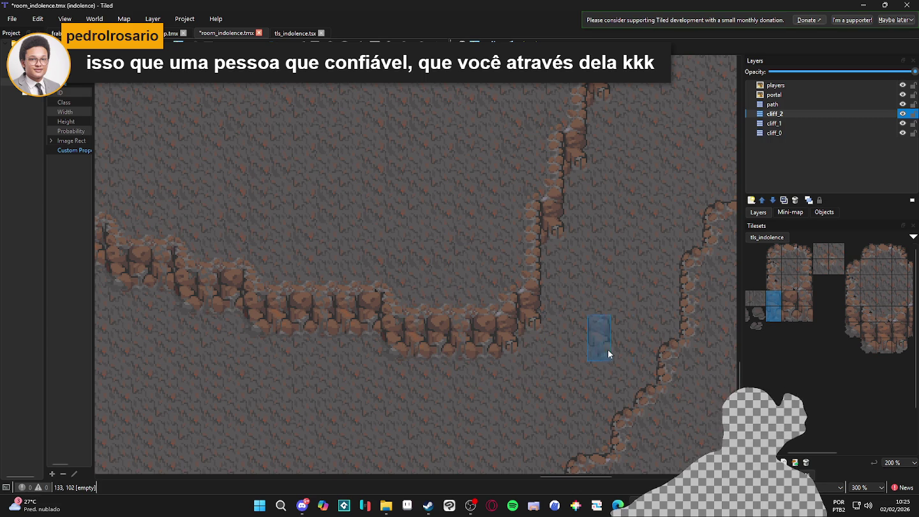
# Step: Stamp two-tile cliff tiles along the right-hand ridge
pyautogui.hscroll(2, 873, 330)
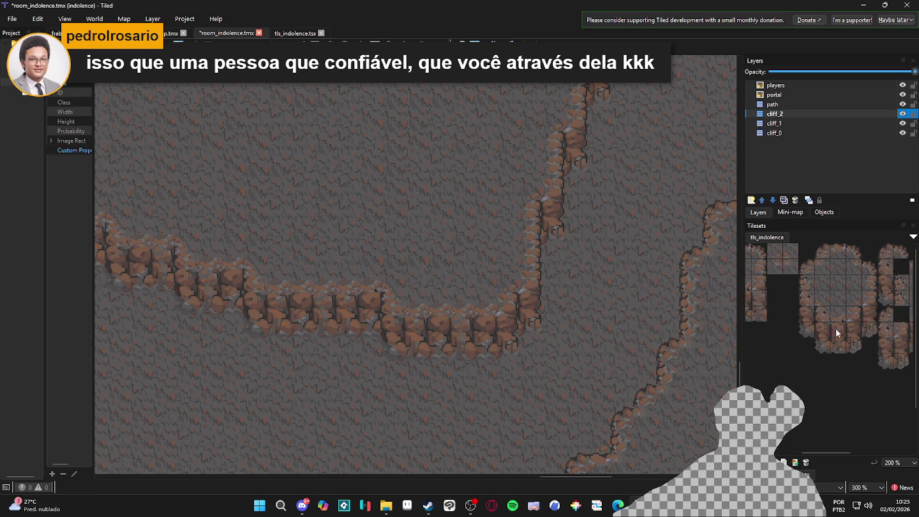
pyautogui.moveTo(868, 314); pyautogui.dragTo(869, 328)
pyautogui.click(536, 316)
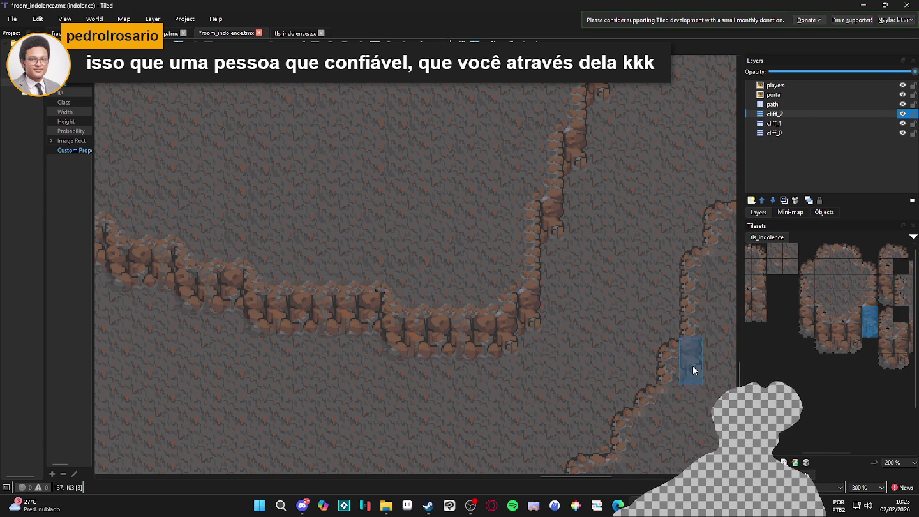
pyautogui.hscroll(1, 836, 358)
pyautogui.moveTo(823, 349); pyautogui.dragTo(827, 330)
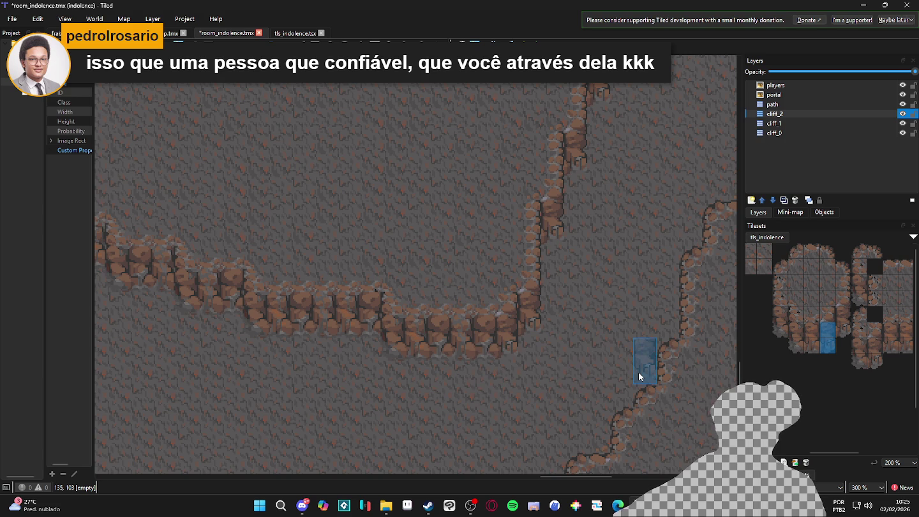
pyautogui.scroll(2, 618, 263)
pyautogui.hscroll(1, 618, 263)
pyautogui.scroll(-2, 596, 312)
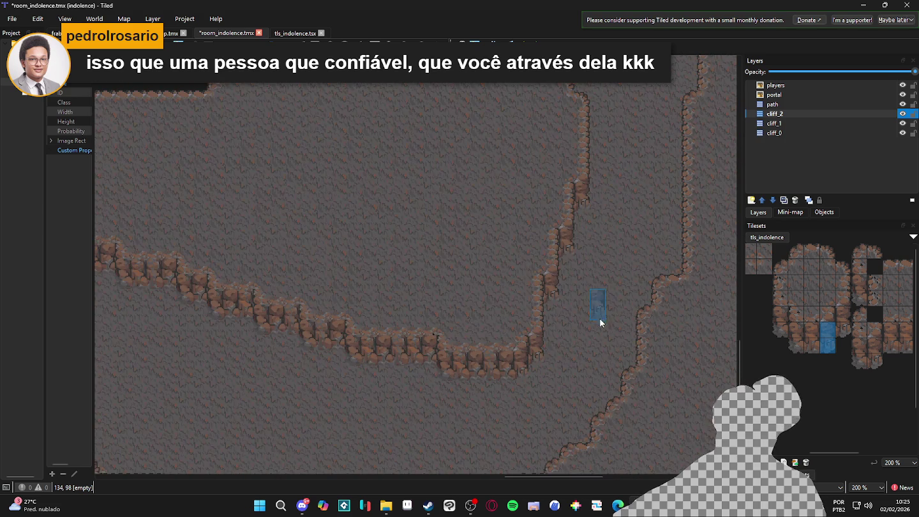
pyautogui.scroll(1, 340, 353)
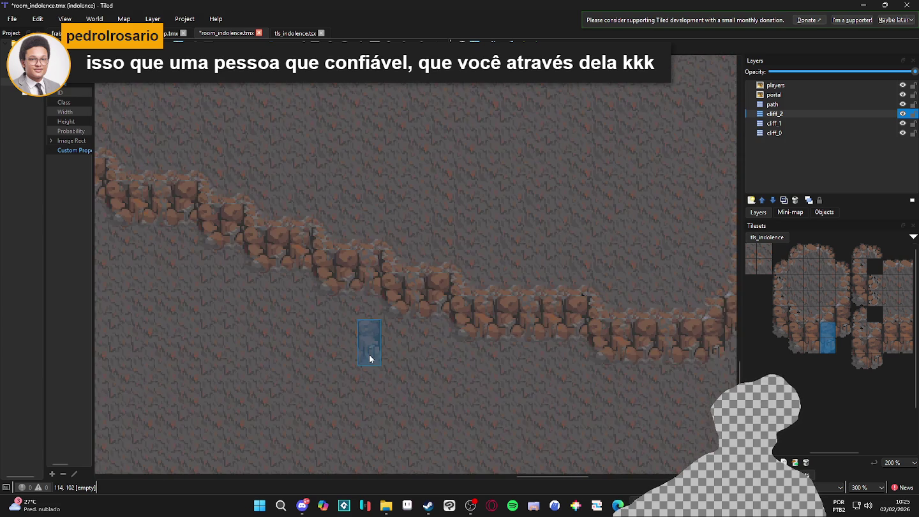
pyautogui.scroll(-2, 369, 353)
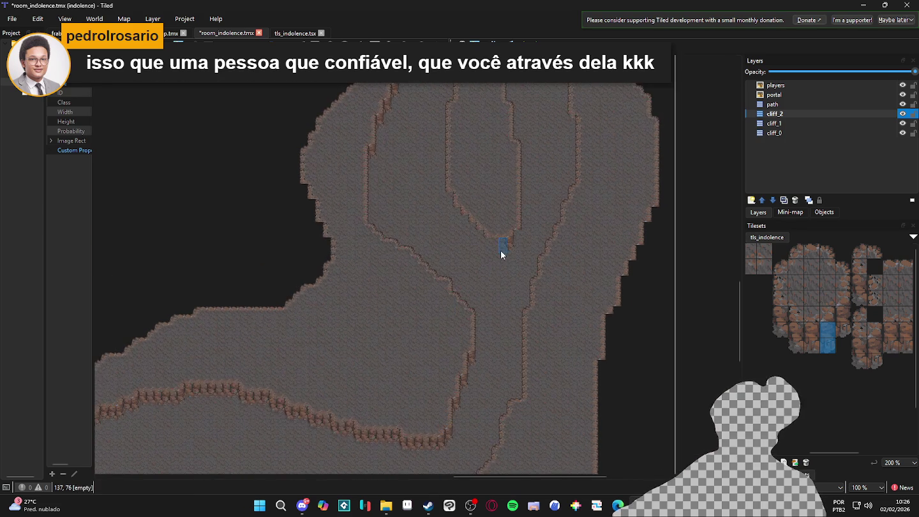
# Step: Stamp cliff edge tiles around the tip of the U-shaped ridge
pyautogui.scroll(2, 497, 255)
pyautogui.click(780, 320)
pyautogui.click(474, 238)
pyautogui.click(809, 345)
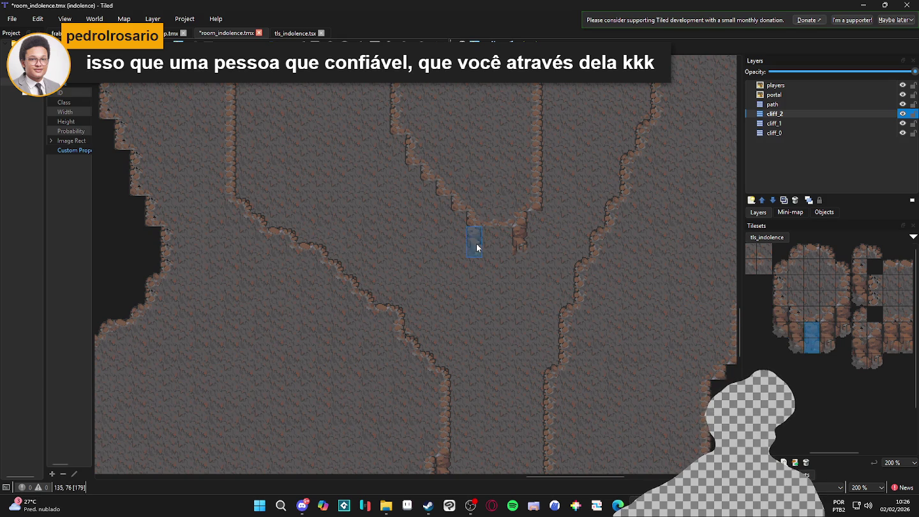
pyautogui.scroll(1, 508, 259)
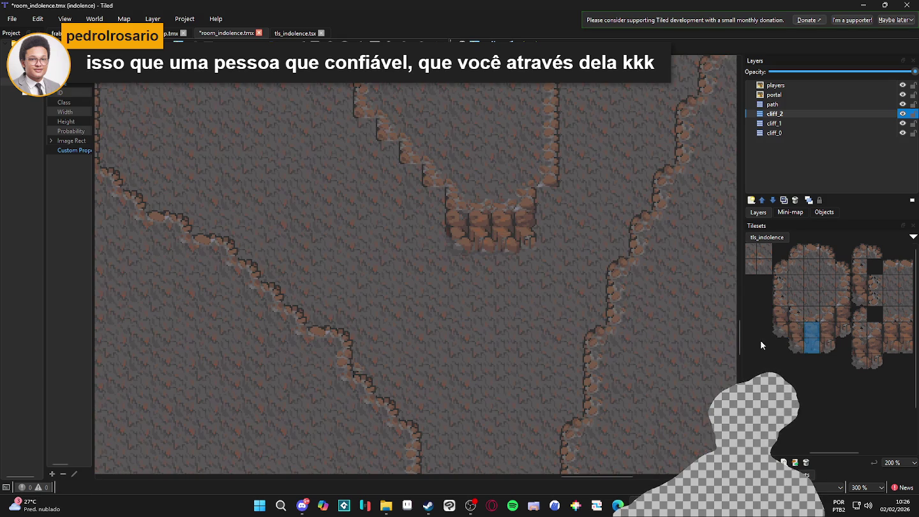
pyautogui.click(780, 321)
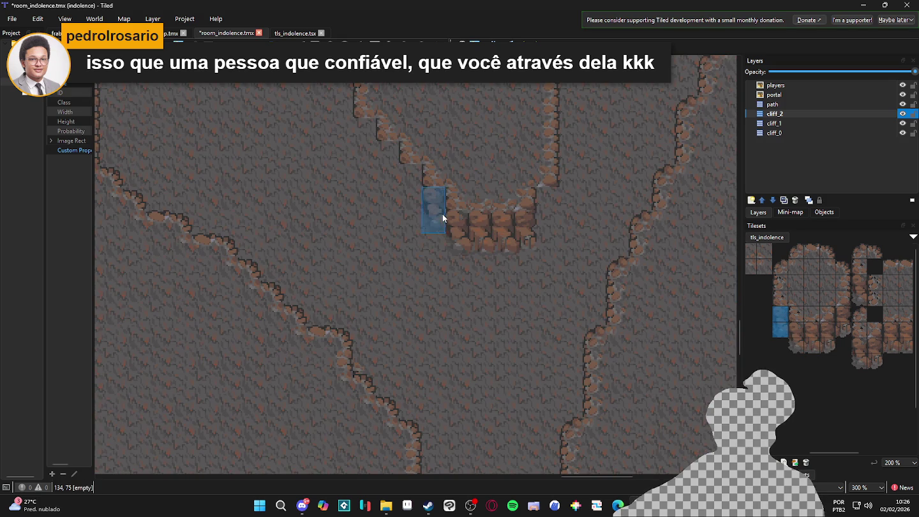
pyautogui.scroll(1, 440, 216)
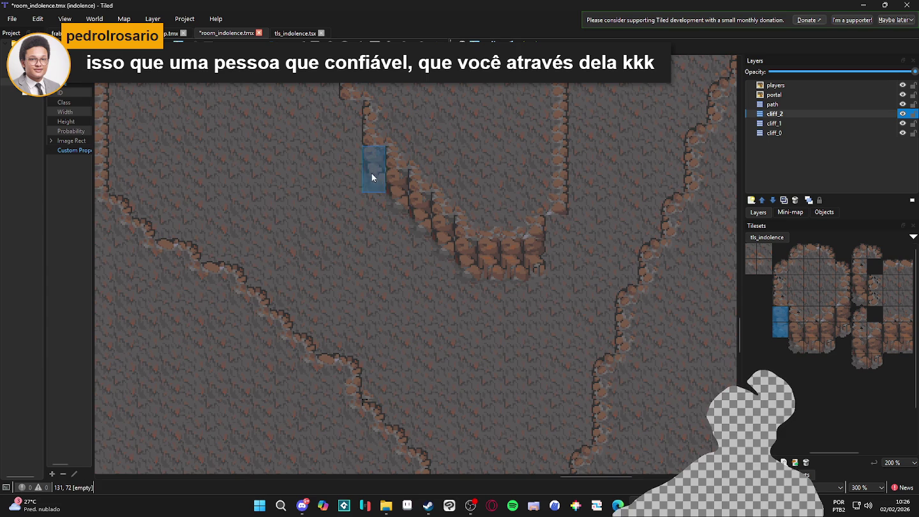
pyautogui.click(843, 317)
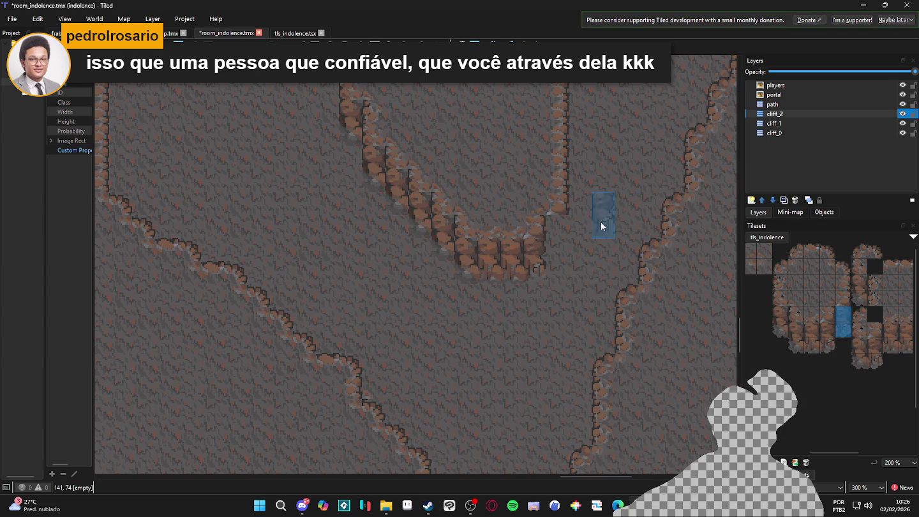
pyautogui.scroll(-2, 618, 279)
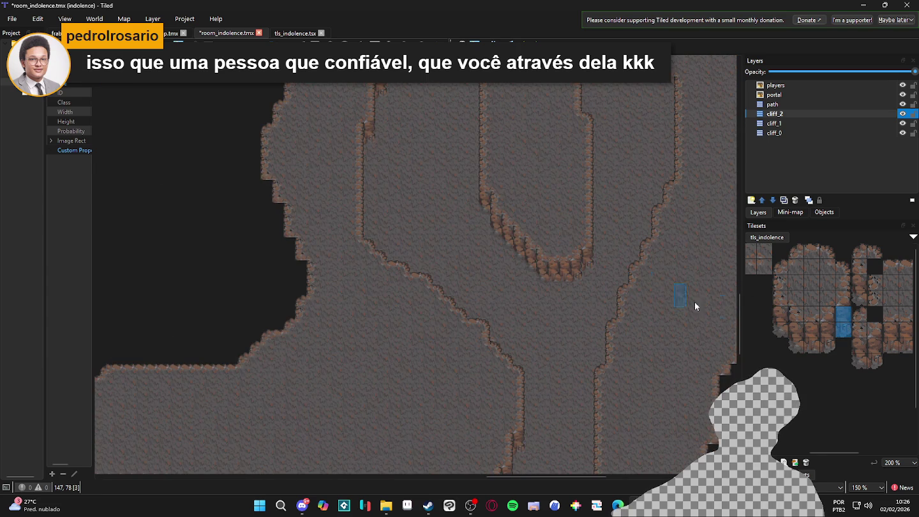
pyautogui.scroll(1, 838, 335)
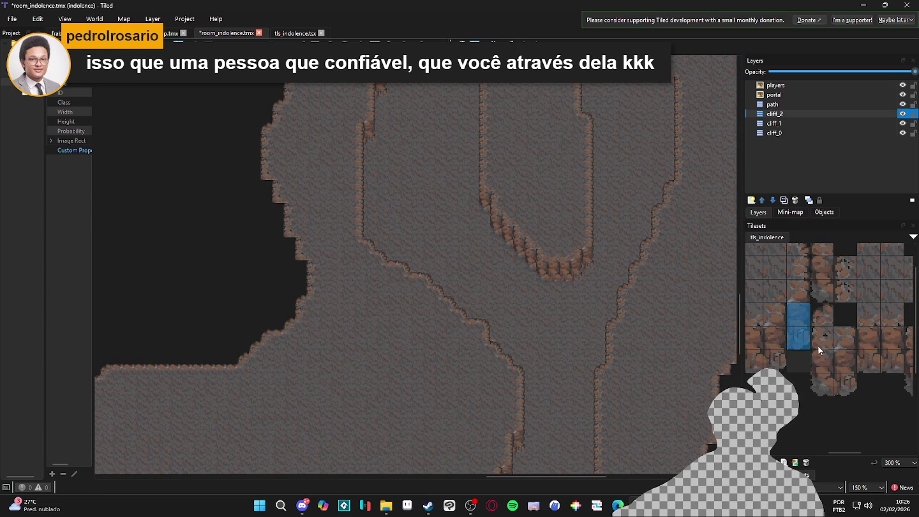
pyautogui.scroll(3, 591, 276)
# Step: Toggle the cliff_2 layer's visibility to compare the added cliff tiles
pyautogui.moveTo(785, 357); pyautogui.dragTo(777, 336)
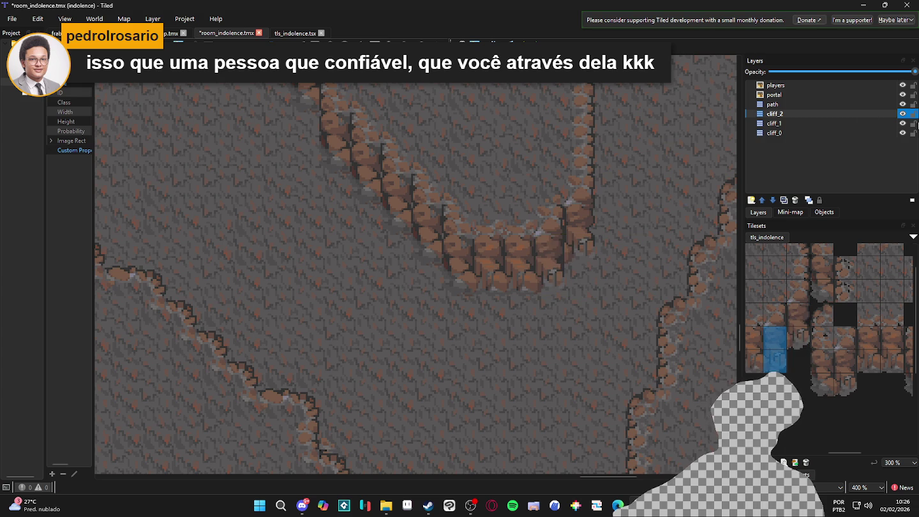
pyautogui.click(903, 113)
pyautogui.click(902, 114)
pyautogui.click(902, 114)
pyautogui.click(902, 115)
# Step: Stamp cliff blocks extending the right cliff, undoing the three-tile-tall column
pyautogui.moveTo(794, 341); pyautogui.dragTo(794, 316)
pyautogui.click(584, 244)
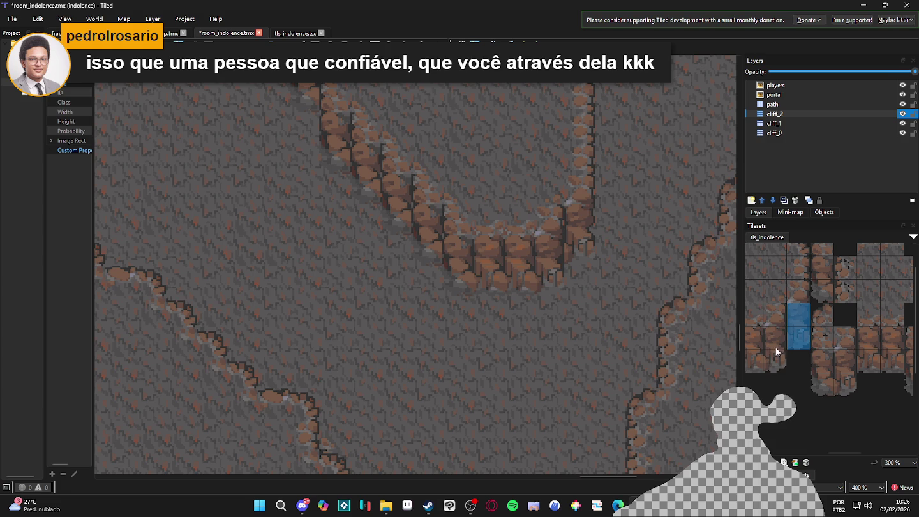
pyautogui.moveTo(775, 364); pyautogui.dragTo(776, 309)
pyautogui.click(583, 262)
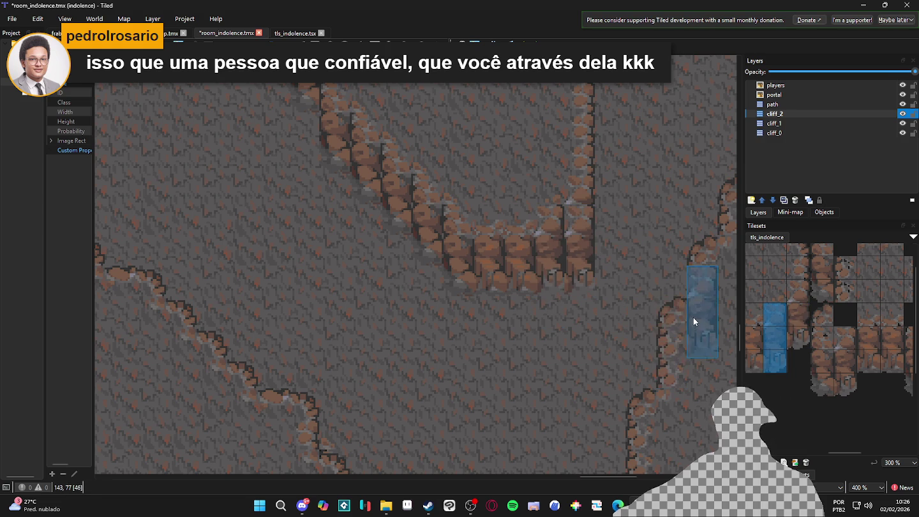
pyautogui.hotkey('ctrl', 'z')
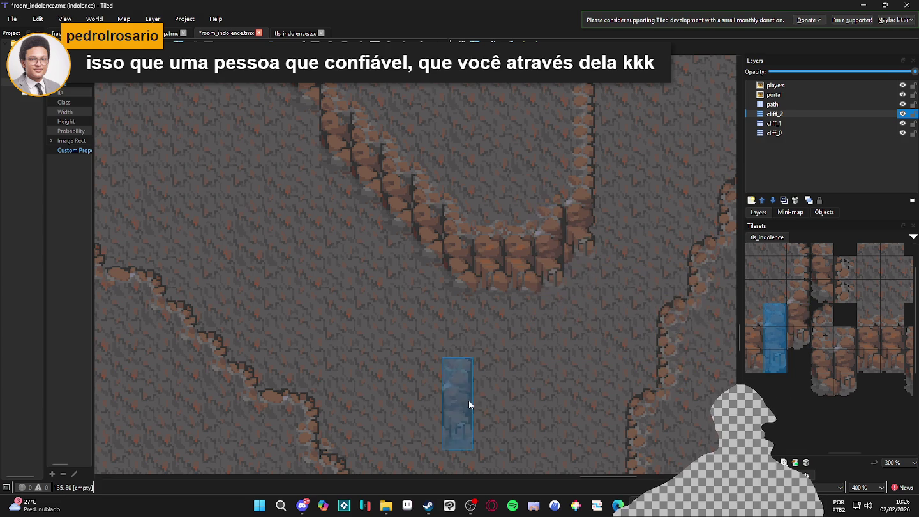
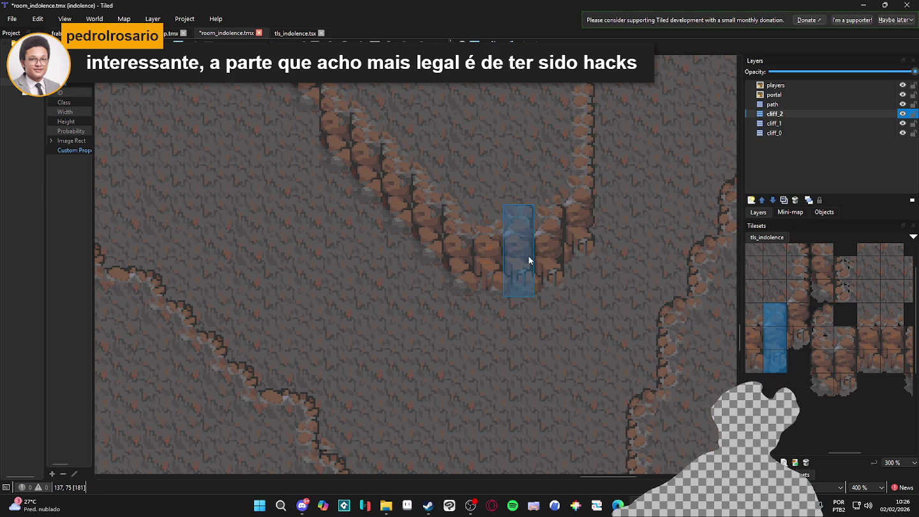
# Step: Pick a two-tile cliff wall block from tls_indolence and stamp it onto a ledge gap on cliff_2
pyautogui.scroll(-3, 530, 253)
pyautogui.moveTo(569, 243); pyautogui.dragTo(547, 331)
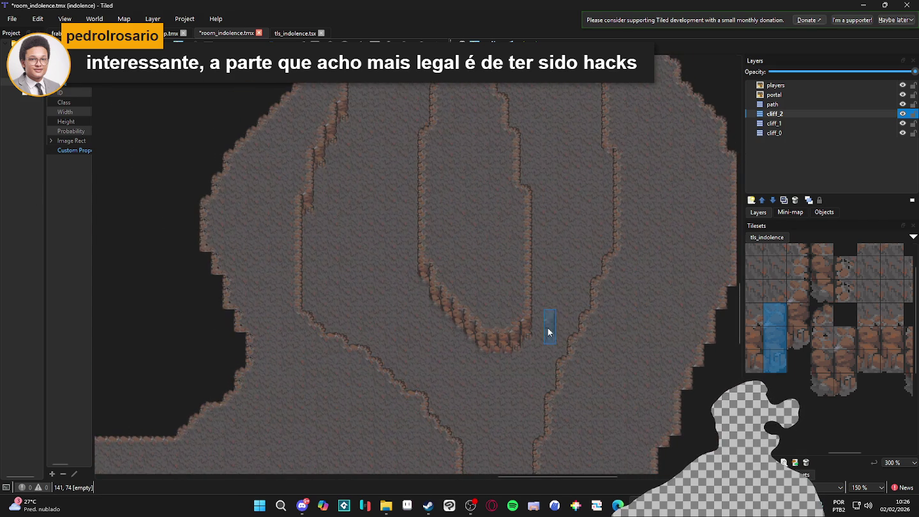
pyautogui.moveTo(801, 338); pyautogui.dragTo(878, 344)
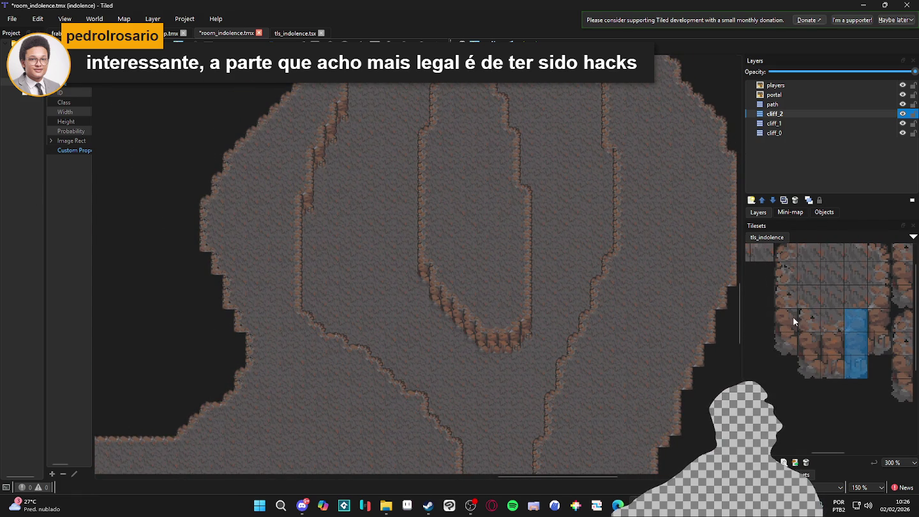
pyautogui.moveTo(789, 319); pyautogui.dragTo(790, 343)
pyautogui.click(611, 168)
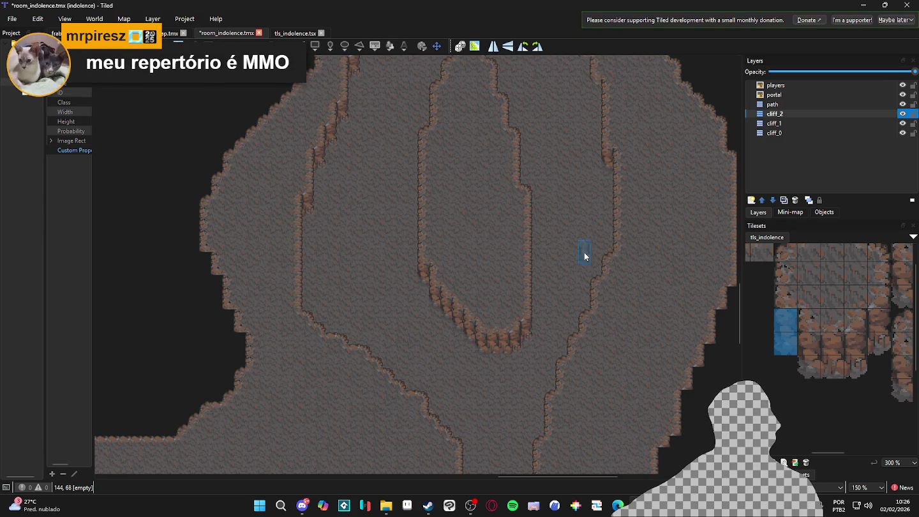
# Step: Stamp two wall pieces onto the ledges near the map's top edge
pyautogui.scroll(3, 402, 191)
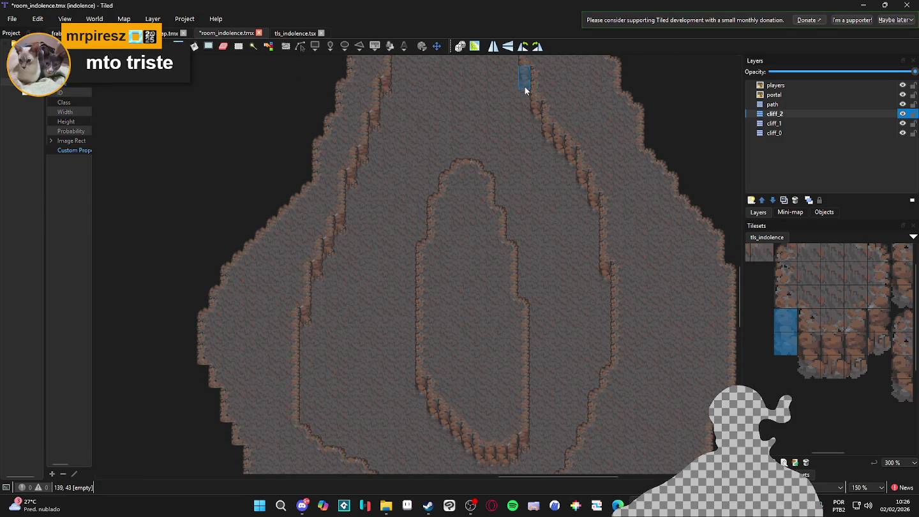
pyautogui.scroll(5, 525, 86)
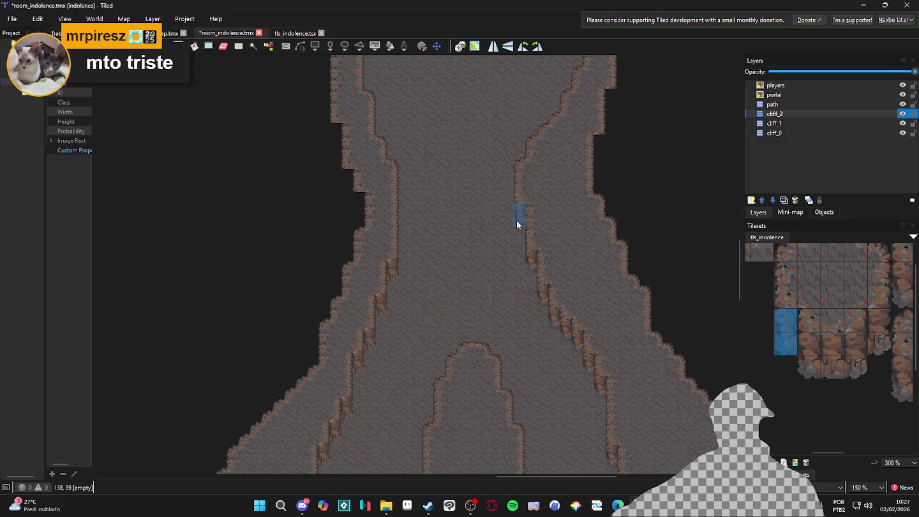
pyautogui.scroll(3, 515, 220)
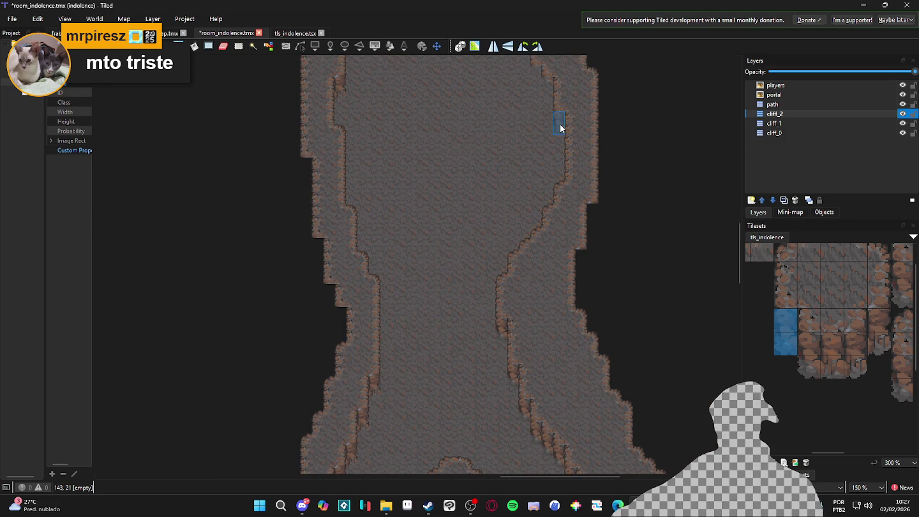
pyautogui.scroll(4, 531, 82)
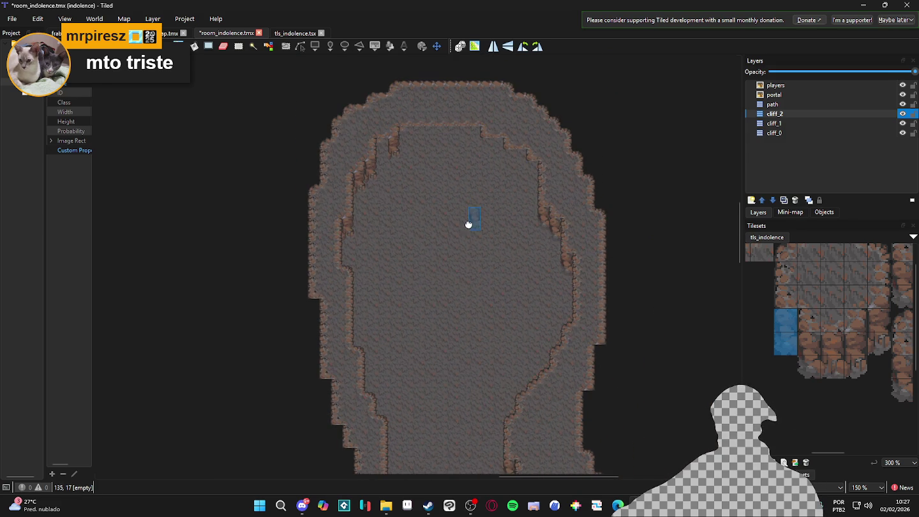
pyautogui.click(508, 159)
pyautogui.click(486, 150)
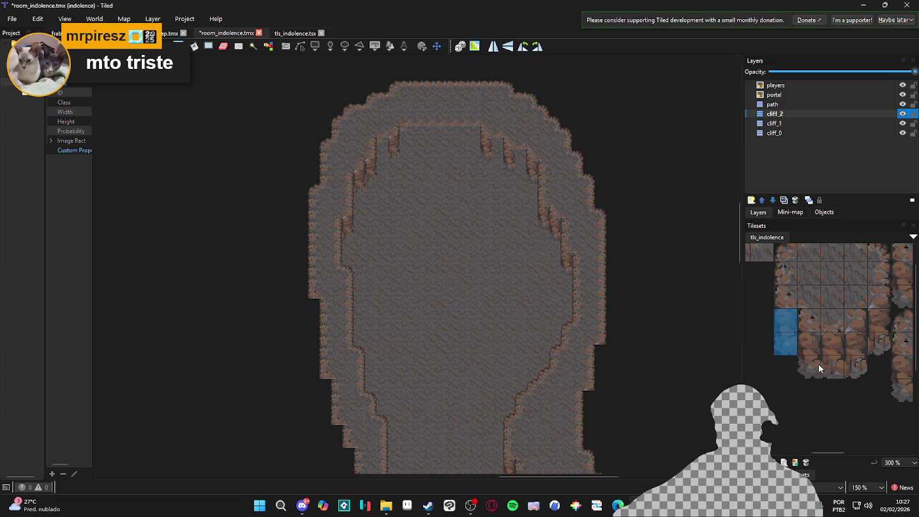
pyautogui.moveTo(818, 358)
pyautogui.mouseDown()
pyautogui.moveTo(814, 347)
pyautogui.moveTo(839, 358)
pyautogui.mouseUp()
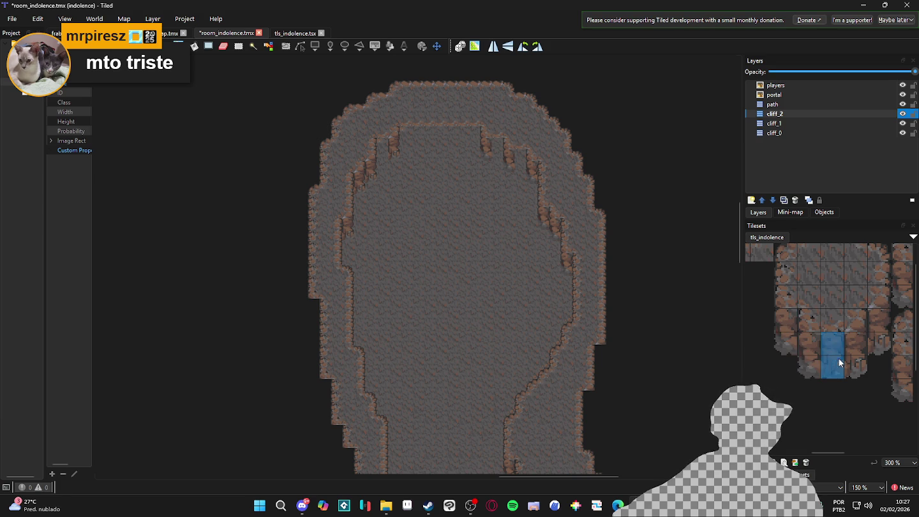
pyautogui.scroll(3, 638, 287)
pyautogui.scroll(1, 536, 265)
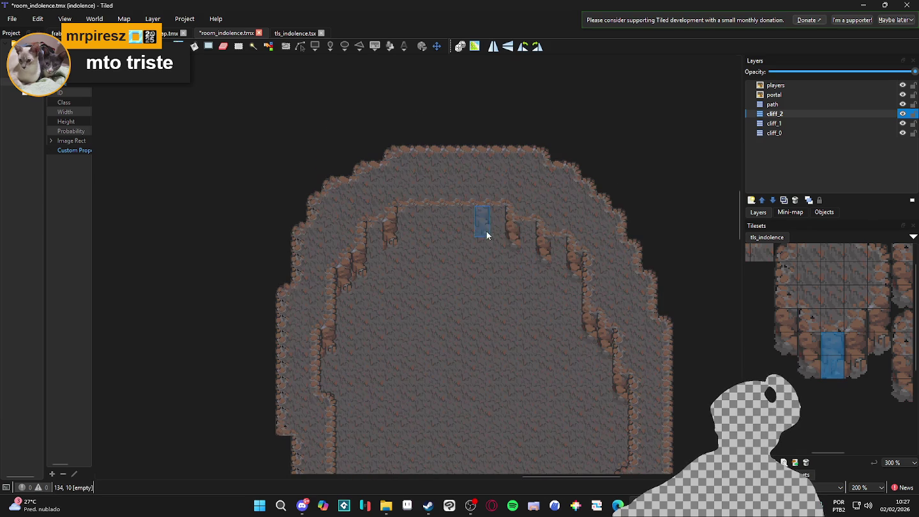
# Step: Paint a row of wall tiles along the top wall and stamp an adjacent block at its right bend
pyautogui.moveTo(488, 234); pyautogui.dragTo(402, 228)
pyautogui.moveTo(815, 364)
pyautogui.mouseDown()
pyautogui.moveTo(790, 335)
pyautogui.moveTo(830, 349)
pyautogui.moveTo(838, 364)
pyautogui.mouseUp()
pyautogui.moveTo(835, 290); pyautogui.dragTo(830, 313)
pyautogui.moveTo(784, 288)
pyautogui.mouseDown()
pyautogui.moveTo(782, 312)
pyautogui.moveTo(830, 313)
pyautogui.mouseUp()
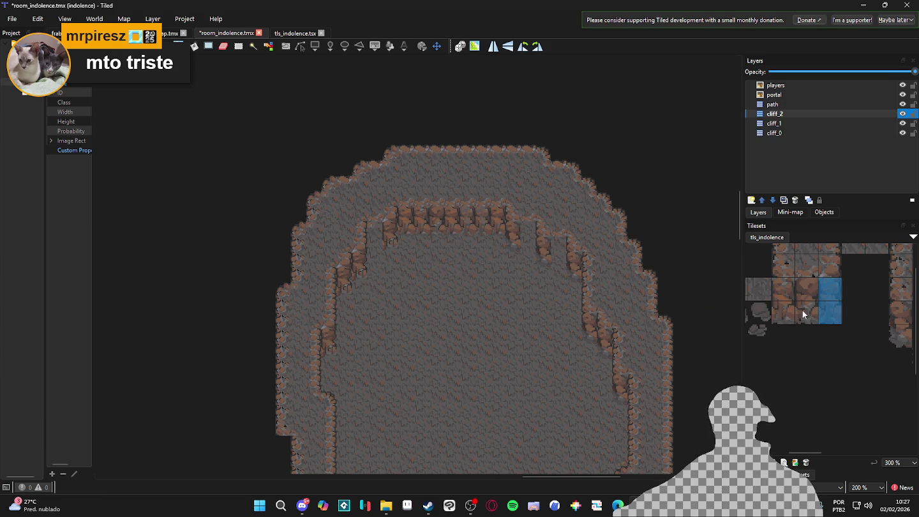
pyautogui.moveTo(802, 310); pyautogui.dragTo(805, 287)
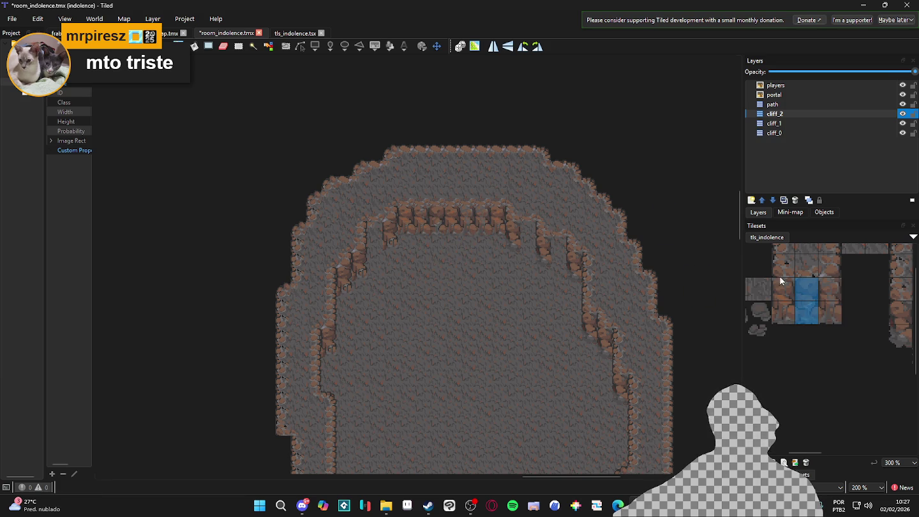
pyautogui.click(531, 251)
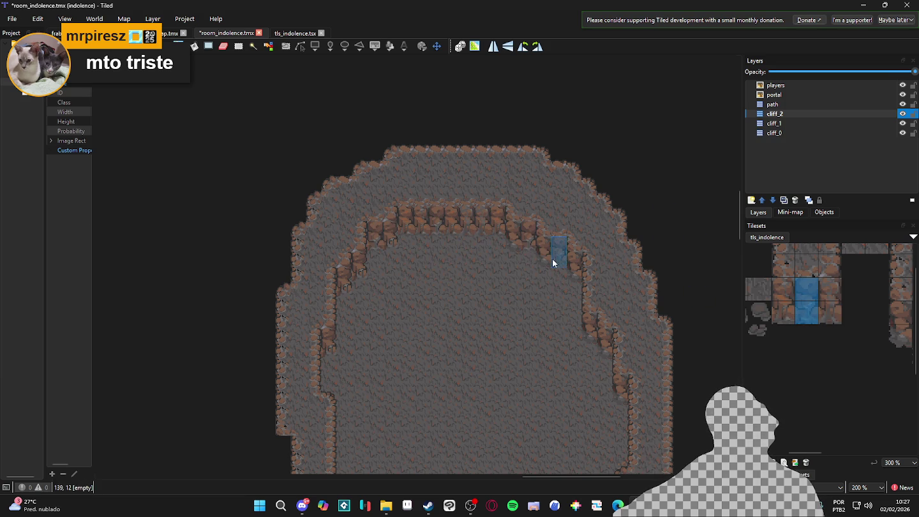
# Step: Stamp the second-column wall tile pair onto the gap in the right cliff edge
pyautogui.scroll(-1, 443, 357)
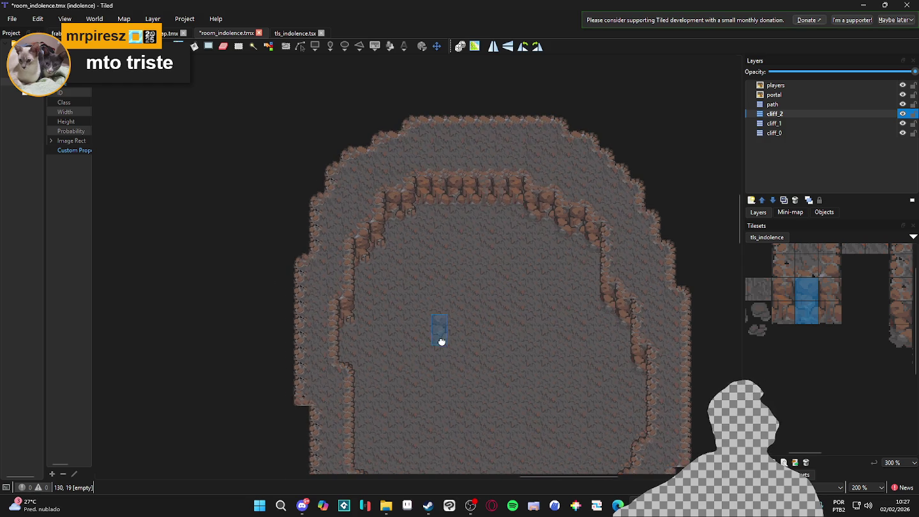
pyautogui.keyDown('ctrl'); pyautogui.scroll(-1, 445, 326); pyautogui.keyUp('ctrl')
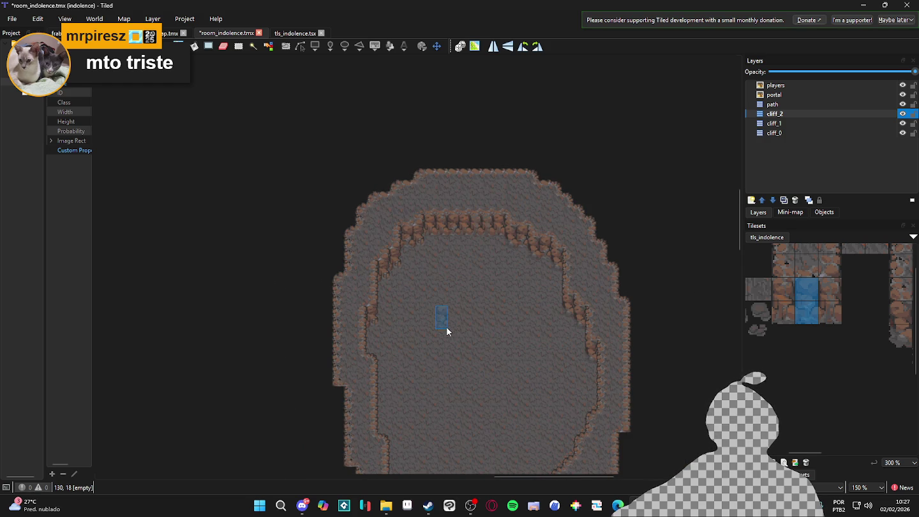
pyautogui.keyDown('ctrl'); pyautogui.scroll(-1, 447, 329); pyautogui.keyUp('ctrl')
pyautogui.scroll(-3, 451, 327)
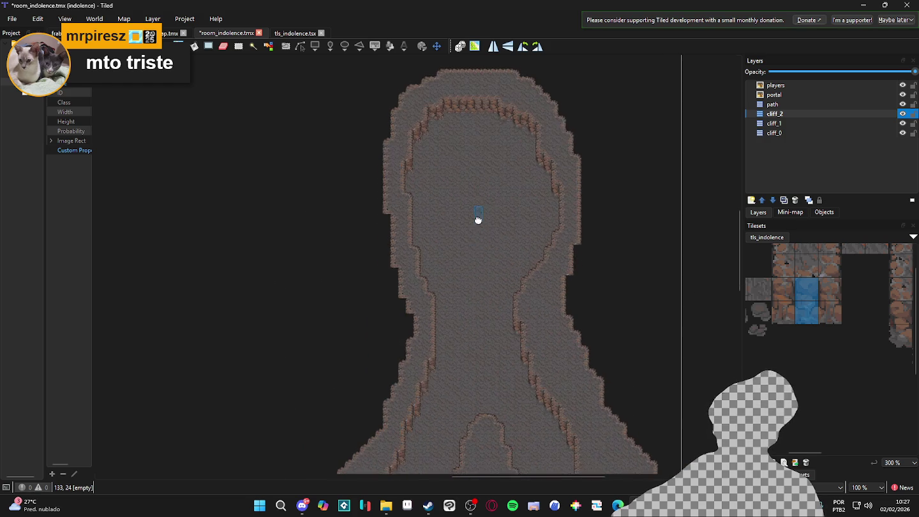
pyautogui.keyDown('ctrl'); pyautogui.scroll(-1, 476, 307); pyautogui.keyUp('ctrl')
pyautogui.scroll(-5, 492, 324)
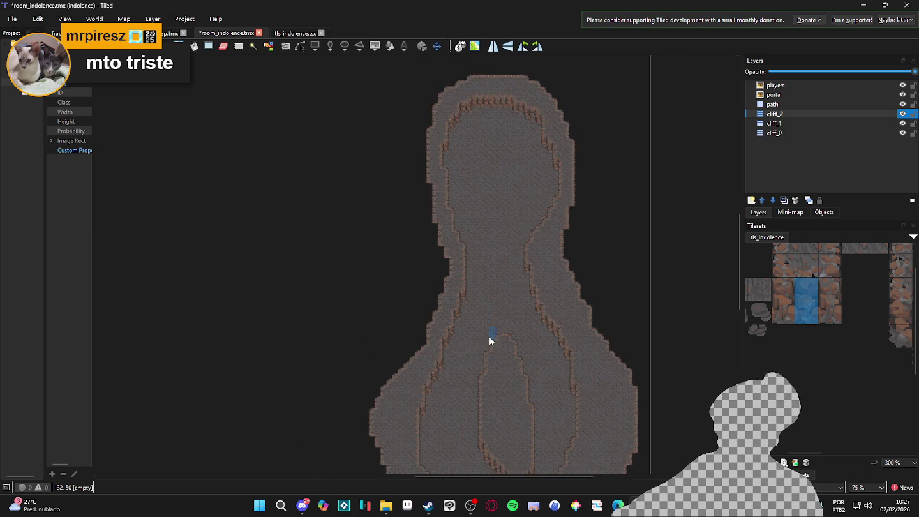
pyautogui.keyDown('ctrl'); pyautogui.scroll(1, 517, 256); pyautogui.keyUp('ctrl')
pyautogui.keyDown('ctrl'); pyautogui.scroll(1, 576, 225); pyautogui.keyUp('ctrl')
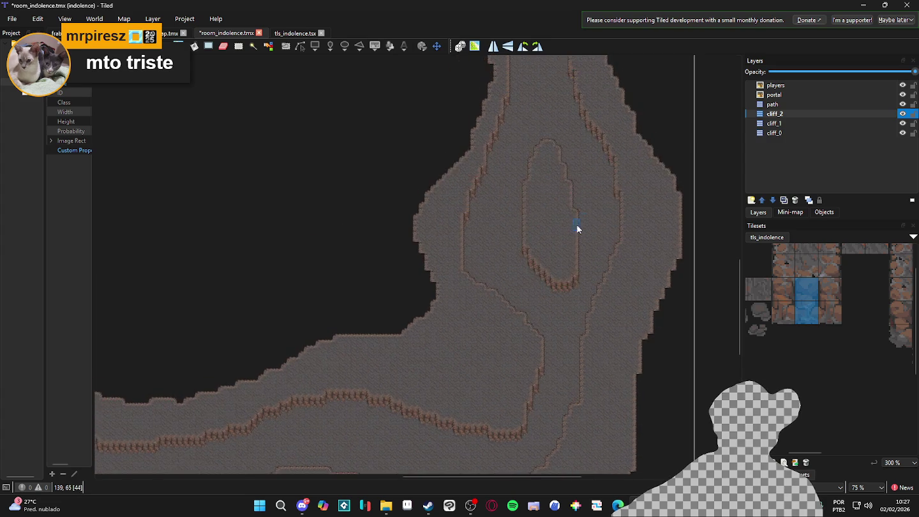
pyautogui.keyDown('ctrl'); pyautogui.scroll(2, 600, 211); pyautogui.keyUp('ctrl')
pyautogui.scroll(2, 574, 256)
pyautogui.moveTo(783, 287); pyautogui.dragTo(784, 313)
pyautogui.click(628, 243)
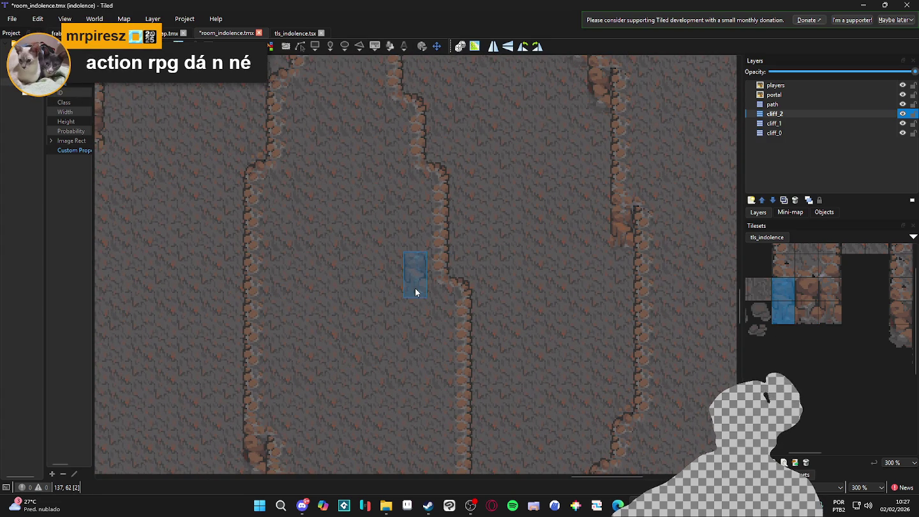
# Step: Select a new two-tile wall block in the zoomed tls_indolence tileset
pyautogui.keyDown('ctrl'); pyautogui.scroll(-1, 798, 322); pyautogui.keyUp('ctrl')
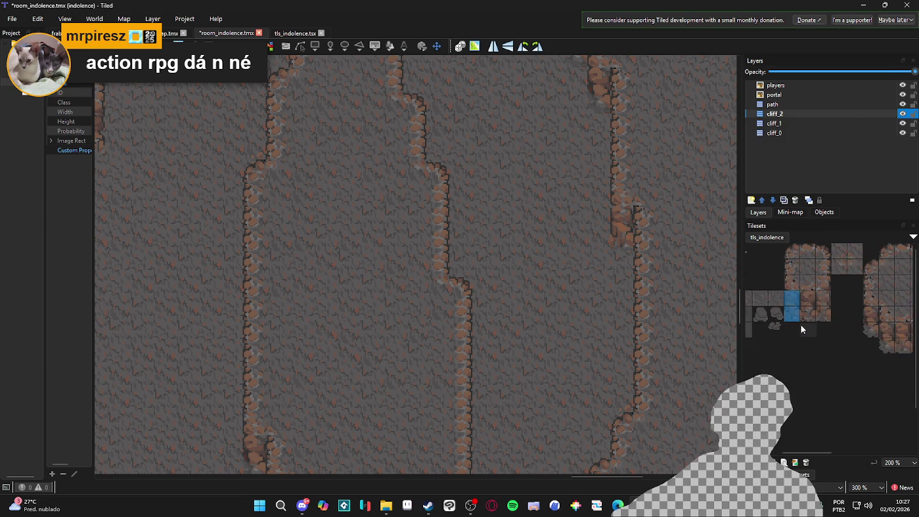
pyautogui.keyDown('ctrl'); pyautogui.scroll(-1, 799, 325); pyautogui.keyUp('ctrl')
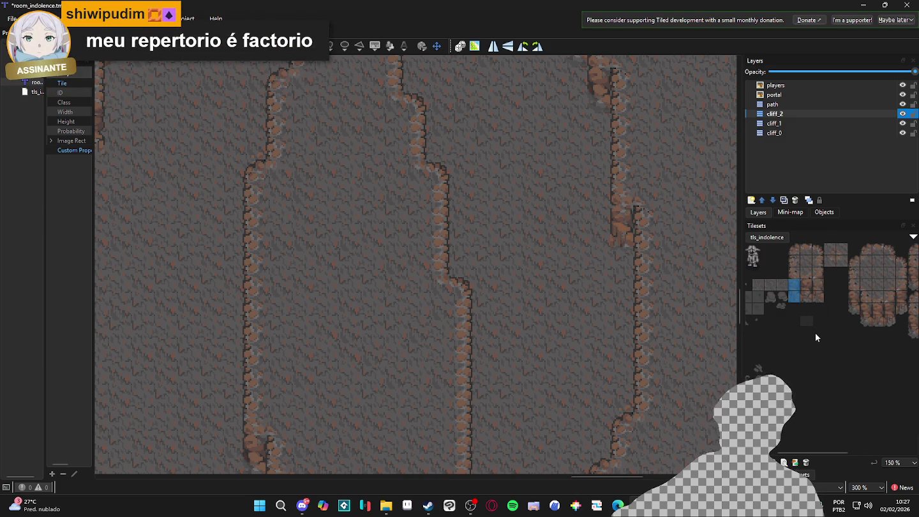
pyautogui.scroll(3, 845, 312)
pyautogui.moveTo(858, 272); pyautogui.dragTo(863, 300)
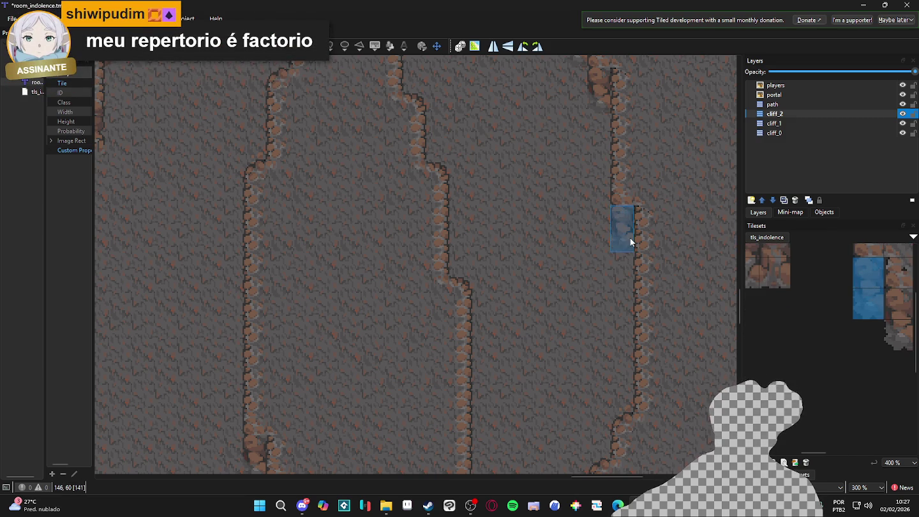
pyautogui.keyDown('ctrl'); pyautogui.scroll(-2, 553, 347); pyautogui.keyUp('ctrl')
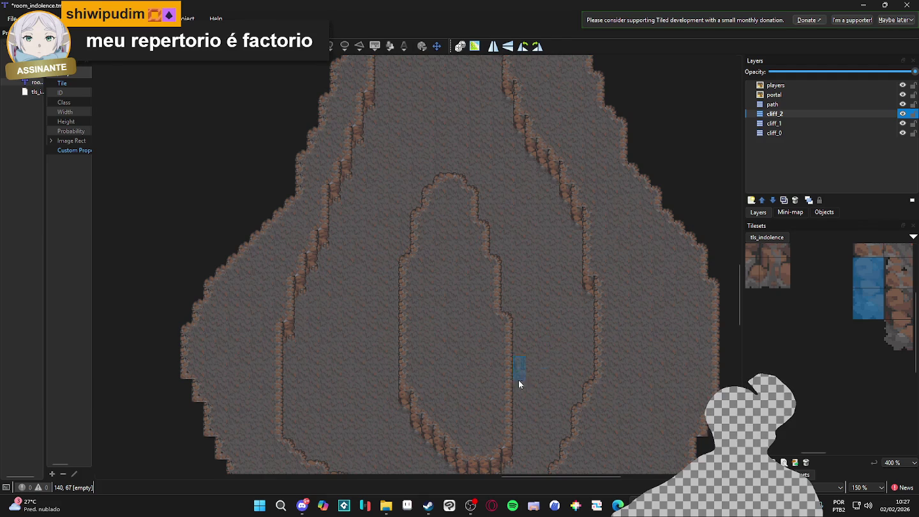
pyautogui.scroll(-2, 555, 287)
pyautogui.keyDown('ctrl'); pyautogui.scroll(1, 610, 337); pyautogui.keyUp('ctrl')
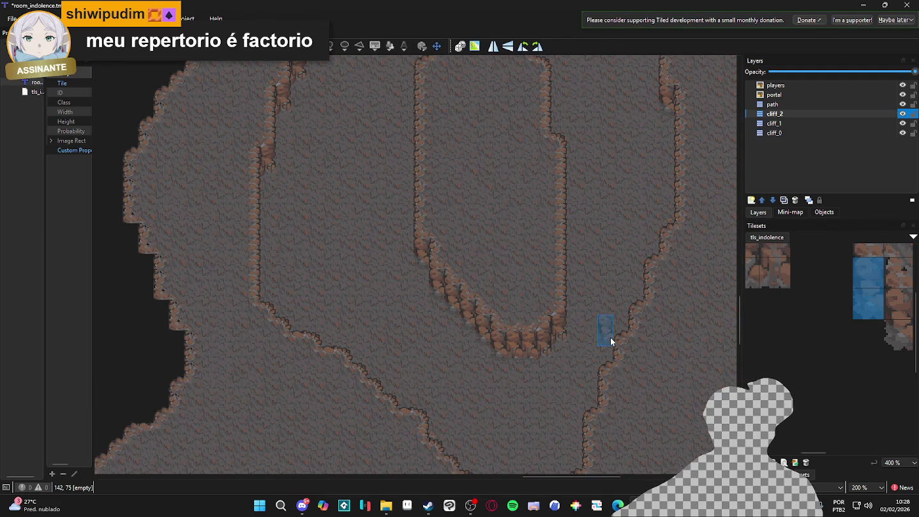
# Step: Pick a single wall tile instead and move the map view to the next cliff area
pyautogui.moveTo(778, 286); pyautogui.dragTo(881, 343)
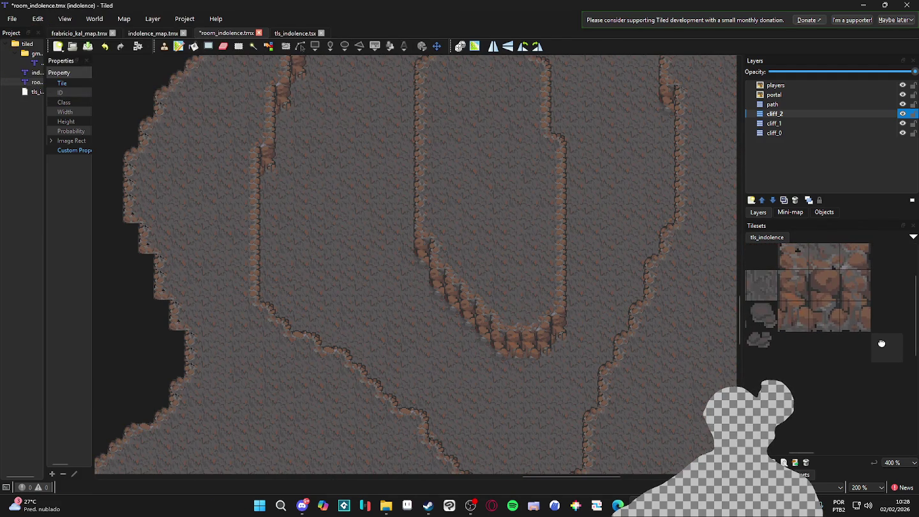
pyautogui.keyDown('ctrl'); pyautogui.scroll(-3, 810, 300); pyautogui.keyUp('ctrl')
pyautogui.click(863, 302)
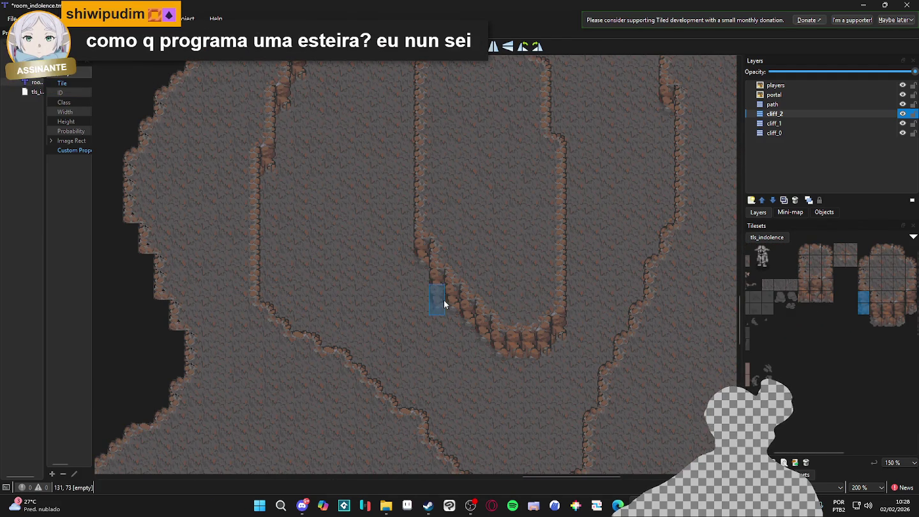
pyautogui.keyDown('ctrl'); pyautogui.scroll(-3, 443, 304); pyautogui.keyUp('ctrl')
pyautogui.keyDown('ctrl'); pyautogui.scroll(1, 430, 353); pyautogui.keyUp('ctrl')
pyautogui.moveTo(498, 230)
pyautogui.mouseDown()
pyautogui.moveTo(491, 282)
pyautogui.moveTo(575, 309)
pyautogui.moveTo(322, 290)
pyautogui.mouseUp()
pyautogui.keyDown('ctrl'); pyautogui.scroll(1, 322, 284); pyautogui.keyUp('ctrl')
pyautogui.keyDown('ctrl'); pyautogui.scroll(1, 335, 285); pyautogui.keyUp('ctrl')
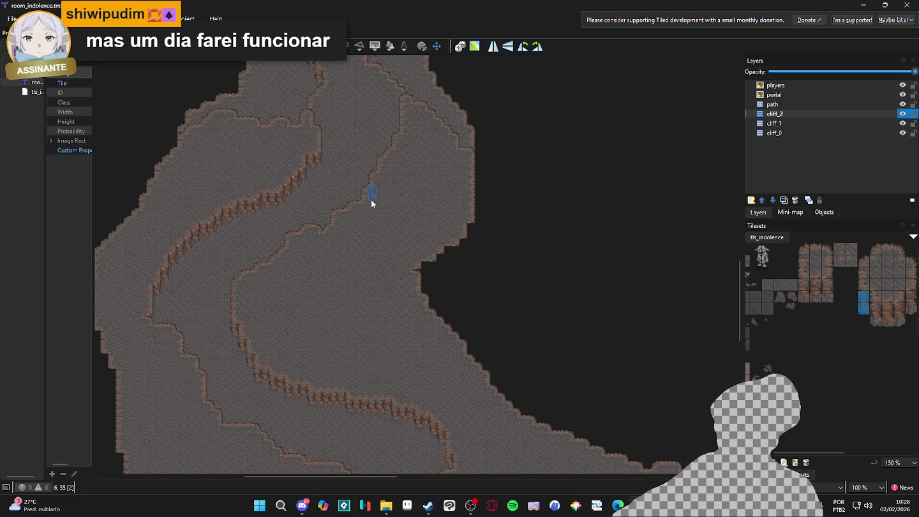
pyautogui.scroll(-1, 409, 283)
pyautogui.scroll(-2, 450, 301)
pyautogui.hscroll(2, 466, 291)
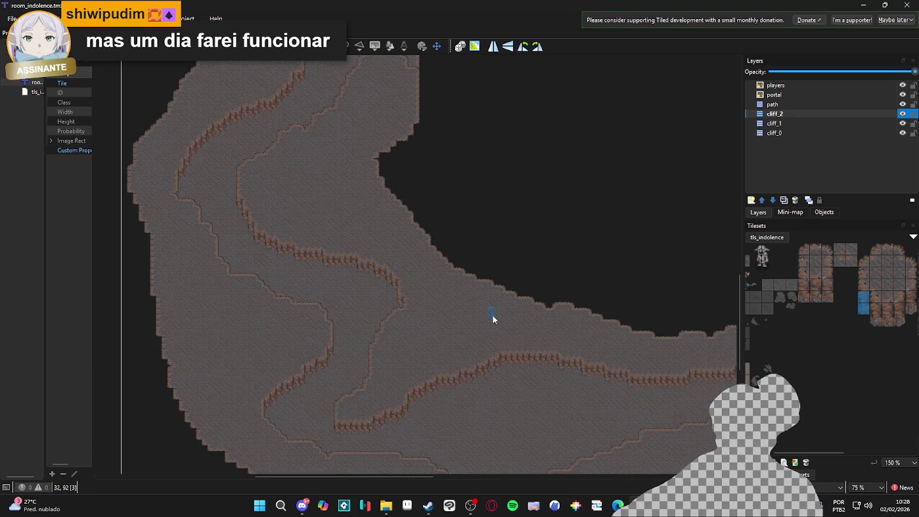
pyautogui.moveTo(554, 335); pyautogui.dragTo(318, 328)
pyautogui.moveTo(440, 306); pyautogui.dragTo(431, 342)
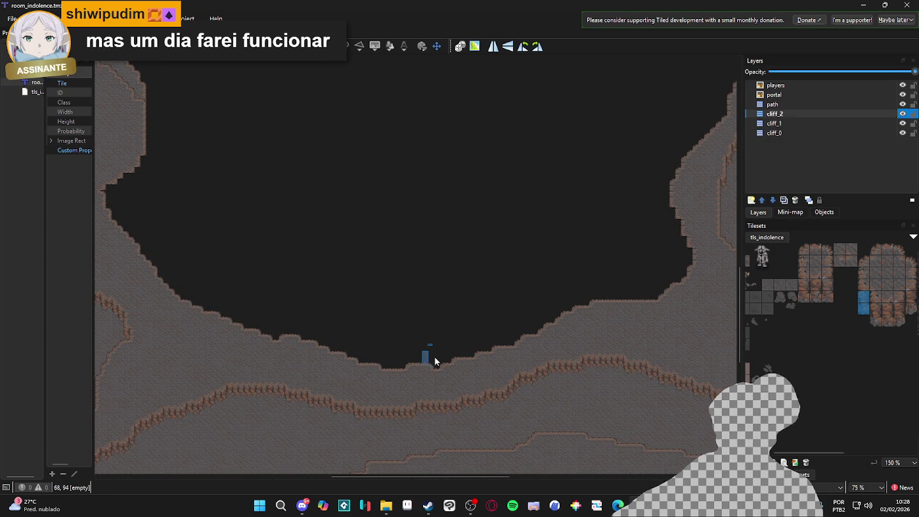
pyautogui.scroll(-3, 301, 354)
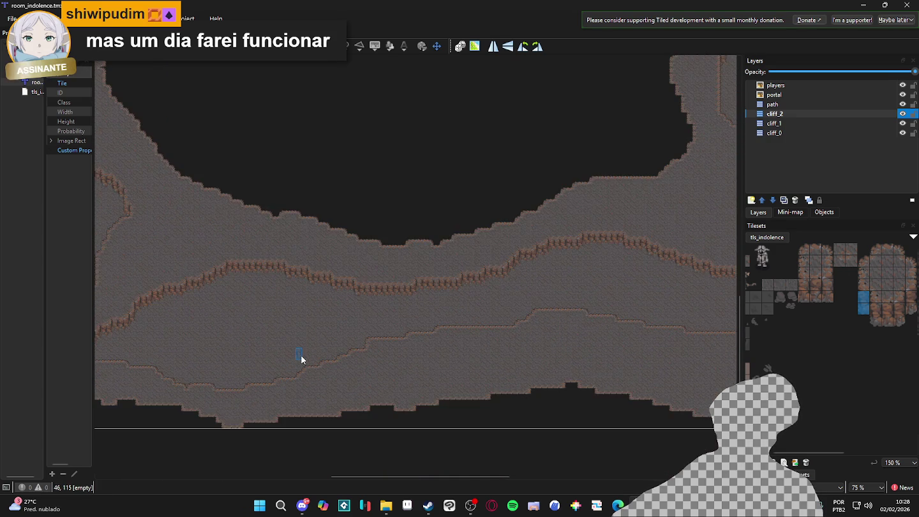
pyautogui.moveTo(227, 343); pyautogui.dragTo(524, 308)
pyautogui.moveTo(385, 284); pyautogui.dragTo(448, 318)
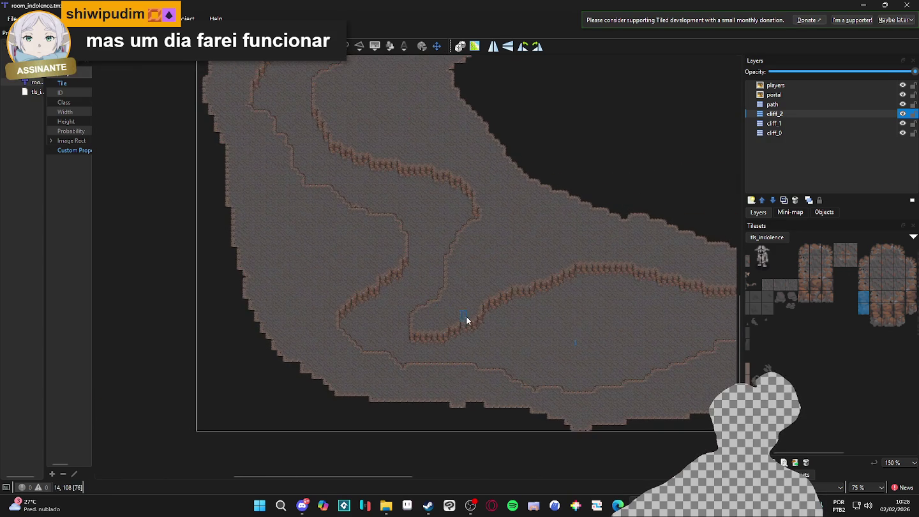
pyautogui.scroll(3, 421, 331)
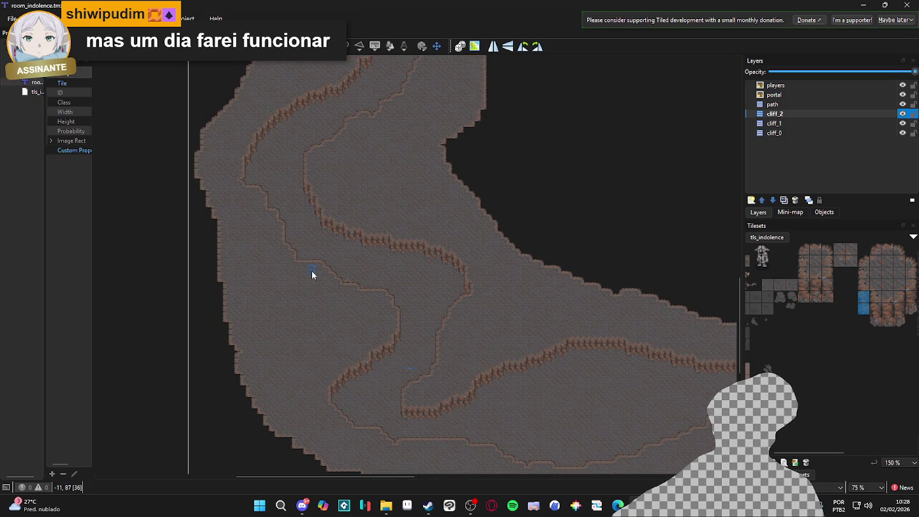
pyautogui.moveTo(313, 272); pyautogui.dragTo(295, 289)
pyautogui.scroll(2, 380, 241)
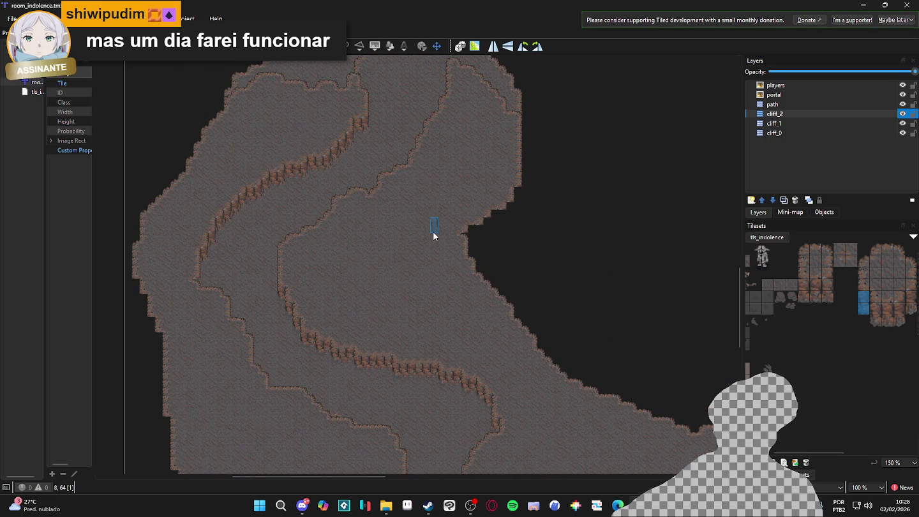
pyautogui.scroll(-3, 511, 281)
pyautogui.hscroll(4, 382, 255)
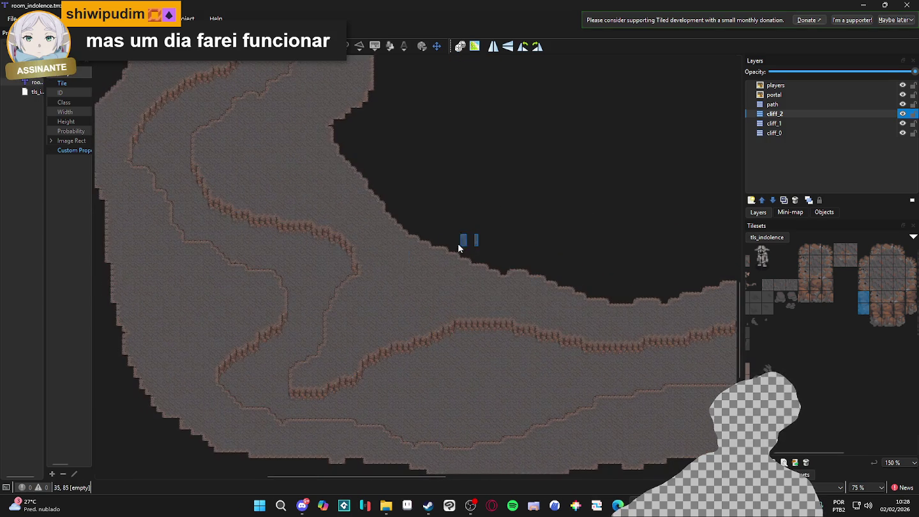
pyautogui.scroll(2, 354, 246)
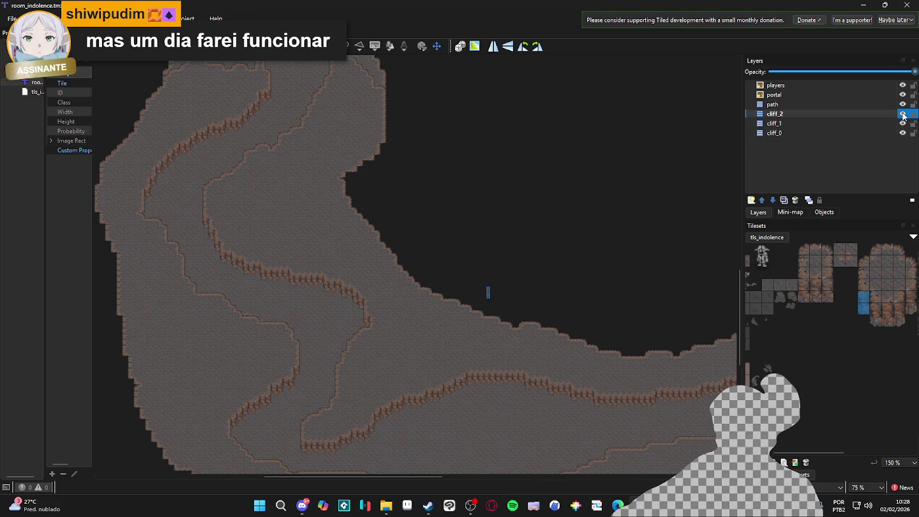
pyautogui.keyDown('ctrl'); pyautogui.scroll(-1, 510, 274); pyautogui.keyUp('ctrl')
pyautogui.scroll(3, 416, 267)
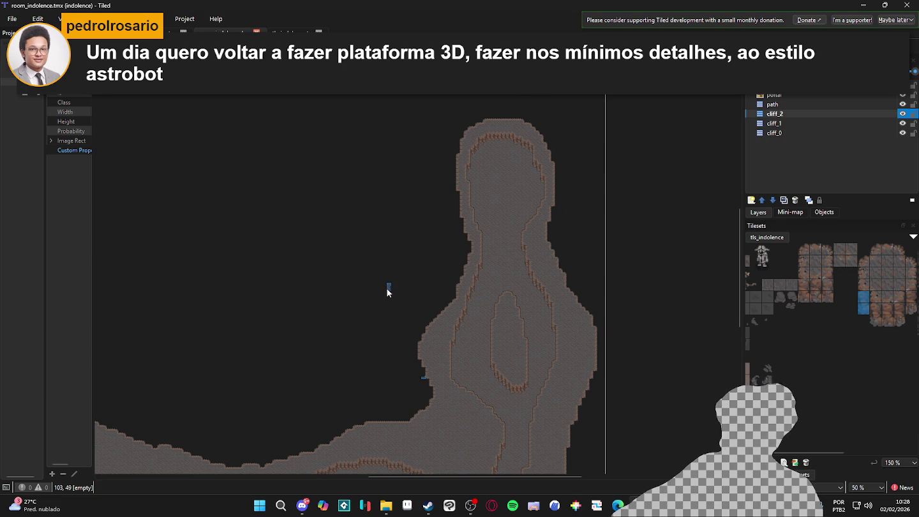
pyautogui.keyDown('ctrl'); pyautogui.scroll(-1, 332, 300); pyautogui.keyUp('ctrl')
pyautogui.keyDown('ctrl'); pyautogui.scroll(2, 273, 285); pyautogui.keyUp('ctrl')
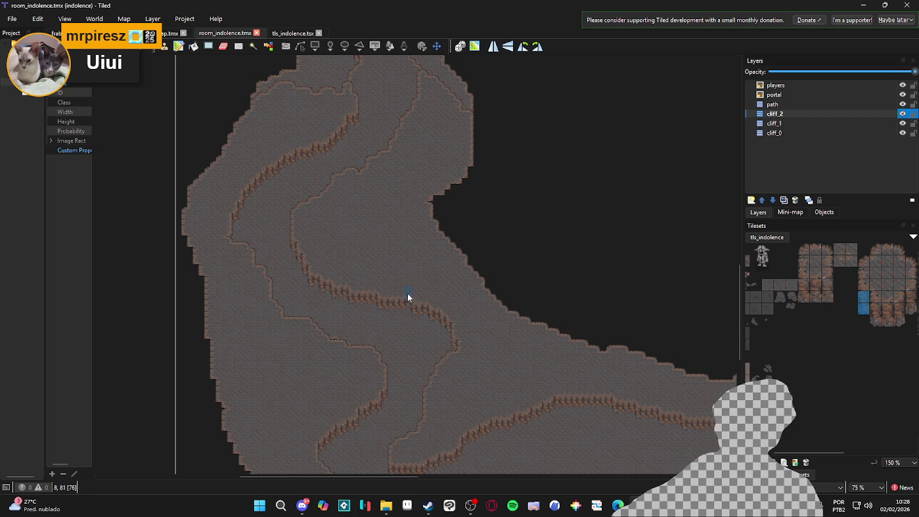
pyautogui.hscroll(2, 383, 280)
pyautogui.moveTo(423, 343); pyautogui.dragTo(401, 232)
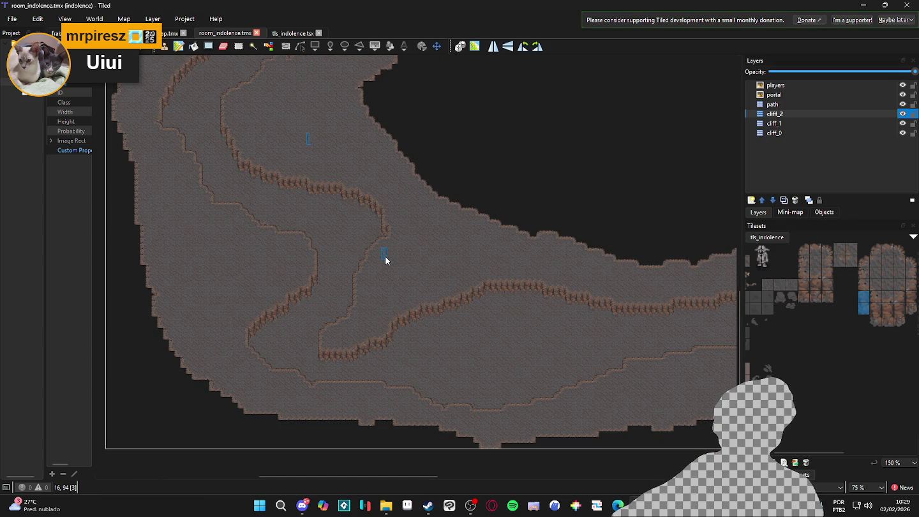
pyautogui.keyDown('ctrl'); pyautogui.scroll(-1, 417, 283); pyautogui.keyUp('ctrl')
pyautogui.hscroll(5, 408, 231)
pyautogui.scroll(3, 447, 307)
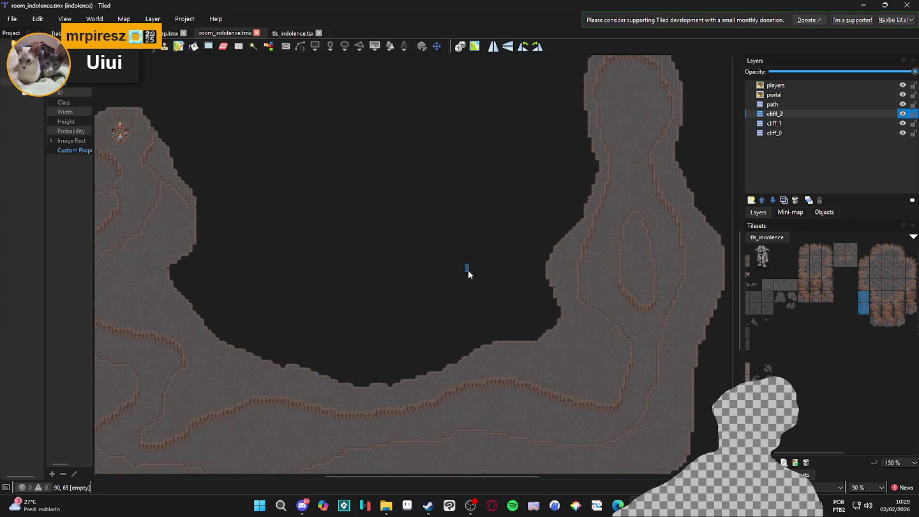
pyautogui.keyDown('ctrl'); pyautogui.scroll(-2, 268, 268); pyautogui.keyUp('ctrl')
pyautogui.keyDown('ctrl'); pyautogui.scroll(3, 259, 257); pyautogui.keyUp('ctrl')
pyautogui.scroll(-2, 268, 255)
pyautogui.moveTo(282, 255); pyautogui.dragTo(308, 253)
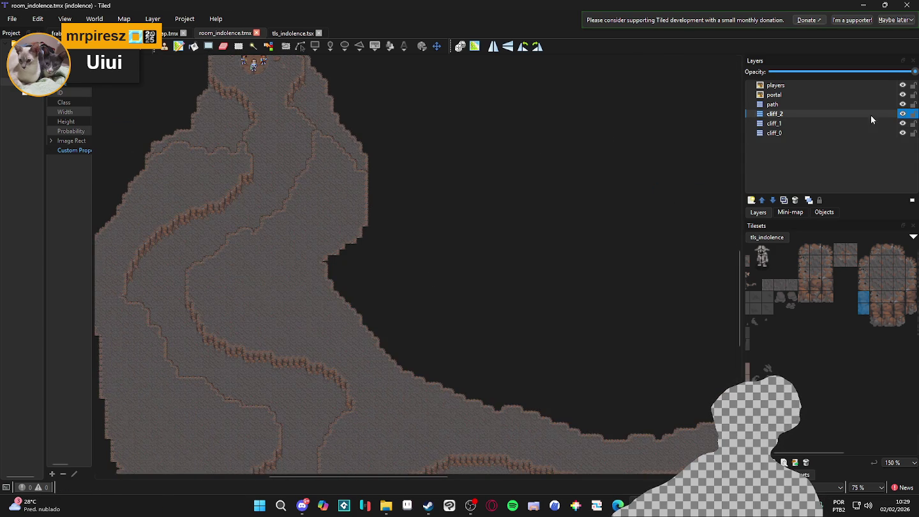
pyautogui.click(752, 201)
# Step: Add a tile layer named cliff_3 above cliff_2 and select the big_cliff terrain
pyautogui.click(773, 213)
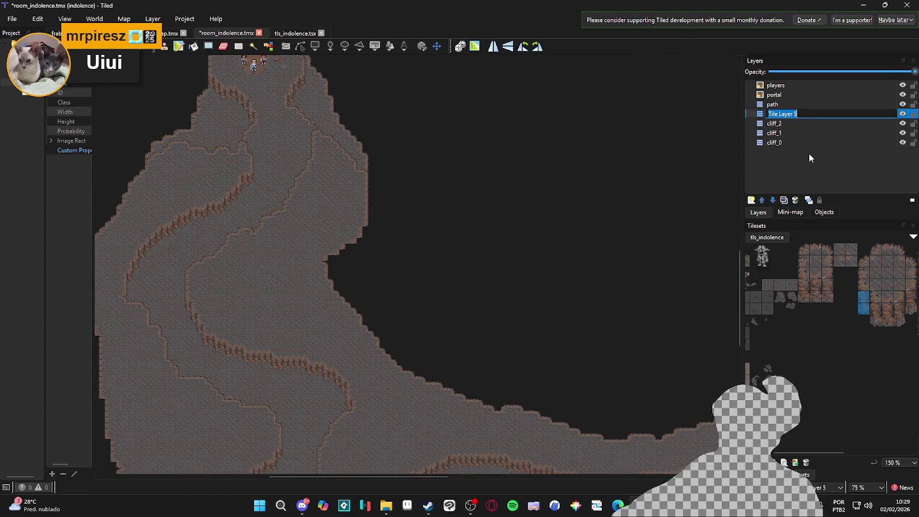
pyautogui.write('cliff_')
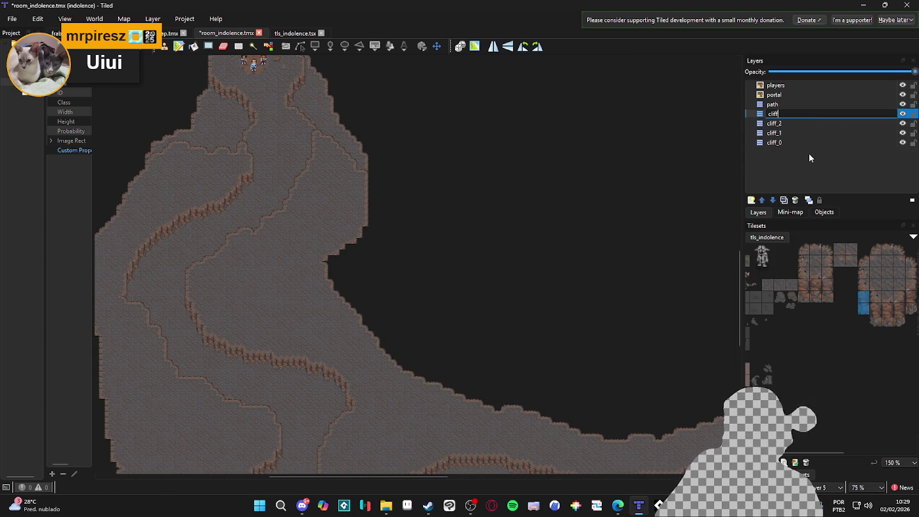
pyautogui.write('3')
pyautogui.press('Return')
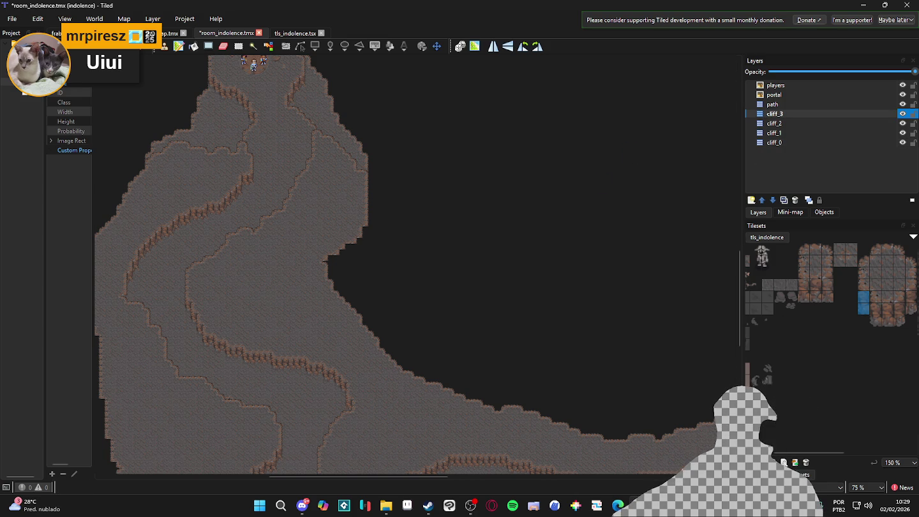
pyautogui.click(775, 462)
pyautogui.click(765, 377)
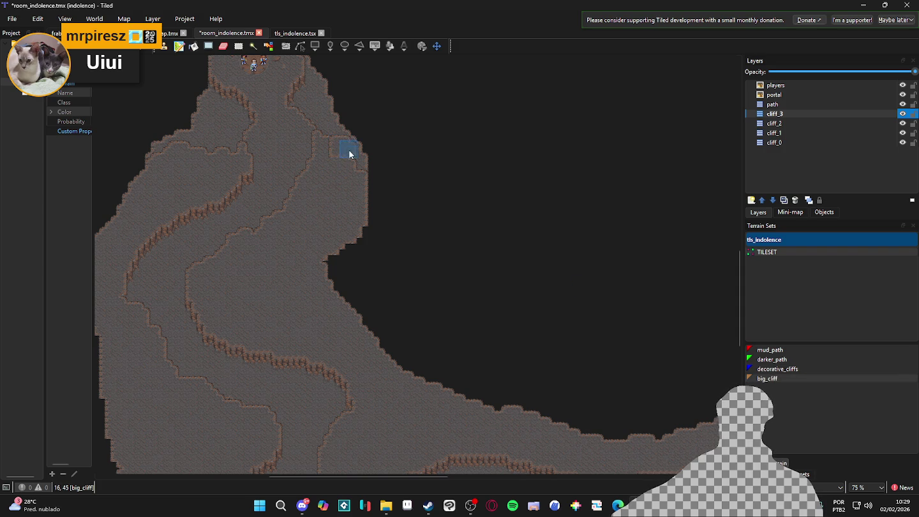
# Step: Paint three big_cliff ledge strokes down the left passage on cliff_3, then bring the lower map into view
pyautogui.moveTo(331, 177)
pyautogui.mouseDown()
pyautogui.moveTo(287, 257)
pyautogui.moveTo(234, 280)
pyautogui.moveTo(240, 312)
pyautogui.moveTo(266, 313)
pyautogui.moveTo(250, 299)
pyautogui.moveTo(255, 277)
pyautogui.moveTo(325, 236)
pyautogui.moveTo(309, 204)
pyautogui.moveTo(344, 187)
pyautogui.moveTo(348, 199)
pyautogui.moveTo(302, 272)
pyautogui.mouseUp()
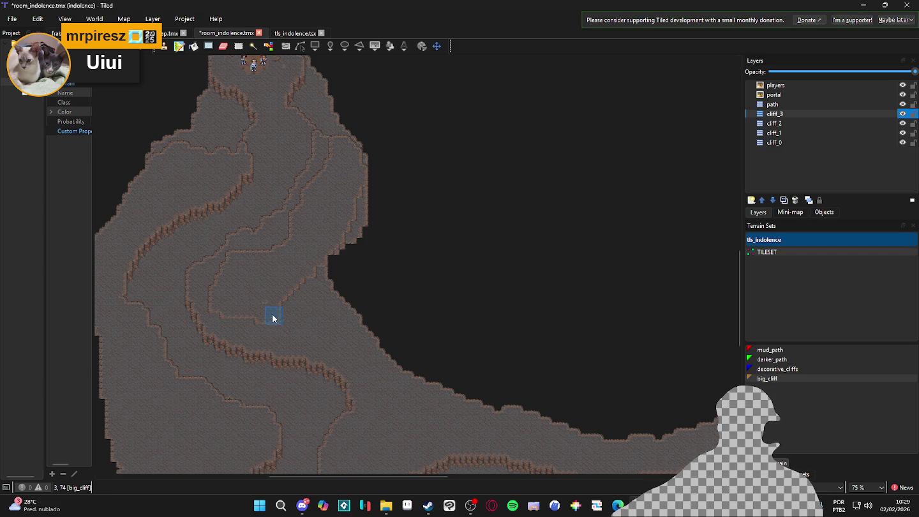
pyautogui.moveTo(275, 309)
pyautogui.mouseDown()
pyautogui.moveTo(287, 334)
pyautogui.moveTo(300, 310)
pyautogui.moveTo(316, 328)
pyautogui.moveTo(331, 314)
pyautogui.moveTo(322, 317)
pyautogui.moveTo(322, 266)
pyautogui.moveTo(346, 313)
pyautogui.moveTo(336, 255)
pyautogui.moveTo(366, 345)
pyautogui.mouseUp()
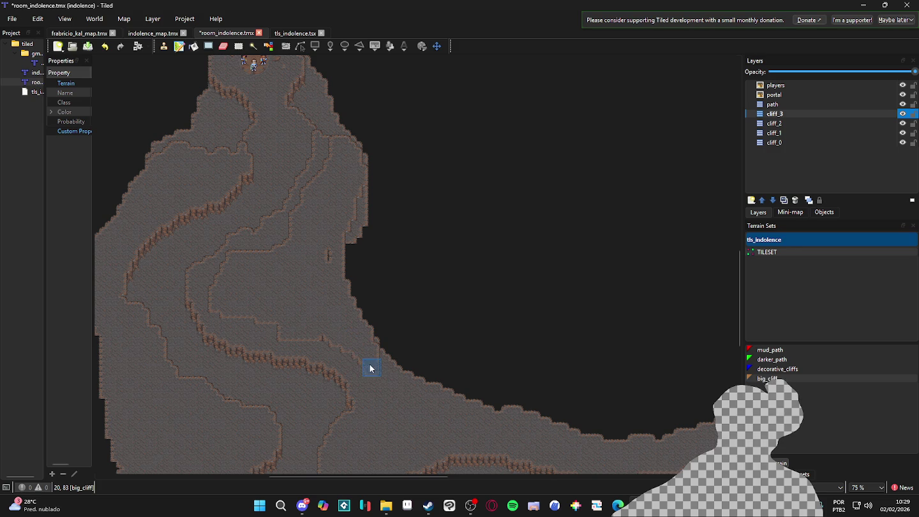
pyautogui.moveTo(386, 382)
pyautogui.mouseDown()
pyautogui.moveTo(393, 370)
pyautogui.moveTo(336, 253)
pyautogui.mouseUp()
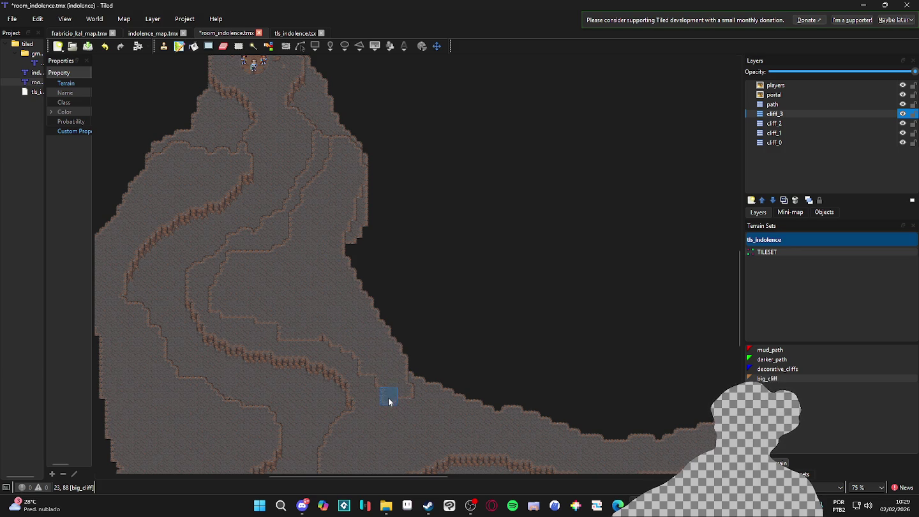
pyautogui.moveTo(388, 402); pyautogui.dragTo(422, 287)
pyautogui.scroll(-1, 415, 288)
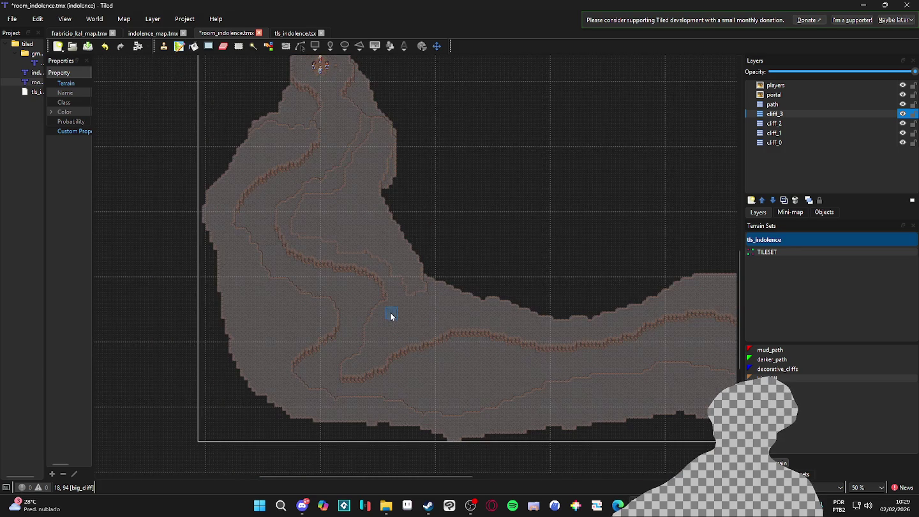
# Step: Add a raised bump to the cliff edge and push the big_cliff boundary up along the dark area
pyautogui.scroll(1, 391, 297)
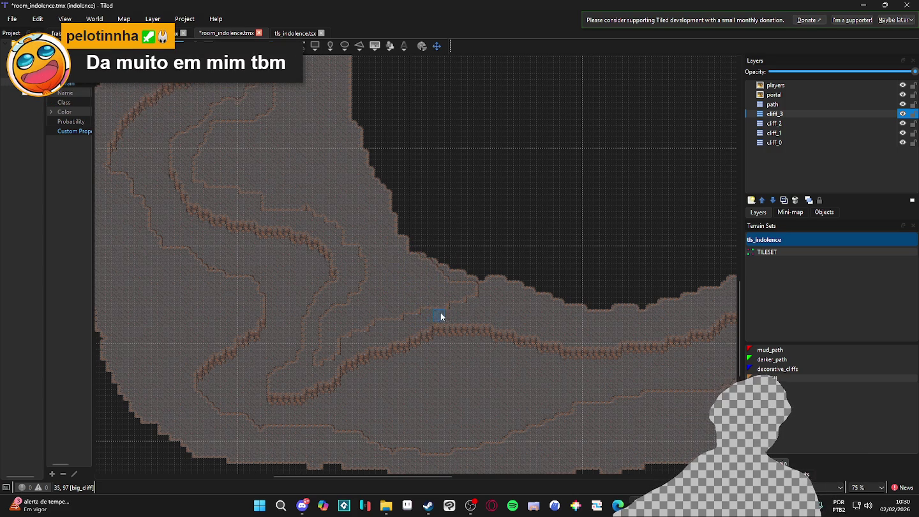
pyautogui.moveTo(463, 293)
pyautogui.mouseDown()
pyautogui.moveTo(453, 262)
pyautogui.moveTo(459, 276)
pyautogui.moveTo(402, 231)
pyautogui.moveTo(450, 286)
pyautogui.mouseUp()
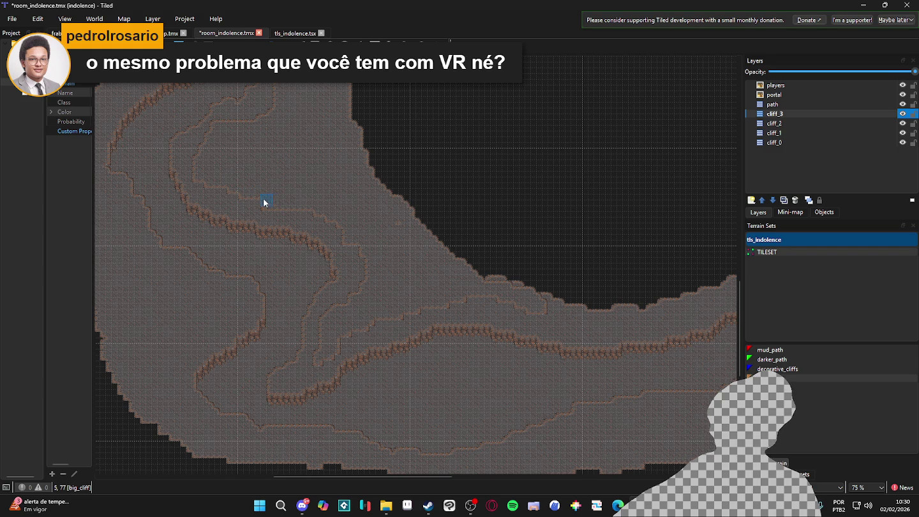
pyautogui.hscroll(2, 249, 195)
pyautogui.moveTo(327, 223)
pyautogui.mouseDown()
pyautogui.moveTo(421, 248)
pyautogui.moveTo(519, 301)
pyautogui.moveTo(440, 262)
pyautogui.moveTo(516, 292)
pyautogui.moveTo(445, 273)
pyautogui.moveTo(559, 308)
pyautogui.moveTo(578, 303)
pyautogui.moveTo(515, 273)
pyautogui.moveTo(608, 298)
pyautogui.moveTo(576, 310)
pyautogui.moveTo(605, 283)
pyautogui.moveTo(533, 333)
pyautogui.moveTo(609, 297)
pyautogui.moveTo(455, 322)
pyautogui.moveTo(621, 277)
pyautogui.moveTo(525, 303)
pyautogui.moveTo(369, 322)
pyautogui.moveTo(334, 315)
pyautogui.mouseUp()
# Step: Reshape the ledge along the lower curve and paint a new outline near the right column
pyautogui.hscroll(5, 600, 294)
pyautogui.scroll(2, 600, 293)
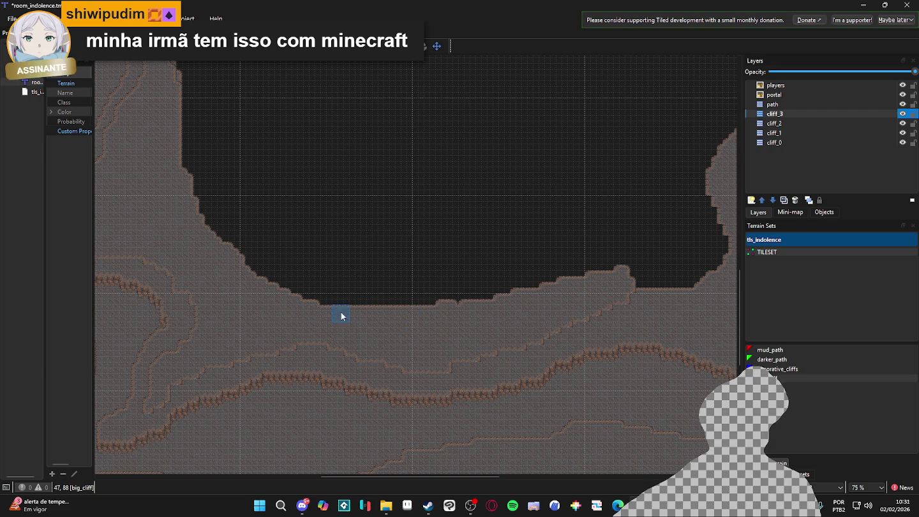
pyautogui.hscroll(3, 389, 319)
pyautogui.scroll(1, 389, 319)
pyautogui.moveTo(572, 324)
pyautogui.mouseDown()
pyautogui.moveTo(630, 347)
pyautogui.moveTo(577, 300)
pyautogui.moveTo(555, 303)
pyautogui.moveTo(571, 307)
pyautogui.moveTo(558, 293)
pyautogui.moveTo(626, 334)
pyautogui.mouseUp()
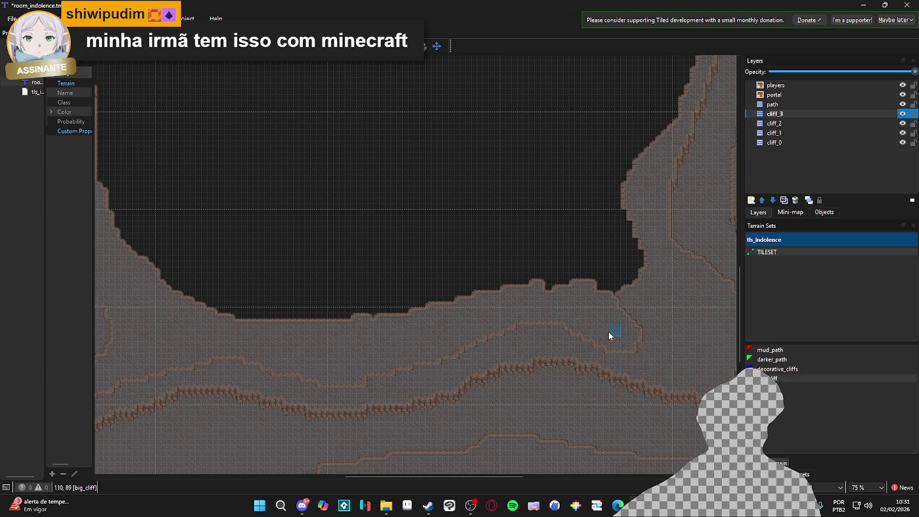
pyautogui.hscroll(8, 420, 354)
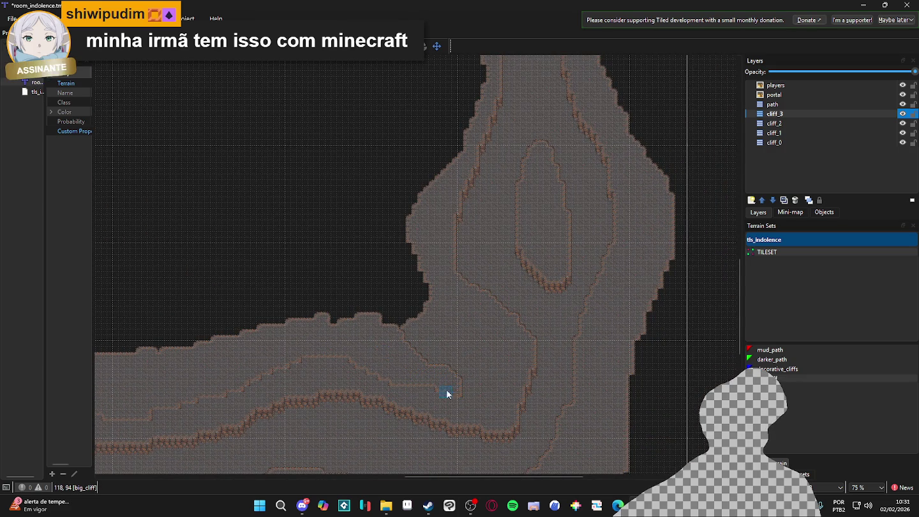
pyautogui.moveTo(468, 399)
pyautogui.mouseDown()
pyautogui.moveTo(491, 398)
pyautogui.moveTo(504, 375)
pyautogui.moveTo(462, 382)
pyautogui.moveTo(497, 373)
pyautogui.moveTo(494, 303)
pyautogui.moveTo(471, 289)
pyautogui.moveTo(469, 390)
pyautogui.moveTo(433, 360)
pyautogui.moveTo(463, 312)
pyautogui.moveTo(457, 306)
pyautogui.moveTo(442, 345)
pyautogui.mouseUp()
pyautogui.scroll(1, 421, 324)
# Step: Reshape the big_cliff edge beside the dark gap, extend it upward and slope it diagonally
pyautogui.hscroll(-1, 433, 332)
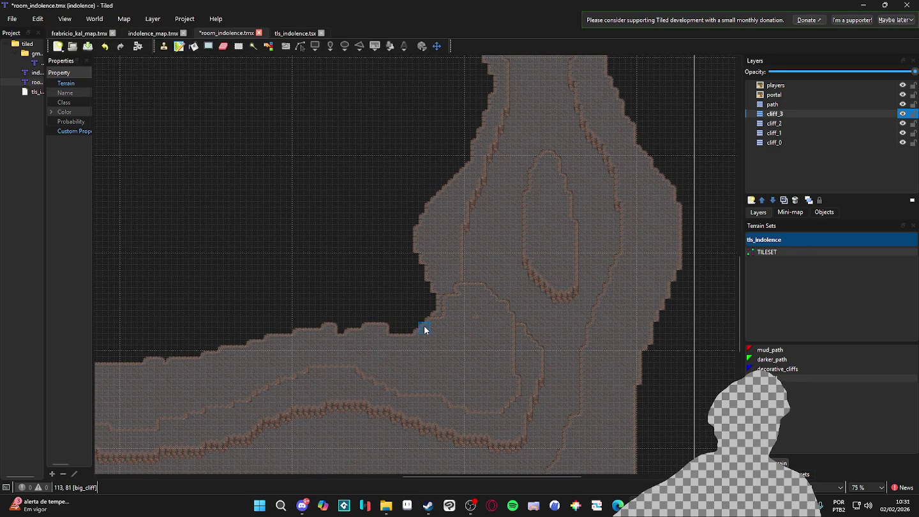
pyautogui.scroll(1, 424, 329)
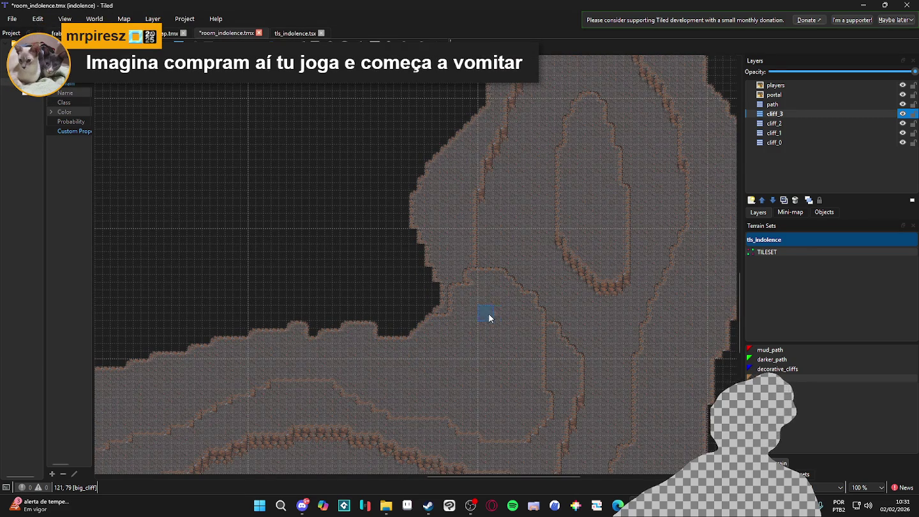
pyautogui.click(449, 274)
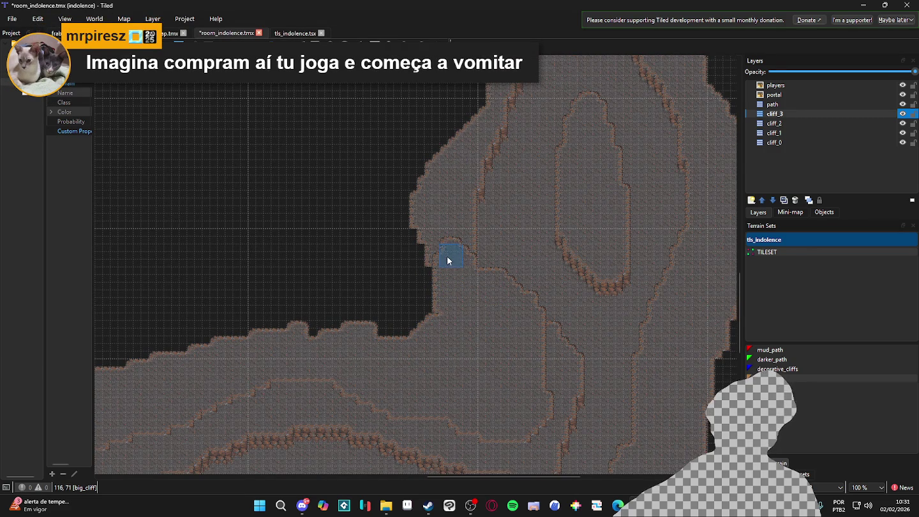
pyautogui.click(440, 208)
pyautogui.moveTo(442, 218); pyautogui.dragTo(451, 171)
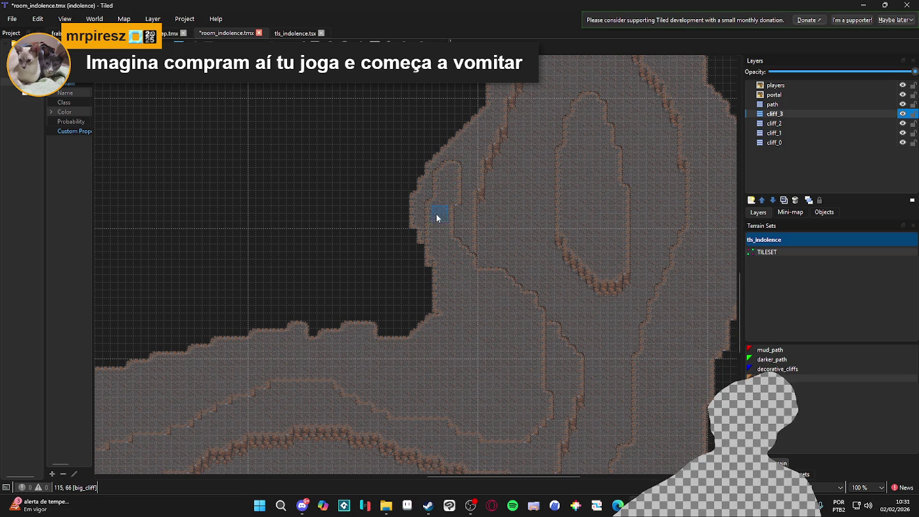
pyautogui.moveTo(437, 213); pyautogui.dragTo(448, 210)
pyautogui.moveTo(434, 298)
pyautogui.mouseDown()
pyautogui.moveTo(422, 309)
pyautogui.moveTo(361, 306)
pyautogui.moveTo(437, 269)
pyautogui.mouseUp()
pyautogui.scroll(3, 437, 271)
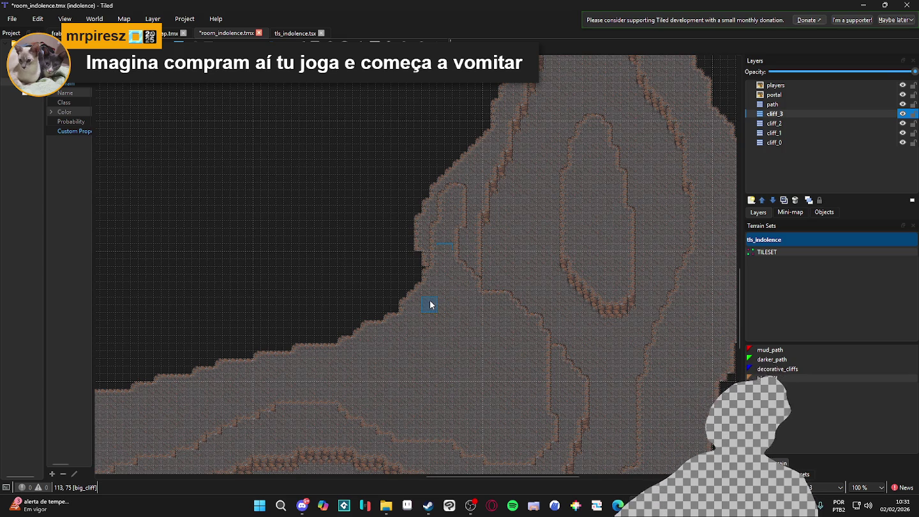
# Step: Extend ground over the dark cliff edge at two spots
pyautogui.moveTo(447, 248)
pyautogui.mouseDown()
pyautogui.moveTo(427, 242)
pyautogui.moveTo(424, 261)
pyautogui.moveTo(412, 249)
pyautogui.moveTo(330, 410)
pyautogui.moveTo(403, 271)
pyautogui.moveTo(367, 295)
pyautogui.mouseUp()
pyautogui.scroll(2, 434, 242)
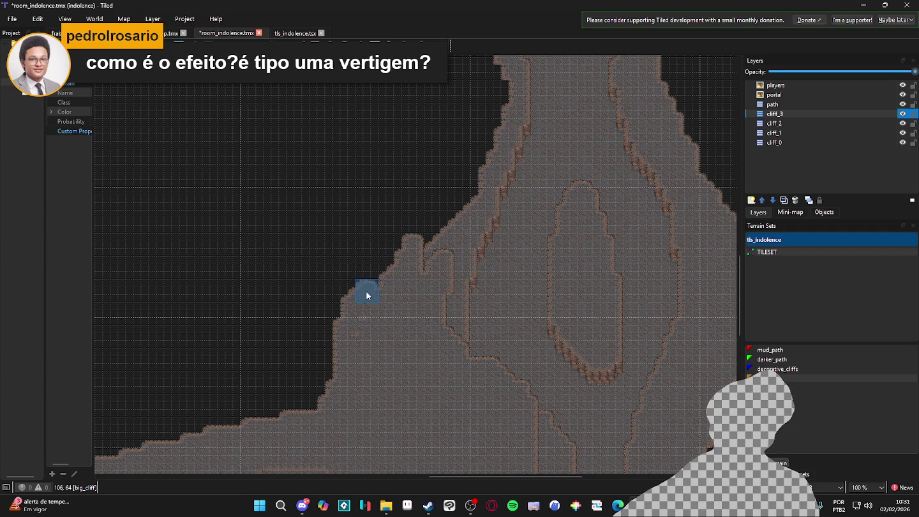
pyautogui.moveTo(336, 357)
pyautogui.mouseDown()
pyautogui.moveTo(391, 283)
pyautogui.moveTo(336, 335)
pyautogui.moveTo(330, 381)
pyautogui.mouseUp()
pyautogui.scroll(3, 387, 306)
pyautogui.hscroll(1, 386, 313)
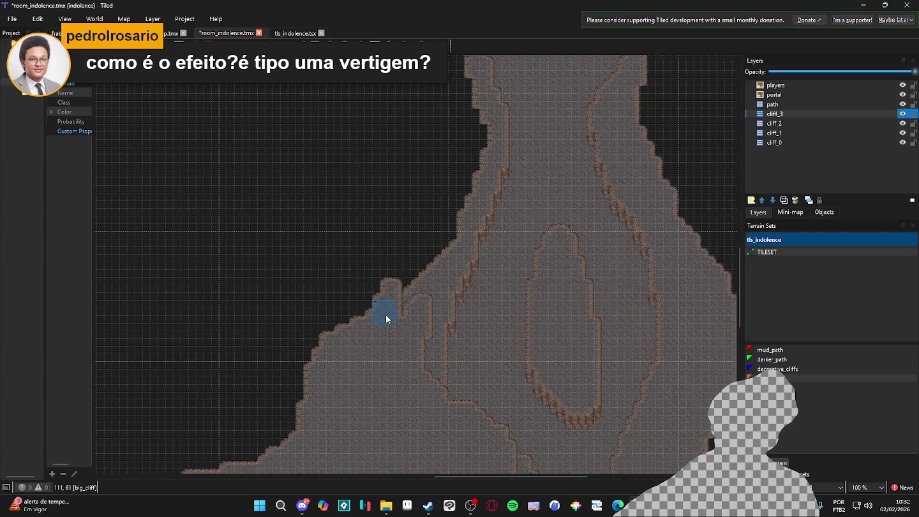
# Step: Fill the small notches and smooth the left cliff edge, pushing the upper peak outward
pyautogui.moveTo(391, 306); pyautogui.dragTo(386, 322)
pyautogui.moveTo(426, 277); pyautogui.dragTo(416, 298)
pyautogui.moveTo(439, 248); pyautogui.dragTo(464, 194)
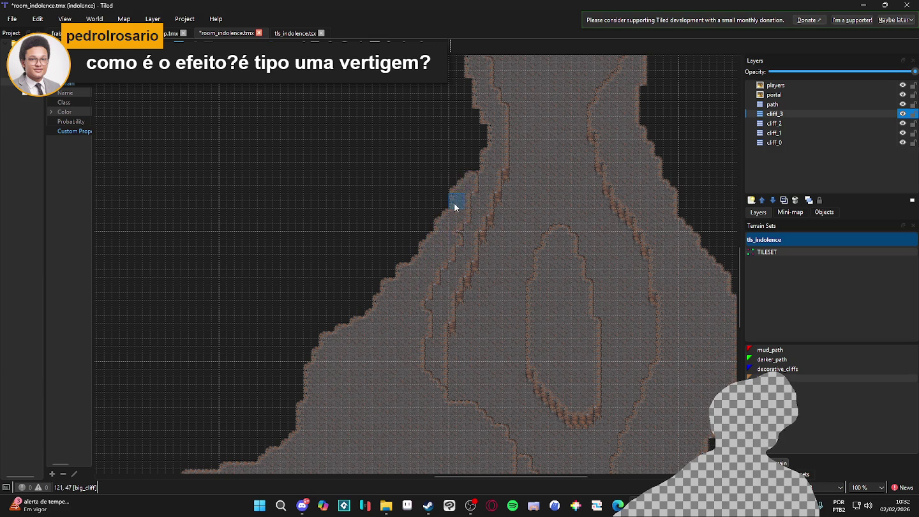
pyautogui.moveTo(440, 231)
pyautogui.mouseDown()
pyautogui.moveTo(337, 325)
pyautogui.moveTo(394, 269)
pyautogui.moveTo(364, 301)
pyautogui.moveTo(425, 217)
pyautogui.mouseUp()
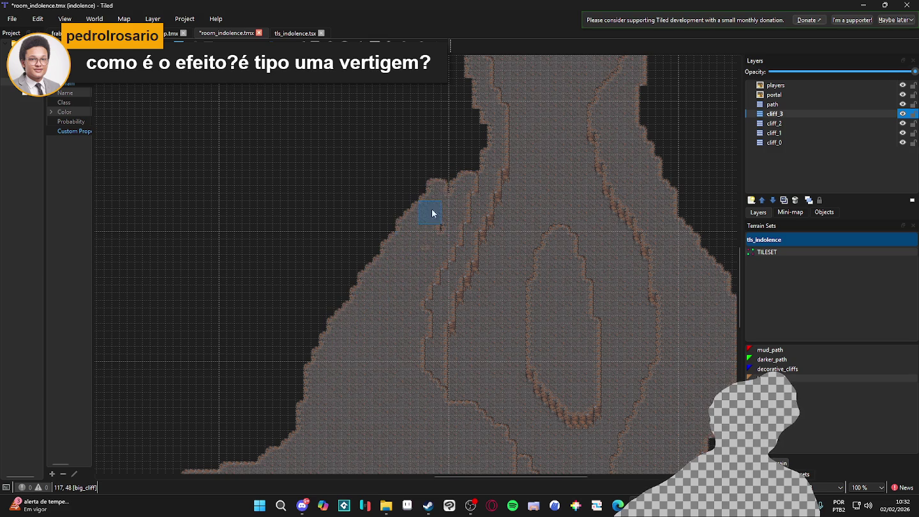
pyautogui.moveTo(412, 262)
pyautogui.mouseDown()
pyautogui.moveTo(443, 163)
pyautogui.moveTo(382, 258)
pyautogui.moveTo(344, 280)
pyautogui.mouseUp()
# Step: Paint a bump onto the left edge of the cliff_3 ledge
pyautogui.scroll(2, 349, 284)
pyautogui.hscroll(2, 348, 283)
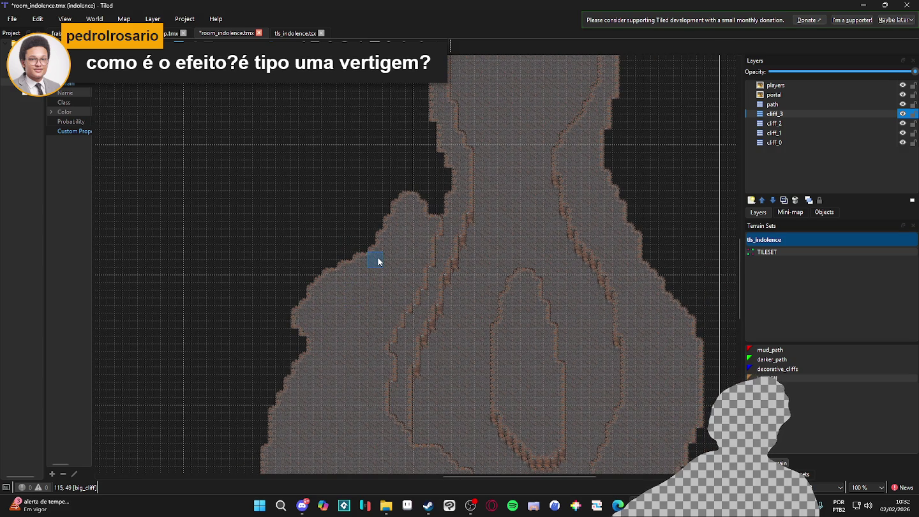
pyautogui.scroll(2, 372, 293)
pyautogui.hscroll(1, 372, 293)
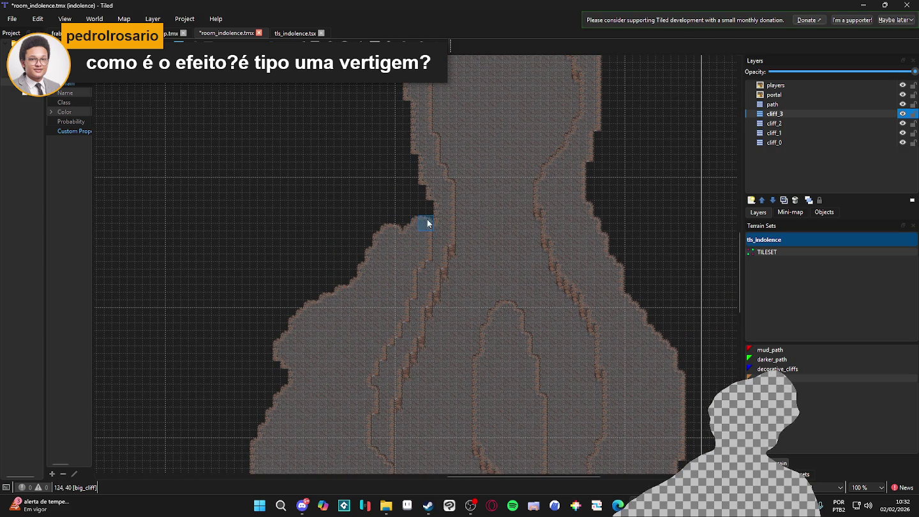
pyautogui.moveTo(427, 201); pyautogui.dragTo(402, 163)
pyautogui.scroll(1, 406, 215)
pyautogui.scroll(2, 407, 215)
pyautogui.hscroll(1, 406, 215)
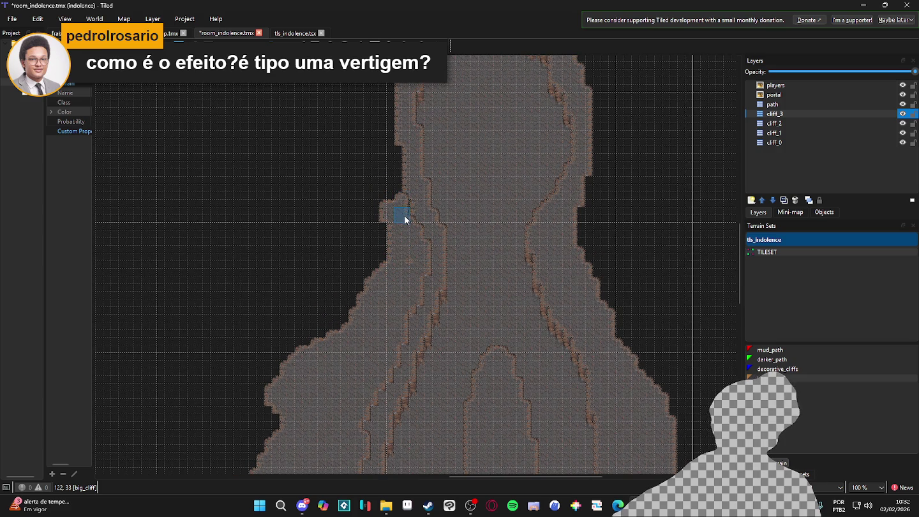
pyautogui.scroll(2, 402, 210)
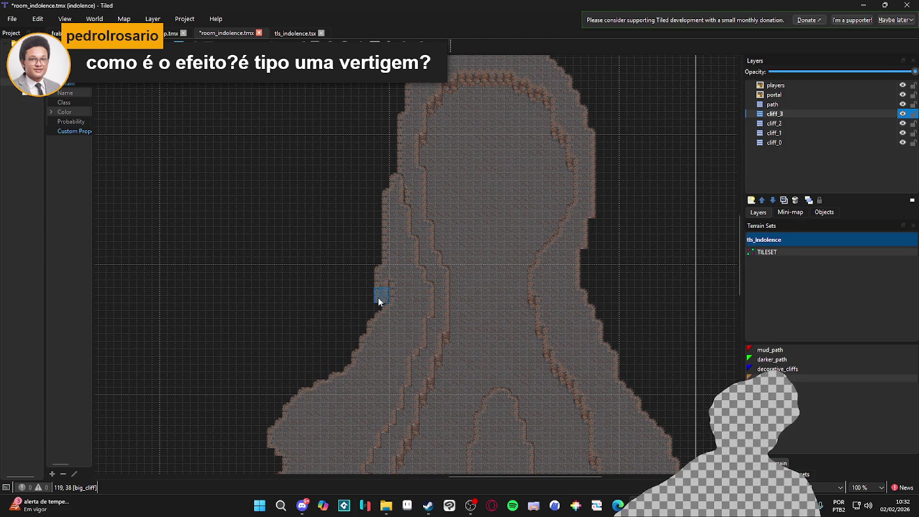
# Step: Fill the remaining notch and extend the left cliff edge further outward
pyautogui.moveTo(374, 315)
pyautogui.mouseDown()
pyautogui.moveTo(380, 307)
pyautogui.moveTo(350, 347)
pyautogui.mouseUp()
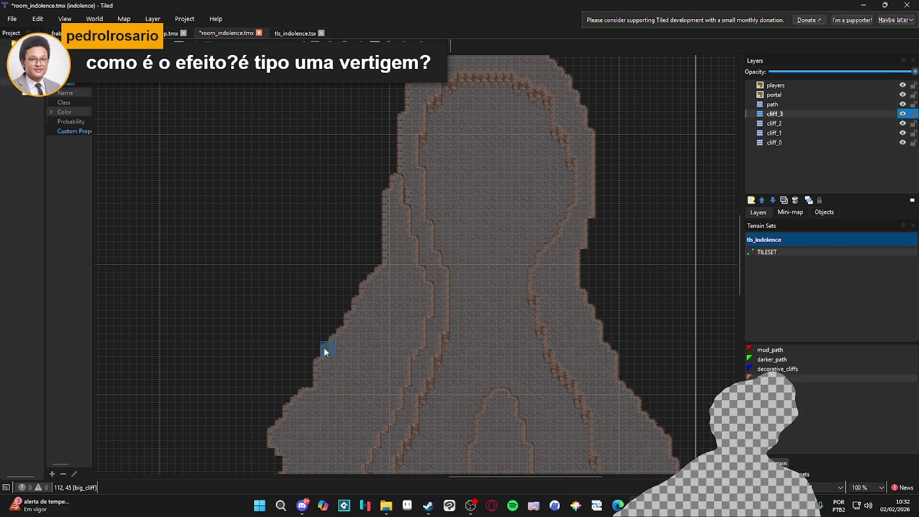
pyautogui.scroll(4, 325, 359)
pyautogui.hscroll(2, 325, 360)
pyautogui.moveTo(330, 395); pyautogui.dragTo(360, 318)
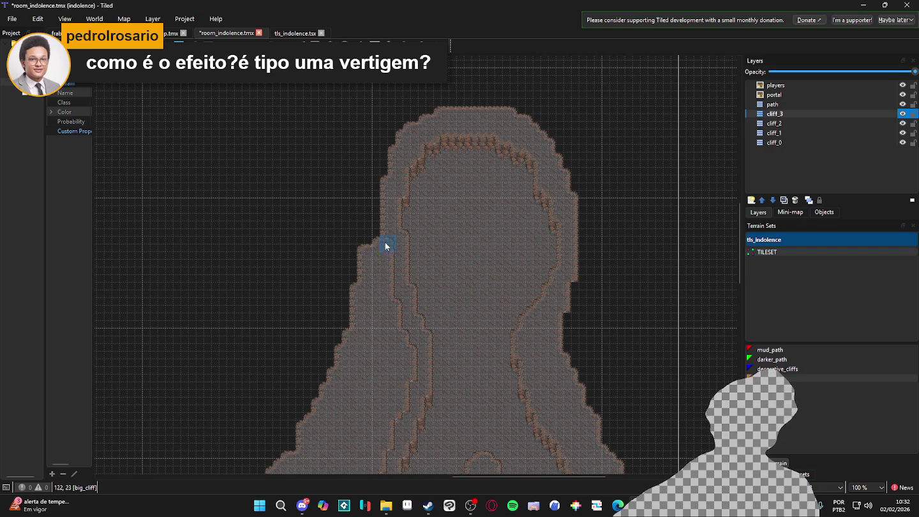
pyautogui.scroll(2, 354, 303)
pyautogui.hscroll(1, 354, 303)
pyautogui.moveTo(353, 284)
pyautogui.mouseDown()
pyautogui.moveTo(359, 208)
pyautogui.moveTo(351, 280)
pyautogui.moveTo(337, 256)
pyautogui.moveTo(341, 336)
pyautogui.moveTo(333, 330)
pyautogui.moveTo(322, 376)
pyautogui.mouseUp()
pyautogui.scroll(5, 314, 367)
pyautogui.hscroll(1, 300, 376)
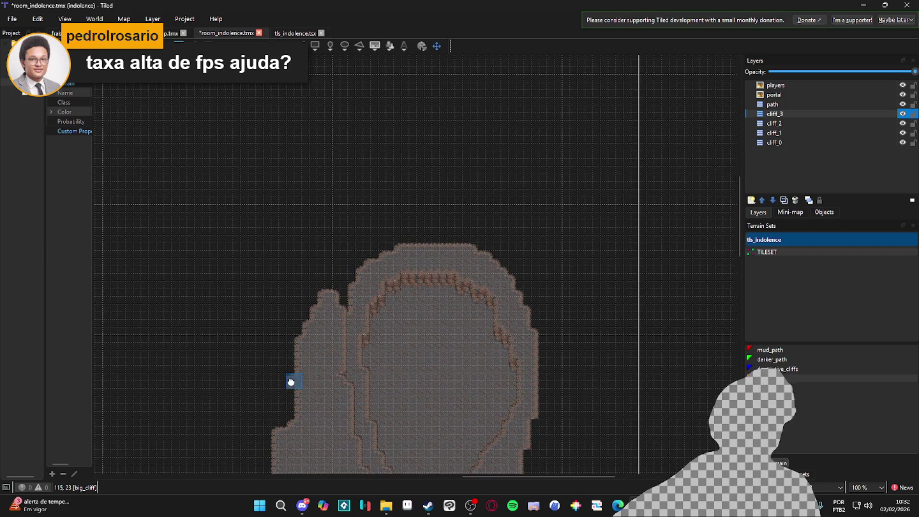
# Step: Fill the notch between the two lobes and add a bump along the top edge, extending right
pyautogui.click(334, 302)
pyautogui.moveTo(334, 303); pyautogui.dragTo(336, 318)
pyautogui.moveTo(348, 278)
pyautogui.mouseDown()
pyautogui.moveTo(348, 265)
pyautogui.moveTo(409, 229)
pyautogui.moveTo(398, 250)
pyautogui.mouseUp()
pyautogui.moveTo(445, 230)
pyautogui.mouseDown()
pyautogui.moveTo(412, 246)
pyautogui.moveTo(452, 240)
pyautogui.moveTo(513, 268)
pyautogui.mouseUp()
# Step: Place a big_cliff patch on the right side and extend it downward
pyautogui.scroll(-2, 507, 256)
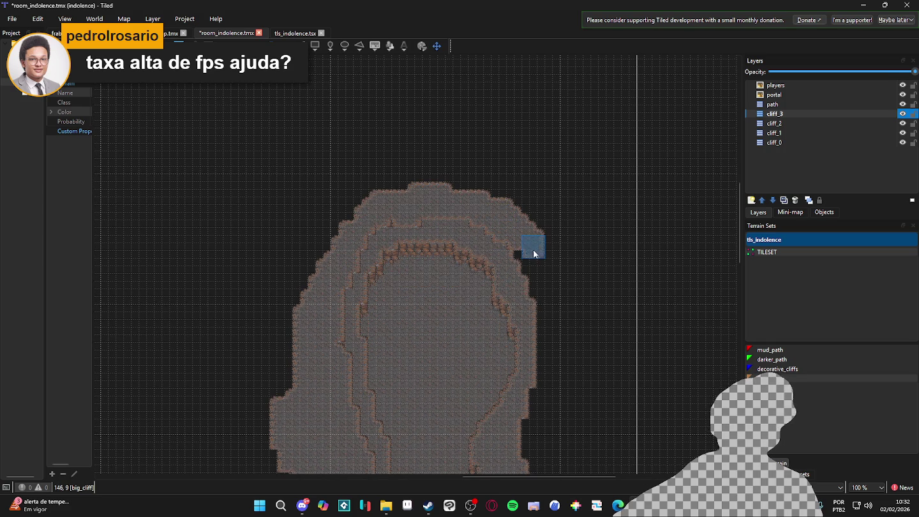
pyautogui.scroll(-3, 534, 253)
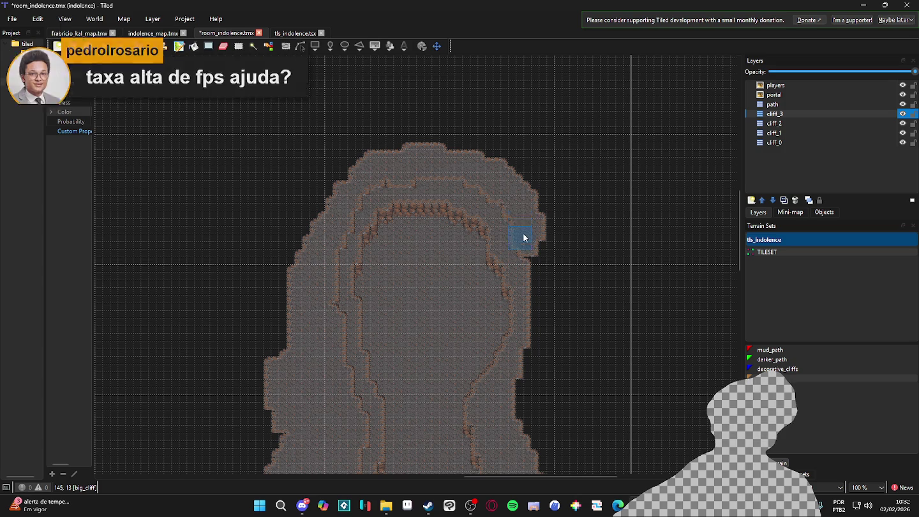
pyautogui.scroll(-3, 530, 241)
pyautogui.click(527, 206)
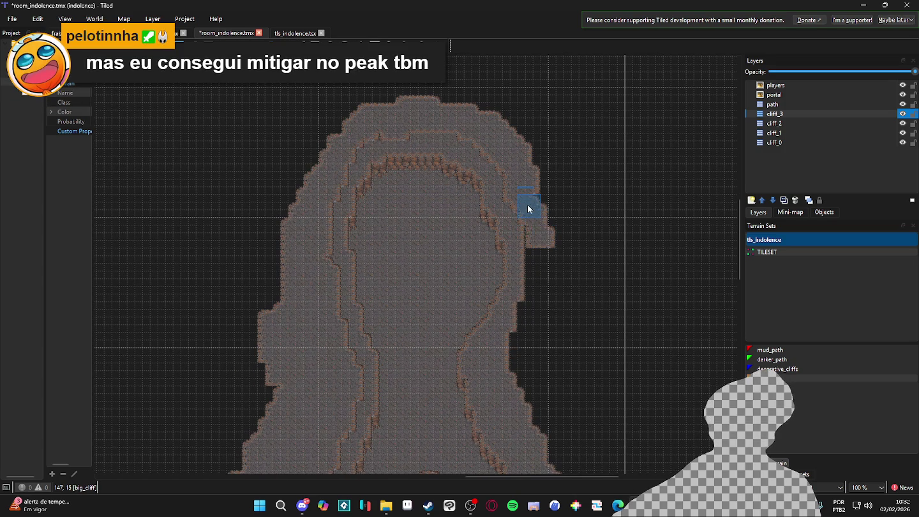
pyautogui.click(529, 210)
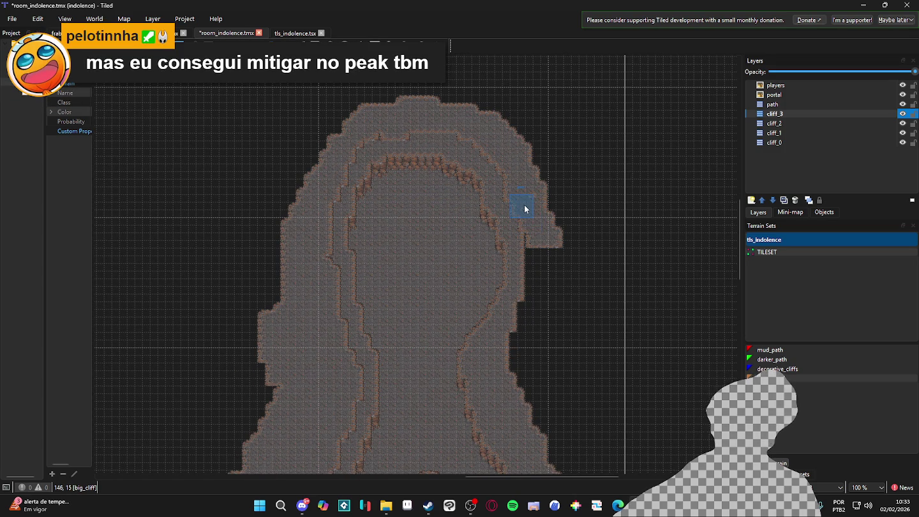
pyautogui.moveTo(526, 220)
pyautogui.mouseDown()
pyautogui.moveTo(544, 239)
pyautogui.moveTo(537, 299)
pyautogui.moveTo(532, 271)
pyautogui.moveTo(527, 299)
pyautogui.moveTo(538, 304)
pyautogui.moveTo(514, 362)
pyautogui.moveTo(532, 380)
pyautogui.moveTo(508, 386)
pyautogui.moveTo(525, 408)
pyautogui.moveTo(514, 347)
pyautogui.mouseUp()
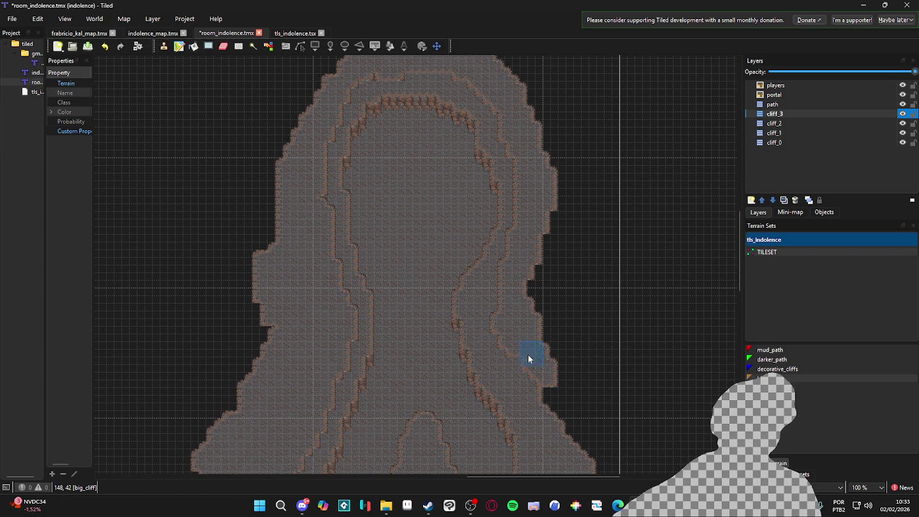
# Step: Widen the right edge with big_cliff terrain along its length
pyautogui.moveTo(558, 192)
pyautogui.mouseDown()
pyautogui.moveTo(549, 328)
pyautogui.moveTo(533, 304)
pyautogui.moveTo(549, 381)
pyautogui.mouseUp()
pyautogui.scroll(-5, 550, 326)
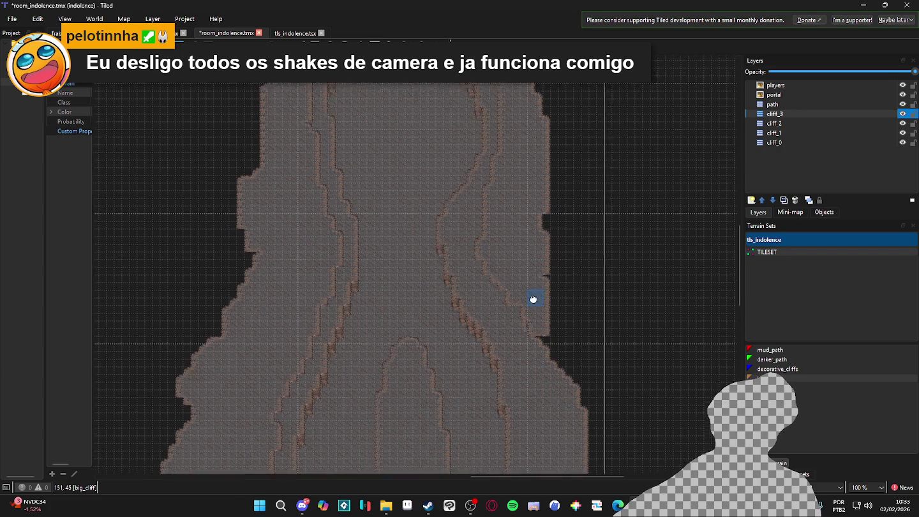
pyautogui.moveTo(570, 374)
pyautogui.mouseDown()
pyautogui.moveTo(545, 307)
pyautogui.moveTo(587, 365)
pyautogui.moveTo(545, 267)
pyautogui.moveTo(581, 345)
pyautogui.moveTo(592, 404)
pyautogui.moveTo(587, 389)
pyautogui.mouseUp()
pyautogui.scroll(-4, 586, 390)
pyautogui.moveTo(552, 283); pyautogui.dragTo(526, 258)
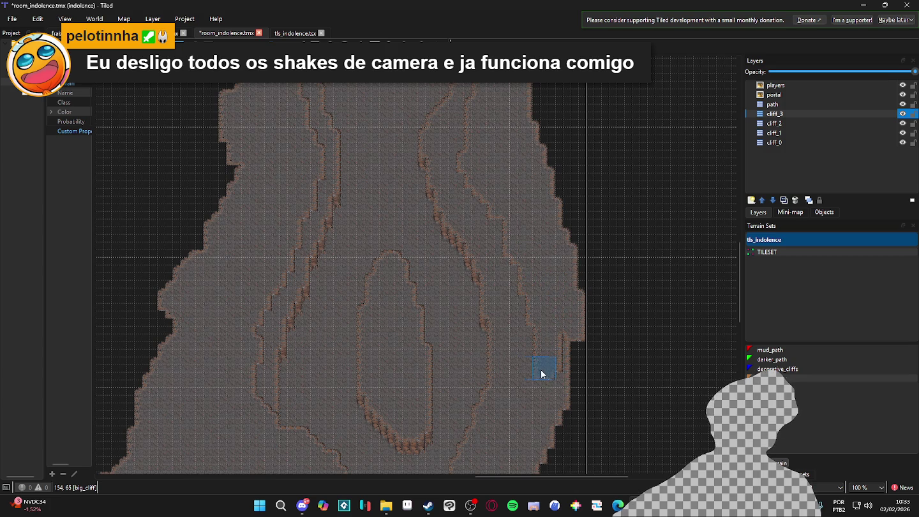
pyautogui.moveTo(530, 385)
pyautogui.mouseDown()
pyautogui.moveTo(554, 405)
pyautogui.moveTo(572, 373)
pyautogui.moveTo(544, 332)
pyautogui.moveTo(556, 315)
pyautogui.mouseUp()
# Step: Add new steps to the cliff edge on the right side
pyautogui.scroll(-5, 572, 374)
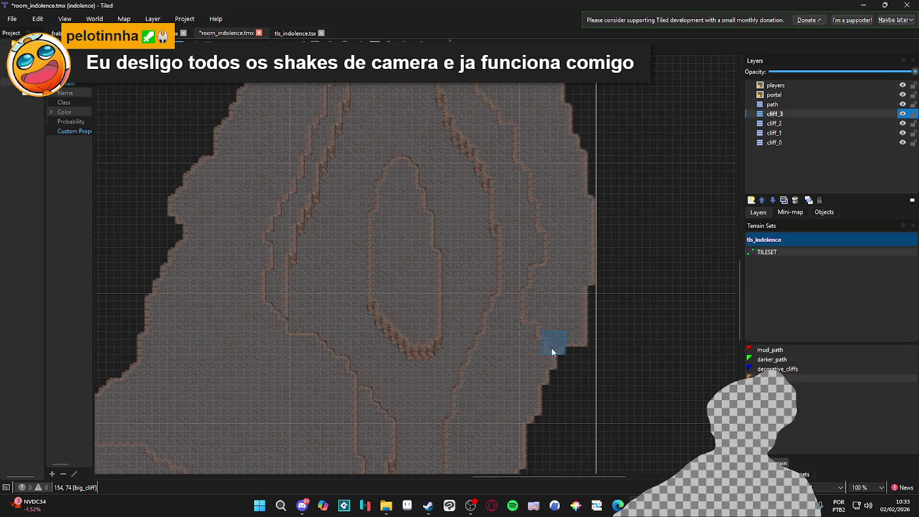
pyautogui.moveTo(521, 396)
pyautogui.mouseDown()
pyautogui.moveTo(545, 328)
pyautogui.moveTo(518, 378)
pyautogui.mouseUp()
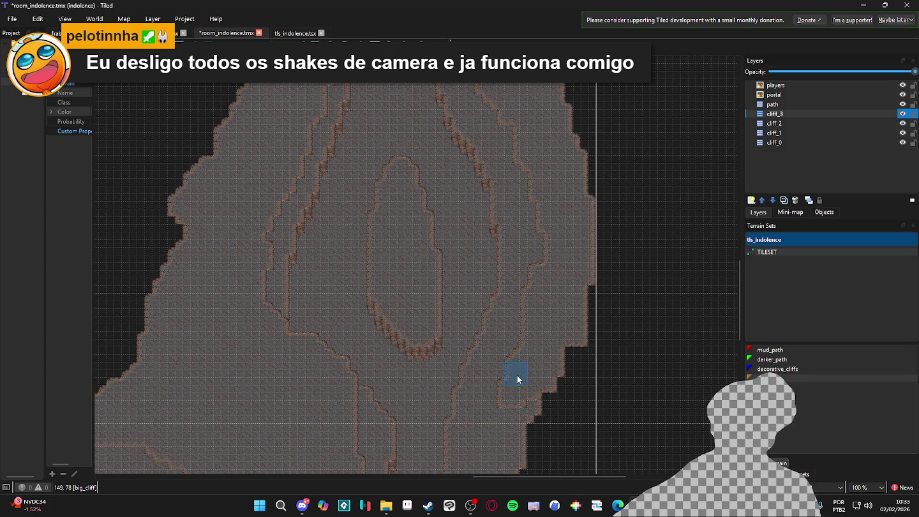
pyautogui.scroll(-4, 513, 311)
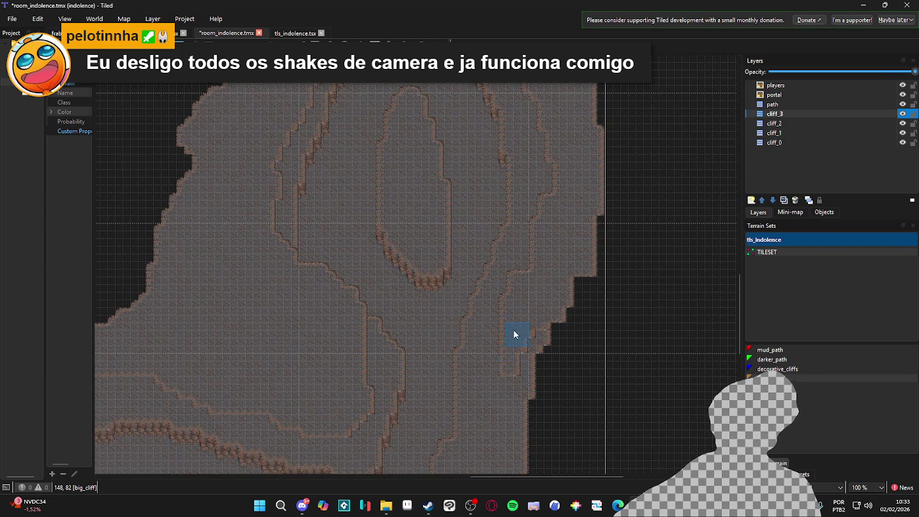
pyautogui.moveTo(499, 366); pyautogui.dragTo(496, 353)
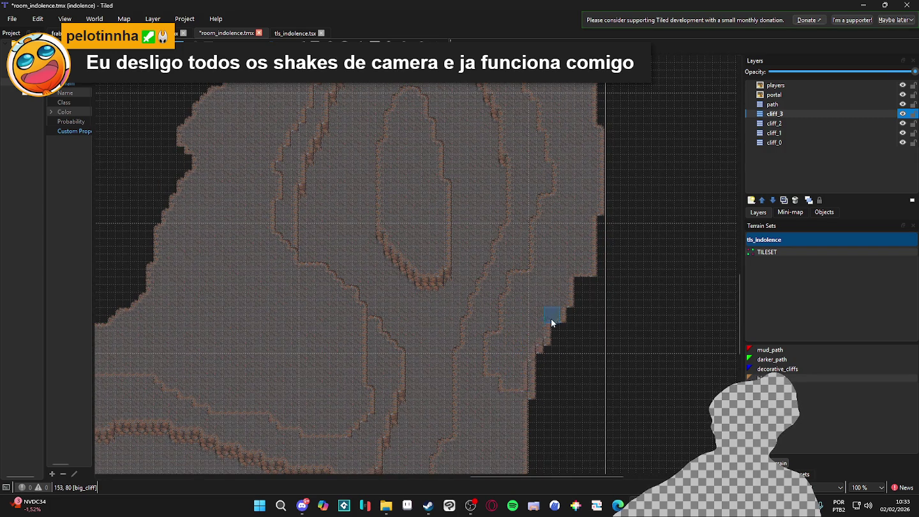
pyautogui.scroll(-3, 543, 363)
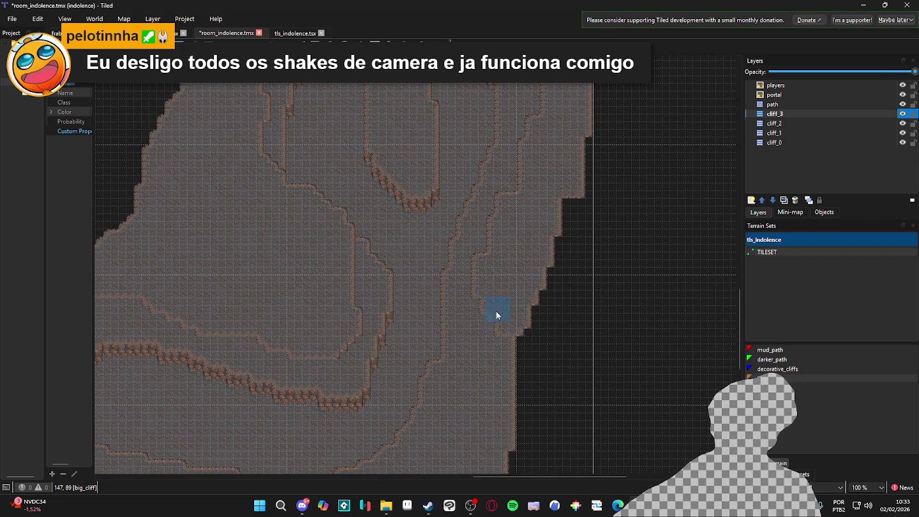
pyautogui.moveTo(508, 342); pyautogui.dragTo(505, 321)
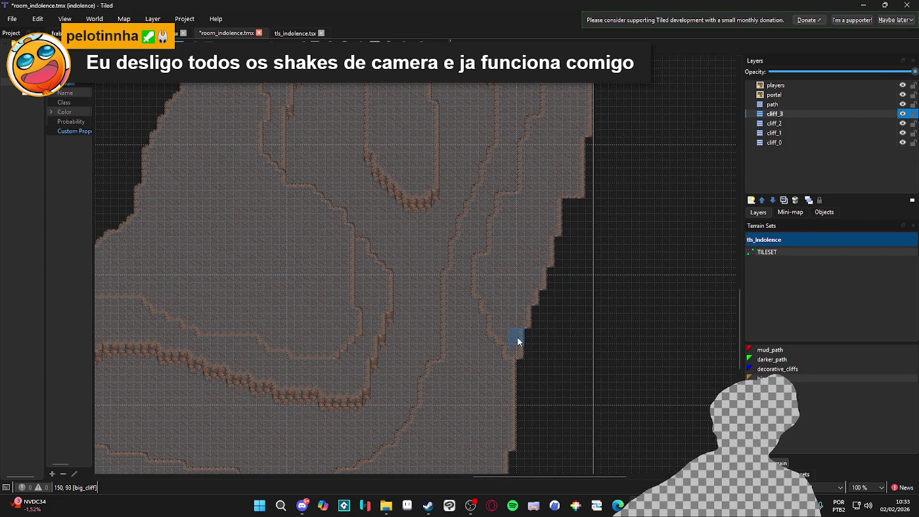
pyautogui.scroll(-4, 544, 271)
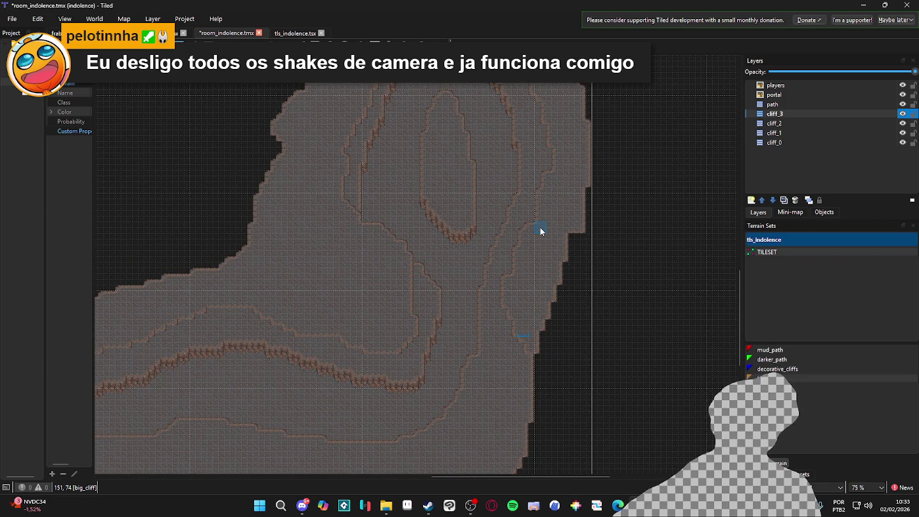
pyautogui.scroll(-1, 535, 227)
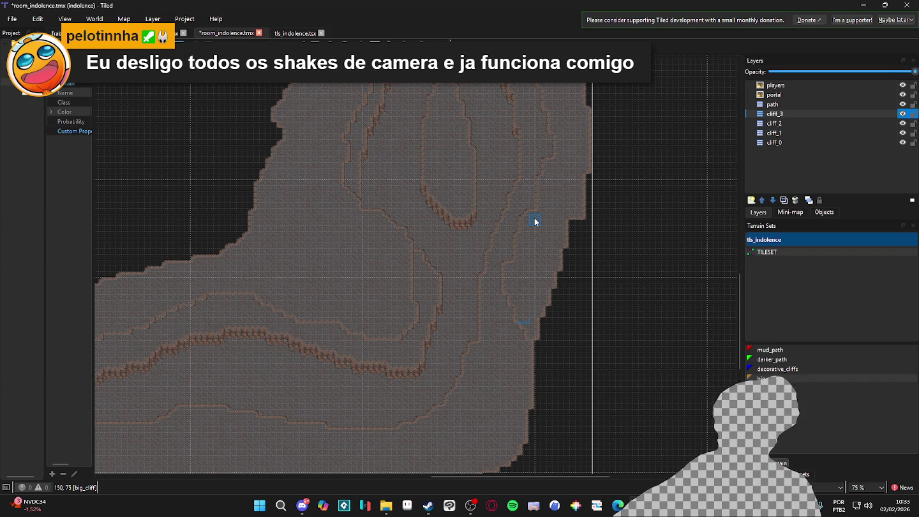
pyautogui.scroll(-3, 547, 262)
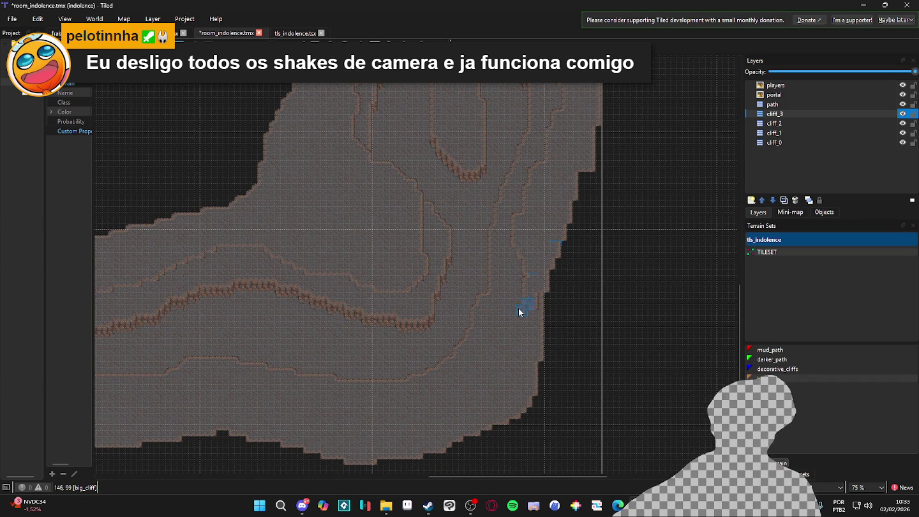
# Step: Add edge tiles and fill the notch in the lower-right big_cliff outline
pyautogui.moveTo(531, 313)
pyautogui.mouseDown()
pyautogui.moveTo(499, 331)
pyautogui.moveTo(526, 330)
pyautogui.moveTo(565, 236)
pyautogui.moveTo(554, 257)
pyautogui.moveTo(564, 261)
pyautogui.mouseUp()
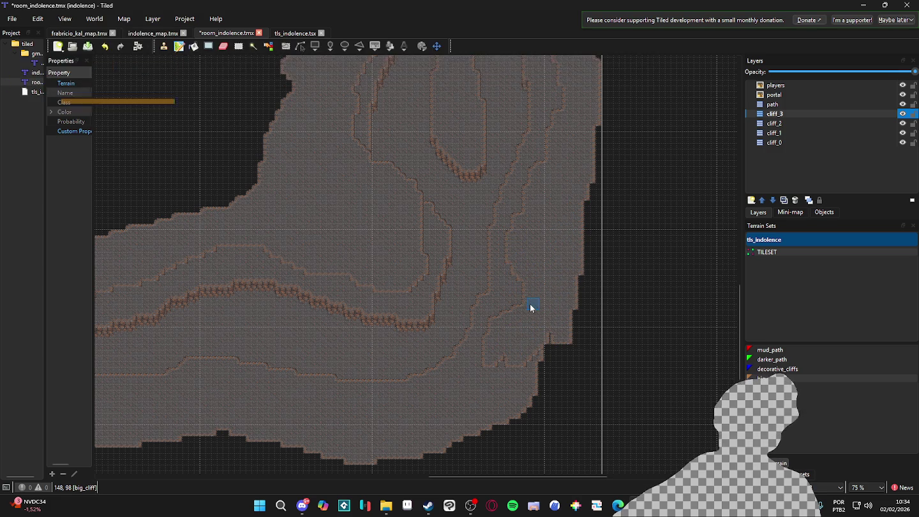
pyautogui.moveTo(530, 307); pyautogui.dragTo(544, 294)
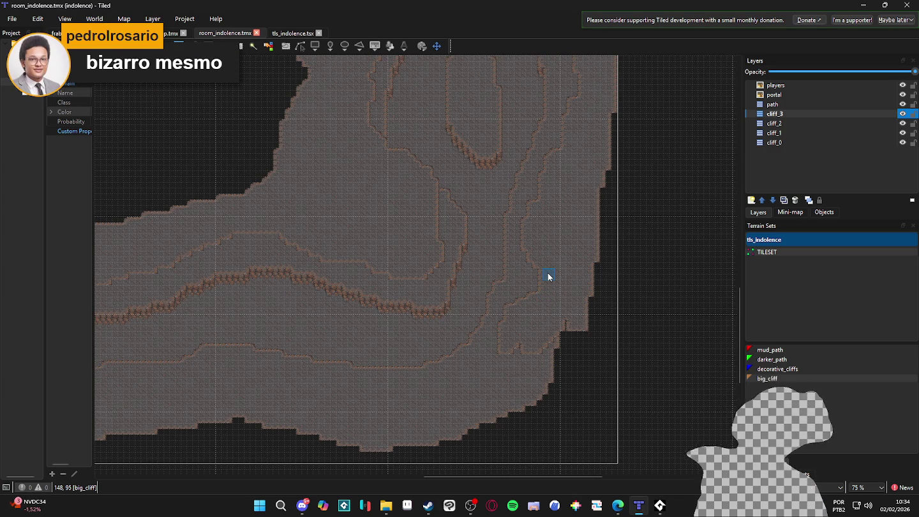
pyautogui.click(566, 327)
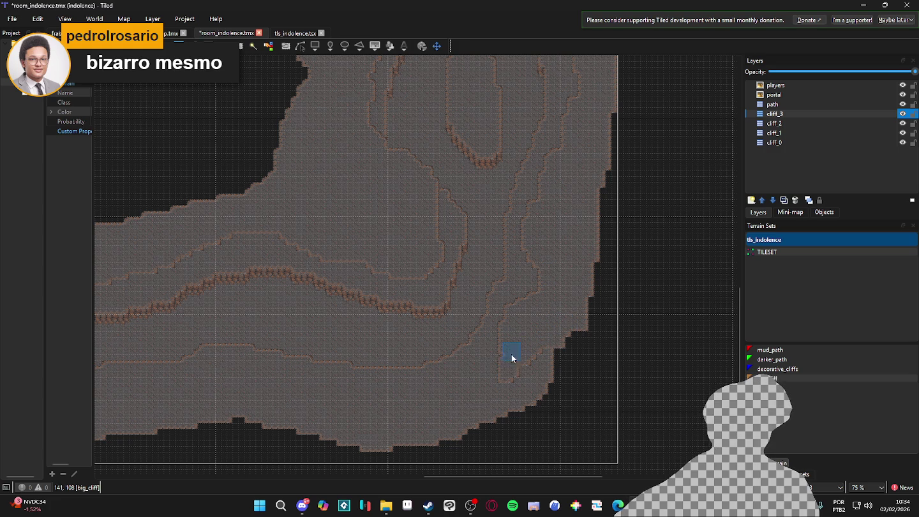
pyautogui.moveTo(535, 350)
pyautogui.mouseDown()
pyautogui.moveTo(544, 391)
pyautogui.moveTo(527, 376)
pyautogui.mouseUp()
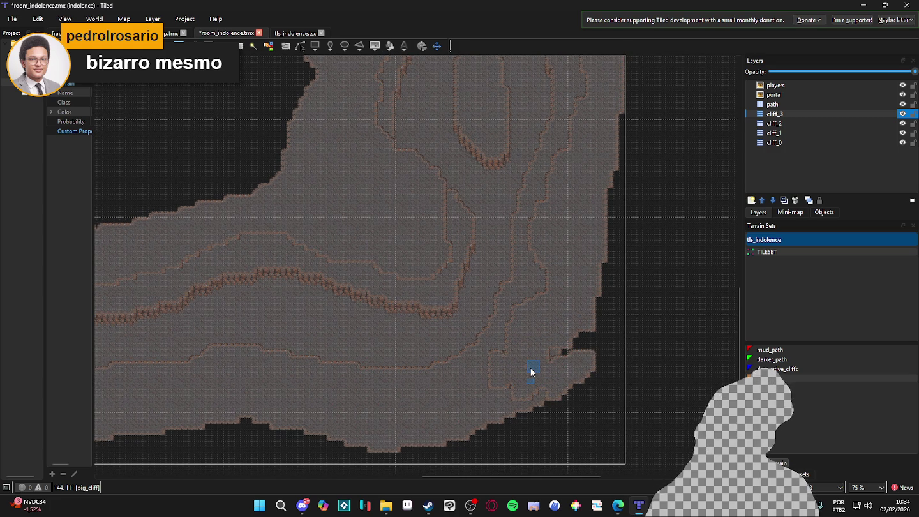
pyautogui.moveTo(532, 381)
pyautogui.mouseDown()
pyautogui.moveTo(534, 365)
pyautogui.moveTo(589, 334)
pyautogui.moveTo(461, 398)
pyautogui.moveTo(497, 383)
pyautogui.moveTo(453, 418)
pyautogui.moveTo(511, 406)
pyautogui.mouseUp()
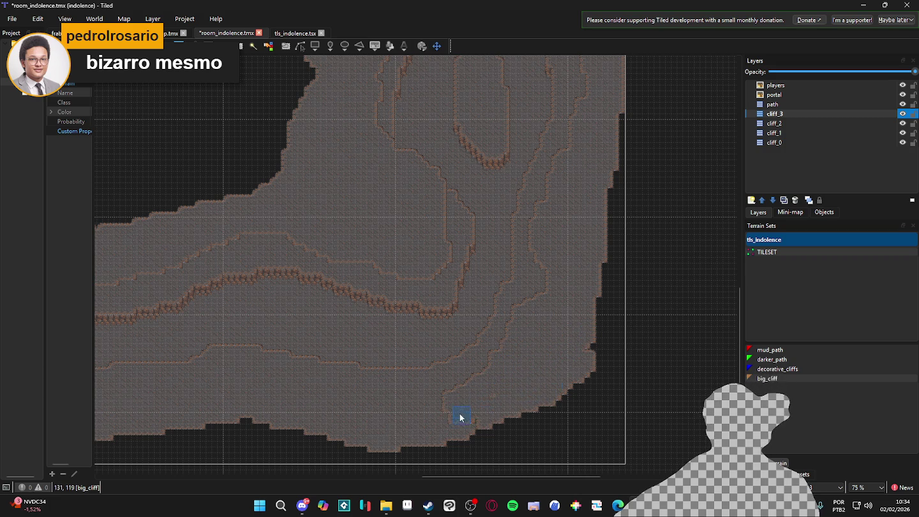
# Step: Paint a rounded big_cliff mound near the map's bottom edge
pyautogui.moveTo(432, 413)
pyautogui.mouseDown()
pyautogui.moveTo(542, 420)
pyautogui.moveTo(539, 452)
pyautogui.moveTo(570, 437)
pyautogui.mouseUp()
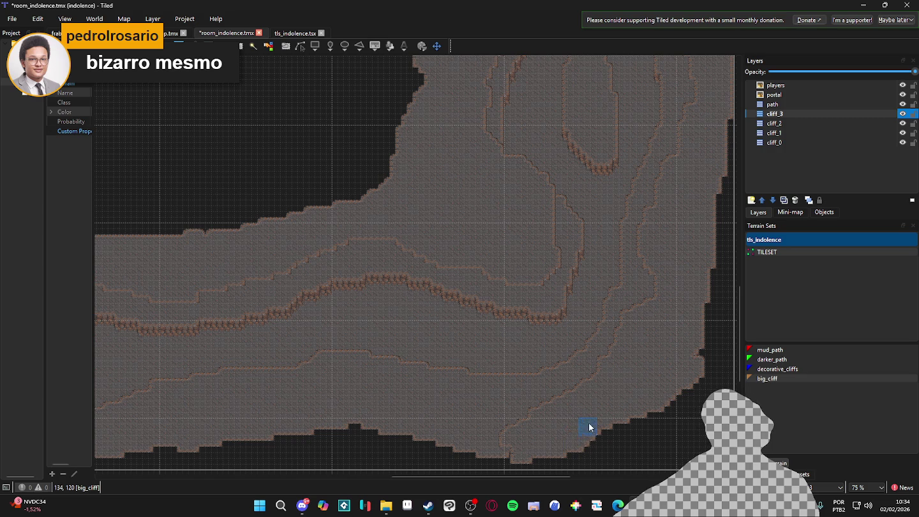
pyautogui.hscroll(-5, 548, 424)
pyautogui.moveTo(431, 400)
pyautogui.mouseDown()
pyautogui.moveTo(447, 387)
pyautogui.moveTo(469, 411)
pyautogui.moveTo(442, 419)
pyautogui.moveTo(421, 402)
pyautogui.moveTo(402, 406)
pyautogui.moveTo(439, 404)
pyautogui.moveTo(421, 424)
pyautogui.moveTo(481, 437)
pyautogui.moveTo(491, 420)
pyautogui.moveTo(517, 445)
pyautogui.moveTo(431, 433)
pyautogui.moveTo(415, 417)
pyautogui.mouseUp()
pyautogui.hscroll(-3, 382, 415)
pyautogui.scroll(-1, 382, 416)
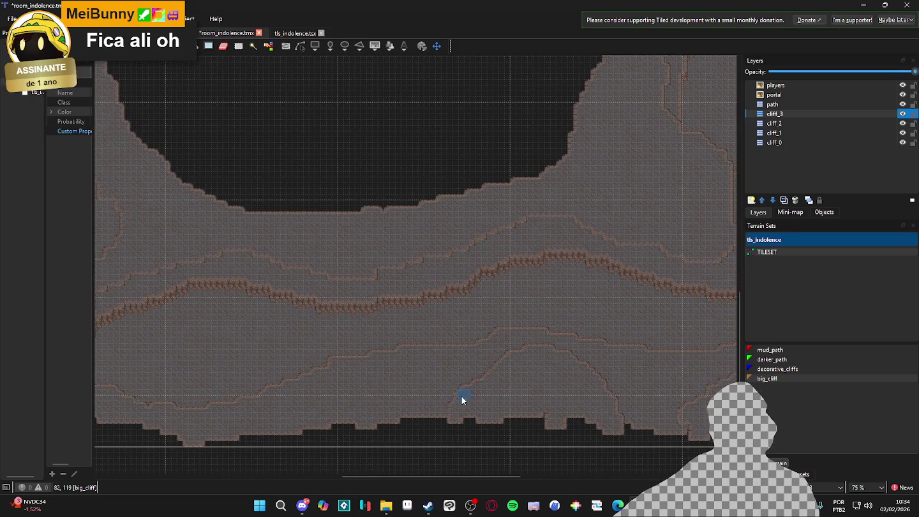
# Step: Paint big_cliff terrain into the dark bottom strip, raising a small rounded outcrop from the lower ledge
pyautogui.moveTo(437, 375)
pyautogui.mouseDown()
pyautogui.moveTo(421, 371)
pyautogui.moveTo(463, 396)
pyautogui.moveTo(423, 388)
pyautogui.moveTo(469, 396)
pyautogui.mouseUp()
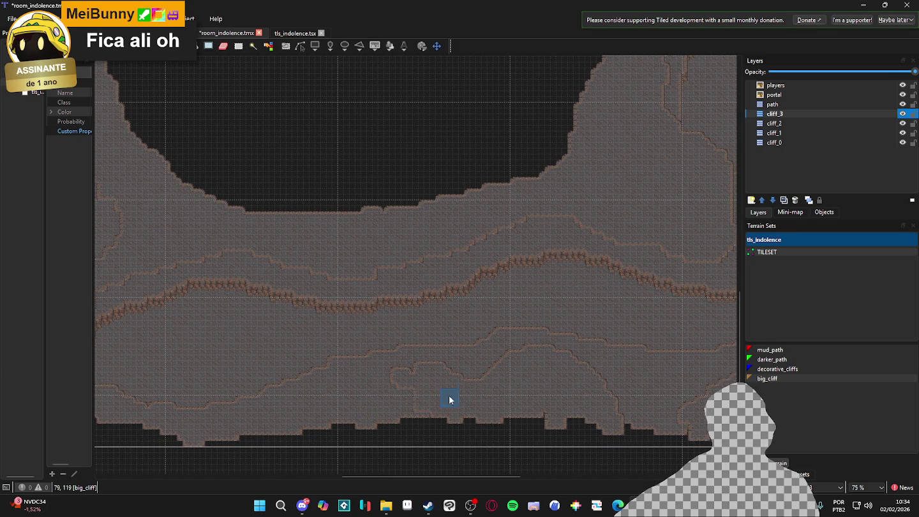
pyautogui.moveTo(414, 402); pyautogui.dragTo(429, 421)
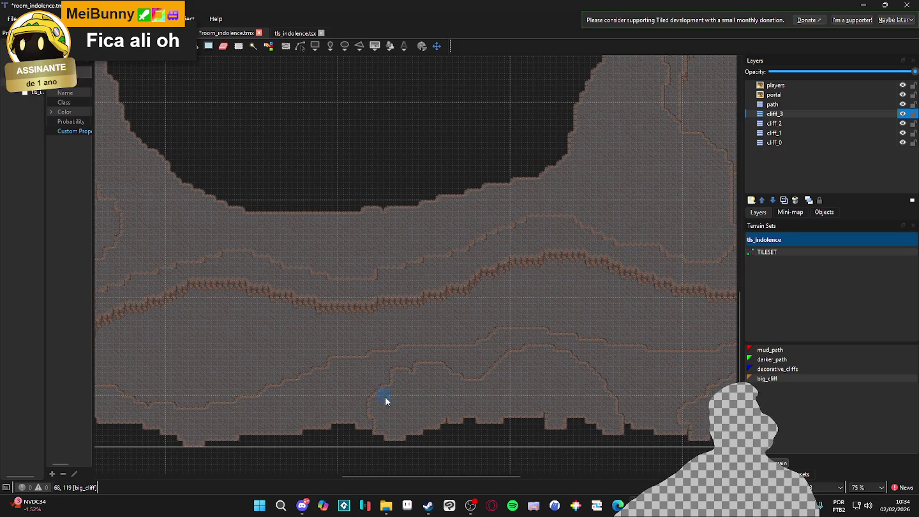
pyautogui.moveTo(382, 400); pyautogui.dragTo(372, 433)
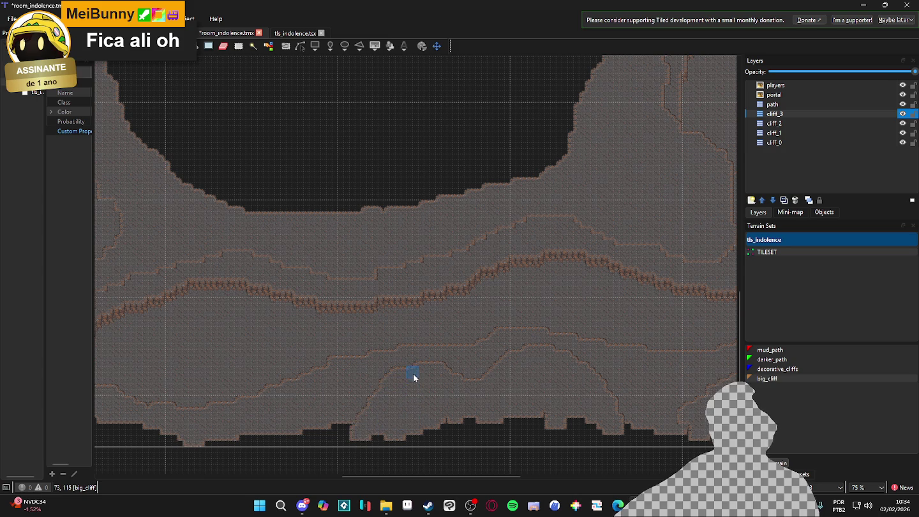
pyautogui.hscroll(-2, 413, 378)
pyautogui.scroll(-1, 413, 377)
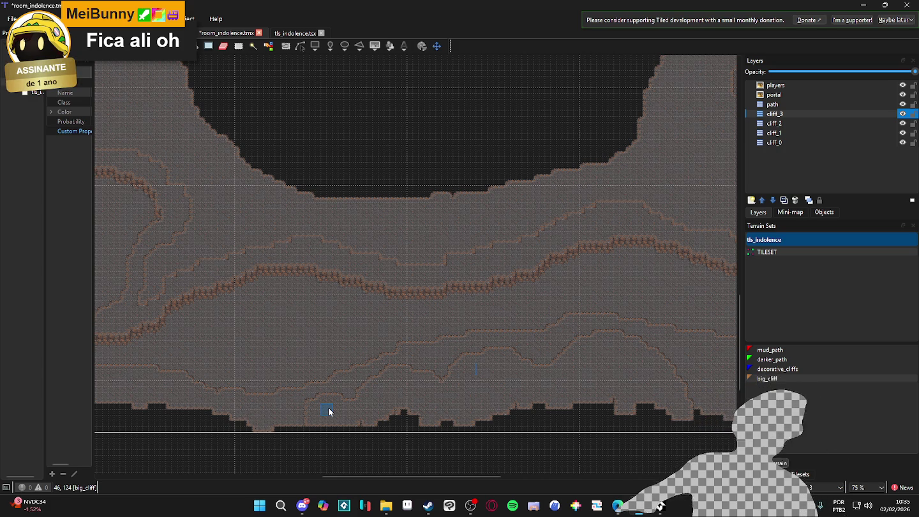
pyautogui.scroll(-3, 415, 395)
pyautogui.hscroll(-4, 319, 400)
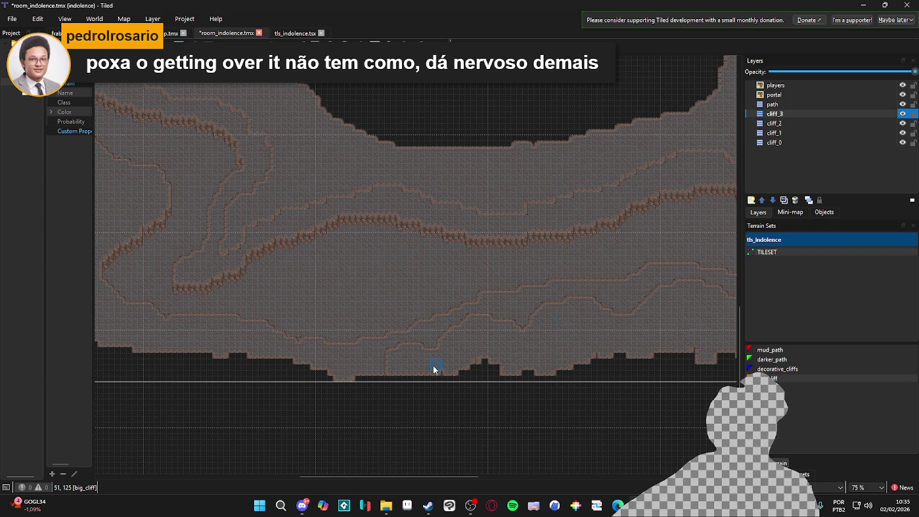
pyautogui.hscroll(-1, 412, 373)
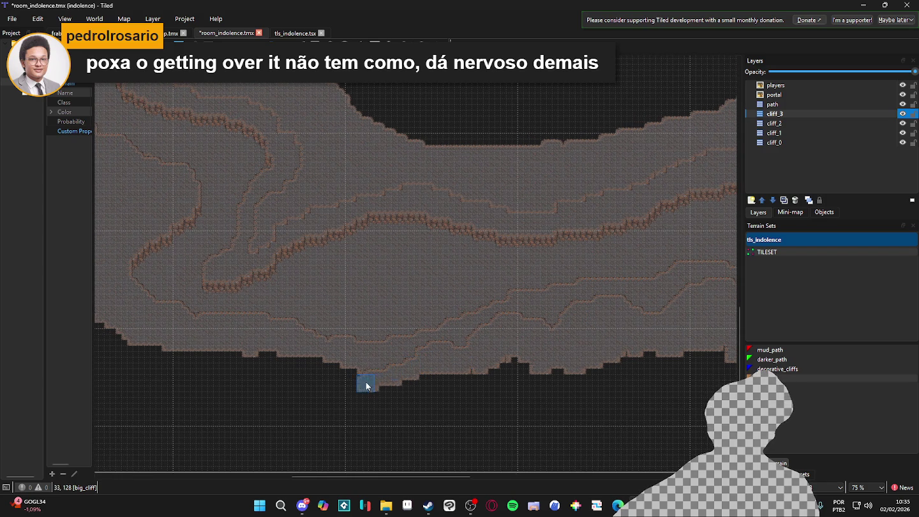
pyautogui.moveTo(377, 380)
pyautogui.mouseDown()
pyautogui.moveTo(536, 372)
pyautogui.moveTo(343, 383)
pyautogui.moveTo(341, 373)
pyautogui.moveTo(313, 365)
pyautogui.moveTo(334, 383)
pyautogui.moveTo(375, 384)
pyautogui.moveTo(273, 402)
pyautogui.moveTo(340, 411)
pyautogui.moveTo(306, 415)
pyautogui.mouseUp()
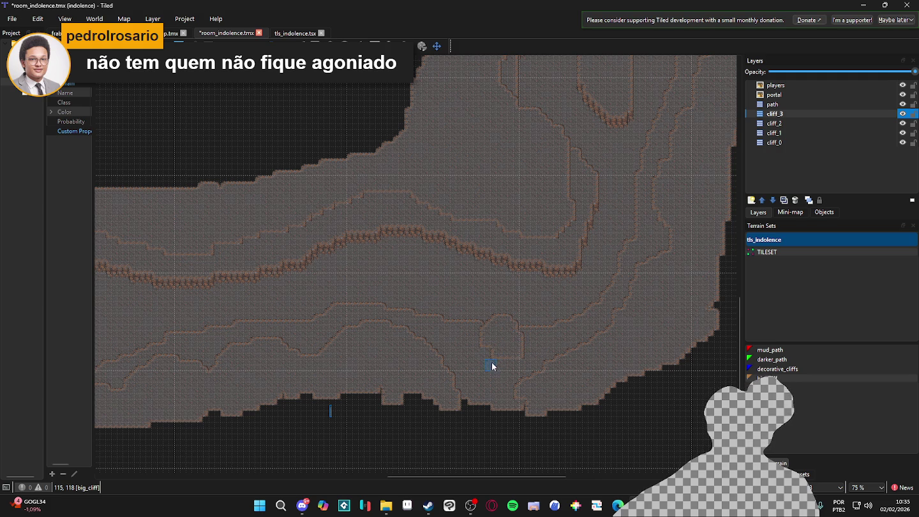
pyautogui.scroll(-2, 240, 391)
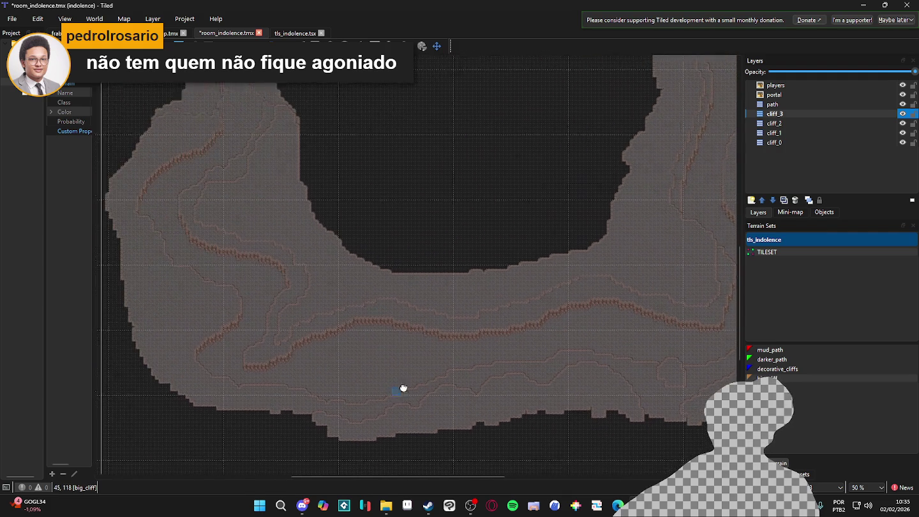
# Step: Look over the painted cliff terrain and save room_indolence.tmx with Ctrl+S
pyautogui.scroll(2, 277, 381)
pyautogui.hscroll(3, 277, 381)
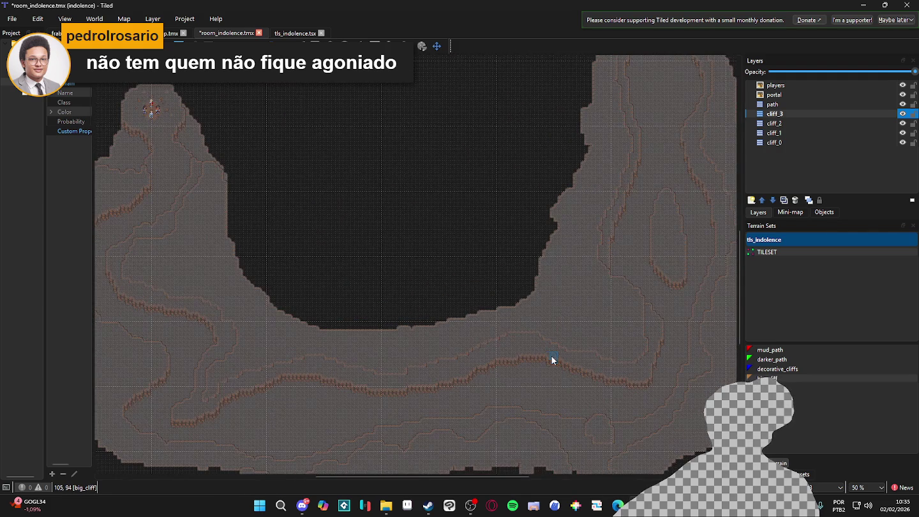
pyautogui.scroll(-2, 549, 357)
pyautogui.hotkey('ctrl', 's')
pyautogui.scroll(1, 583, 302)
pyautogui.scroll(-1, 591, 313)
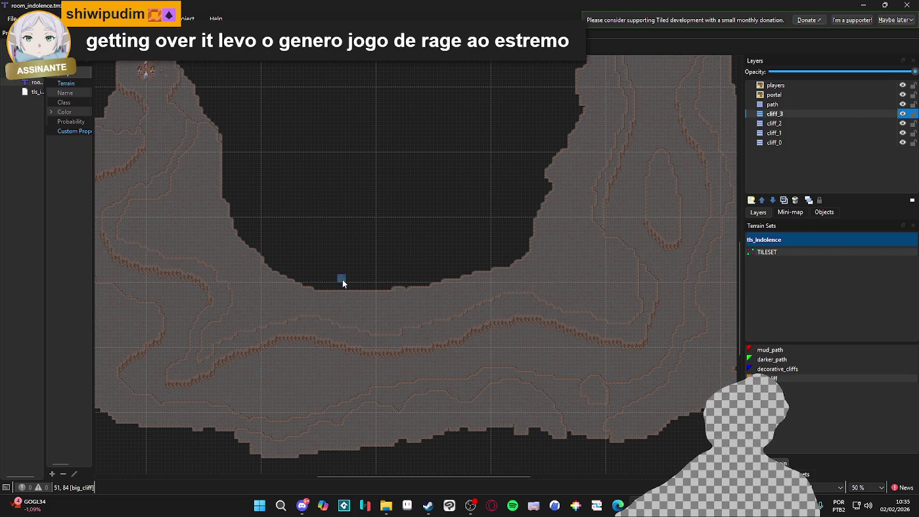
pyautogui.moveTo(344, 283); pyautogui.dragTo(473, 259)
pyautogui.scroll(3, 261, 185)
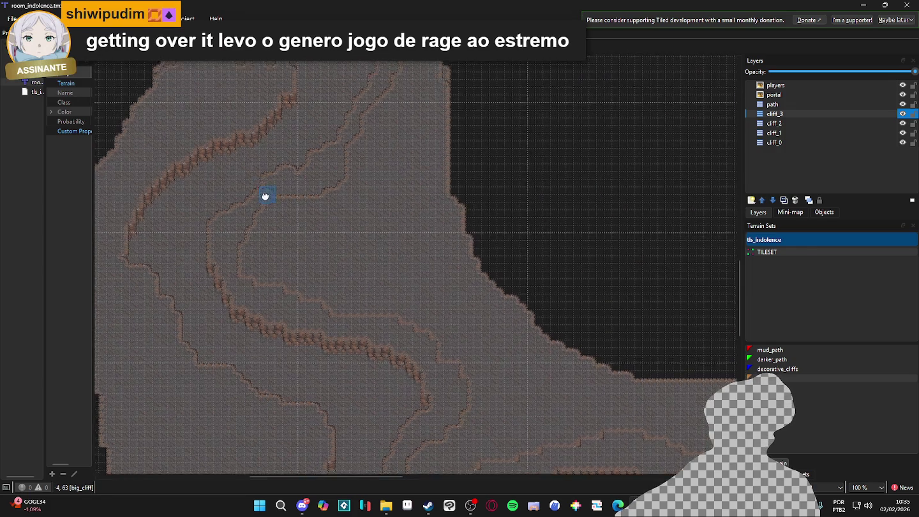
pyautogui.scroll(-1, 397, 233)
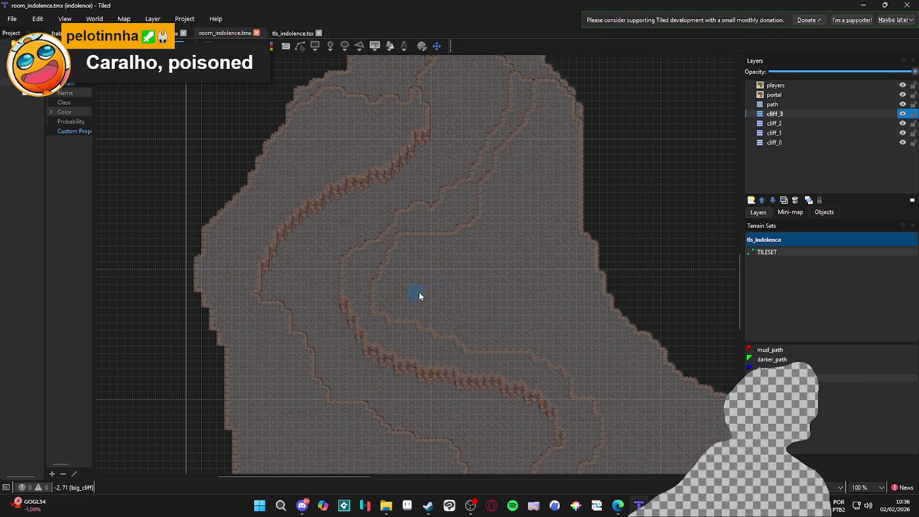
# Step: Push the cliff's right edge slightly outward and switch to the cliff_2 layer
pyautogui.moveTo(572, 193)
pyautogui.mouseDown()
pyautogui.moveTo(663, 348)
pyautogui.moveTo(583, 174)
pyautogui.mouseUp()
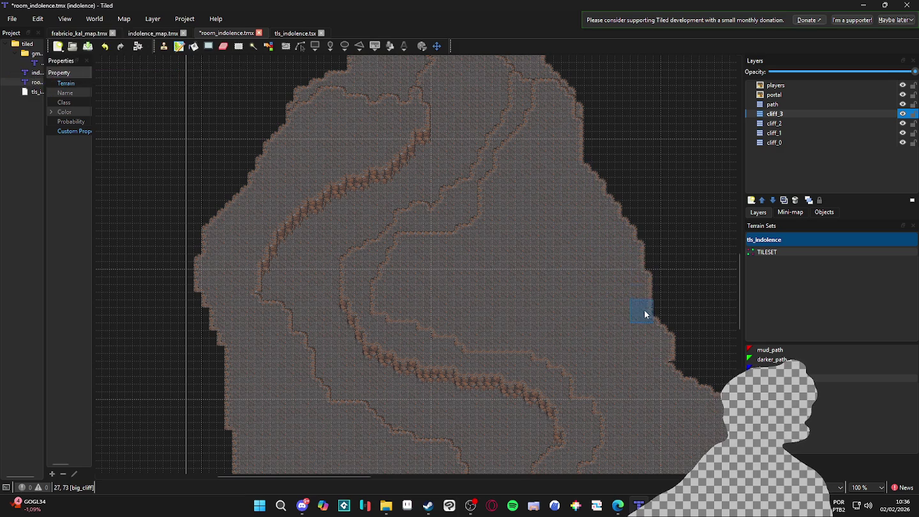
pyautogui.moveTo(690, 382)
pyautogui.mouseDown()
pyautogui.moveTo(666, 324)
pyautogui.moveTo(692, 383)
pyautogui.mouseUp()
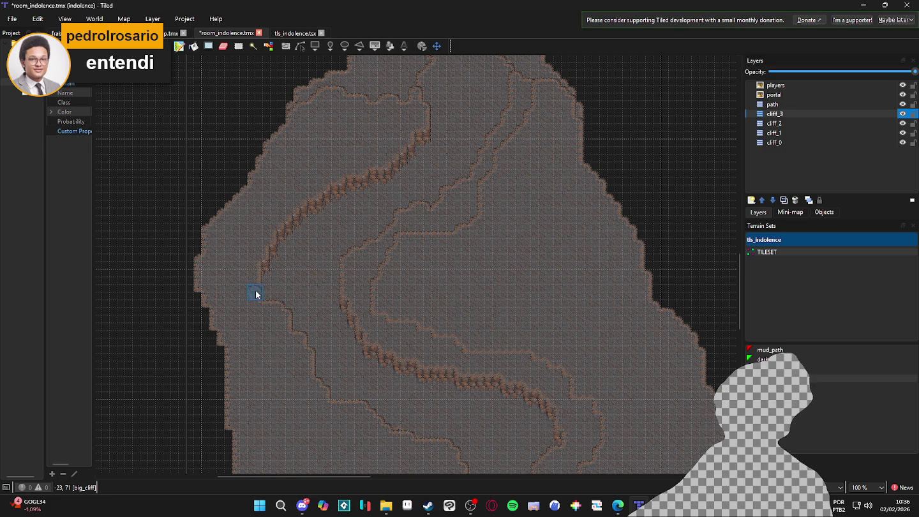
pyautogui.click(749, 123)
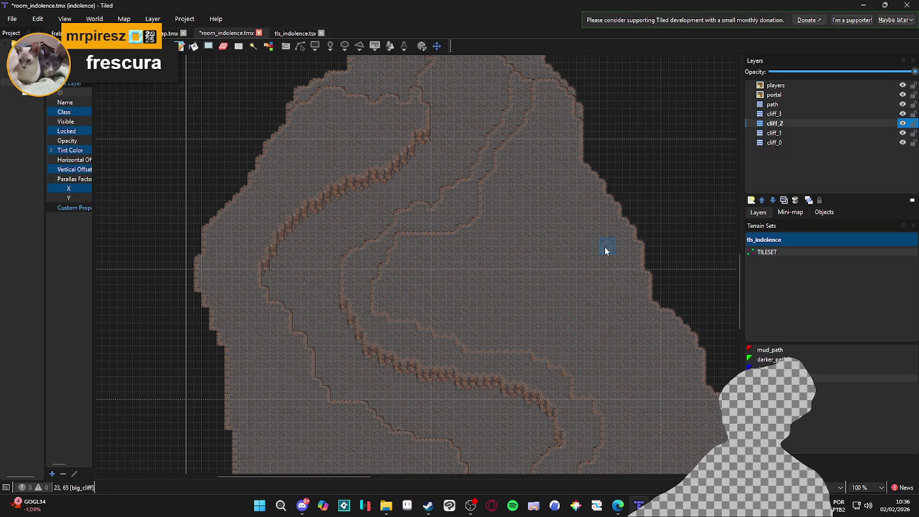
# Step: Save room_indolence.tmx and hide the tile grid with Ctrl+G
pyautogui.scroll(-5, 510, 139)
pyautogui.scroll(2, 554, 199)
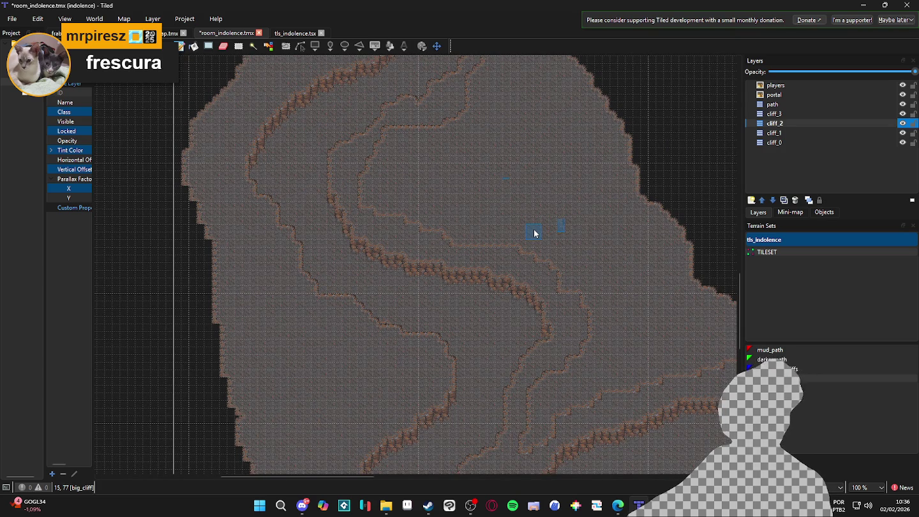
pyautogui.hotkey('ctrl', 's')
pyautogui.scroll(-1, 460, 256)
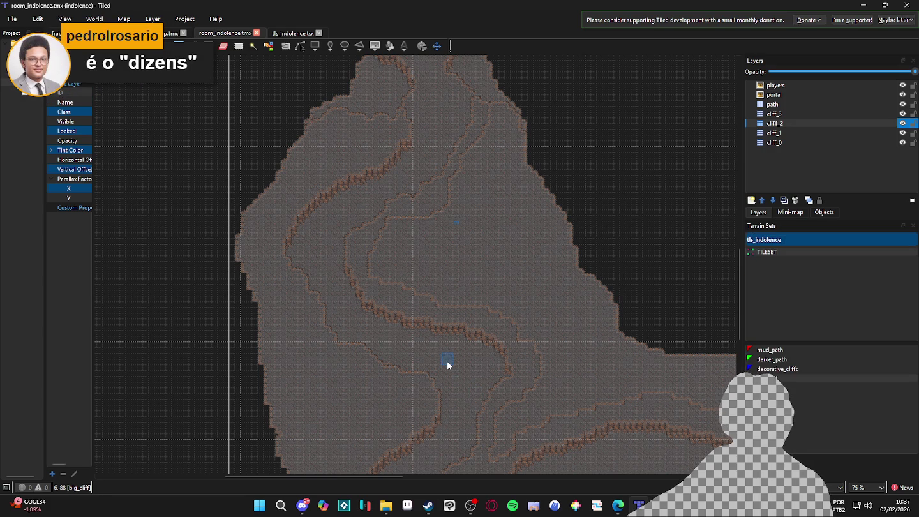
pyautogui.scroll(1, 445, 328)
pyautogui.hotkey('ctrl', 'g')
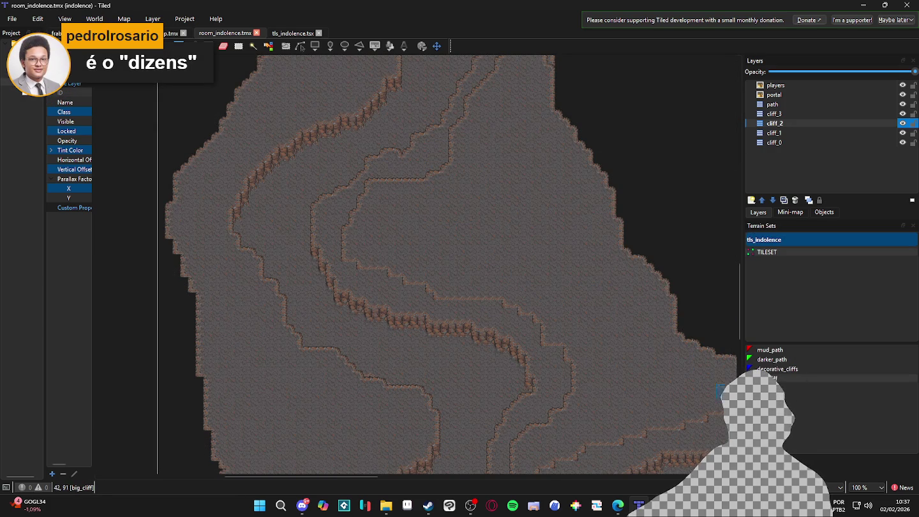
# Step: Pick a 1x2 cliff wall tile from tls_indolence and undo a stamp placed on the wrong layer
pyautogui.press('b')
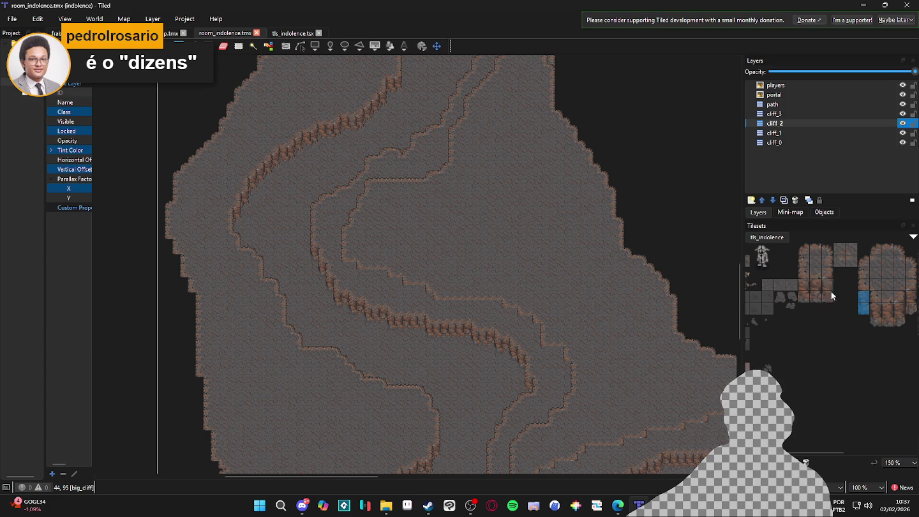
pyautogui.click(865, 298)
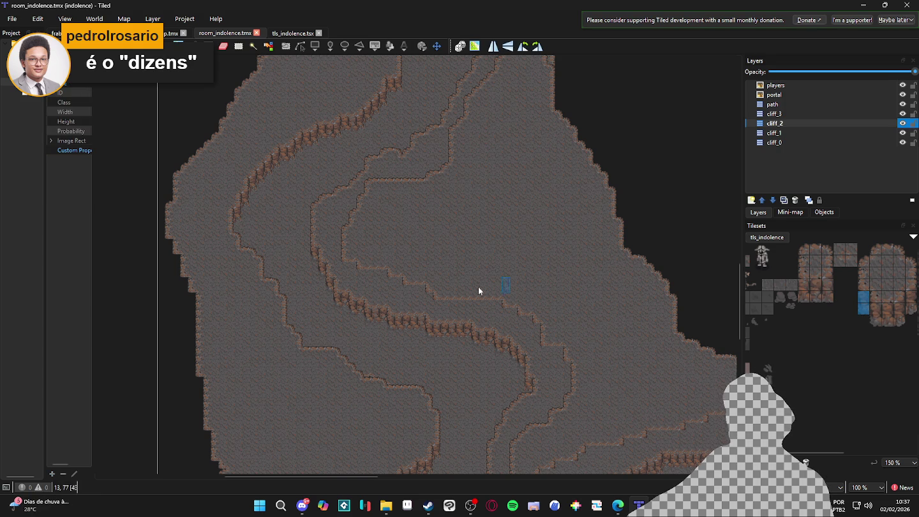
pyautogui.scroll(2, 347, 275)
pyautogui.click(343, 268)
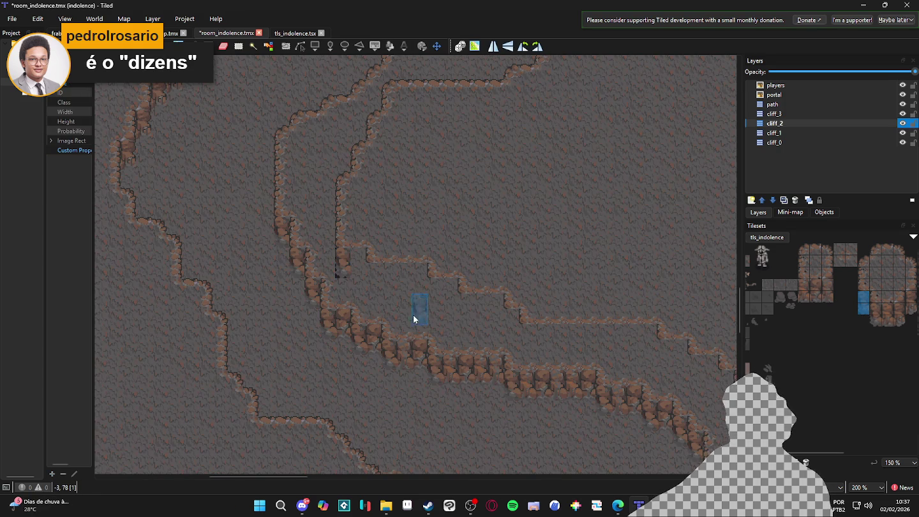
pyautogui.hotkey('ctrl', 'z')
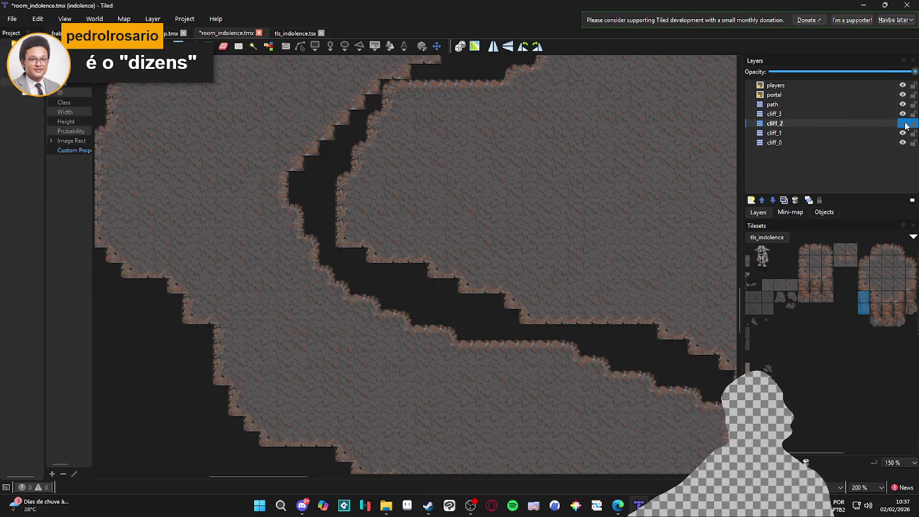
# Step: On cliff_3, stamp wall tiles along the ledge face and a cliff stub at the path corner
pyautogui.click(895, 115)
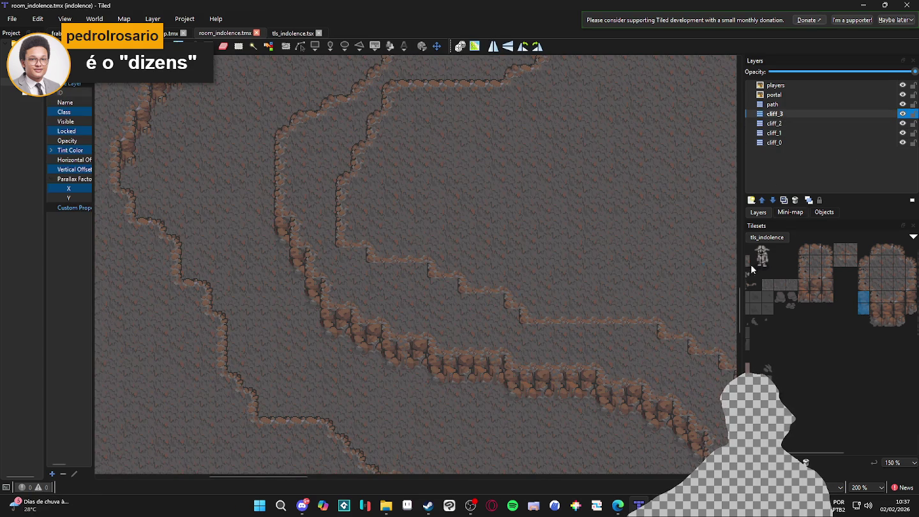
pyautogui.click(337, 265)
pyautogui.click(367, 288)
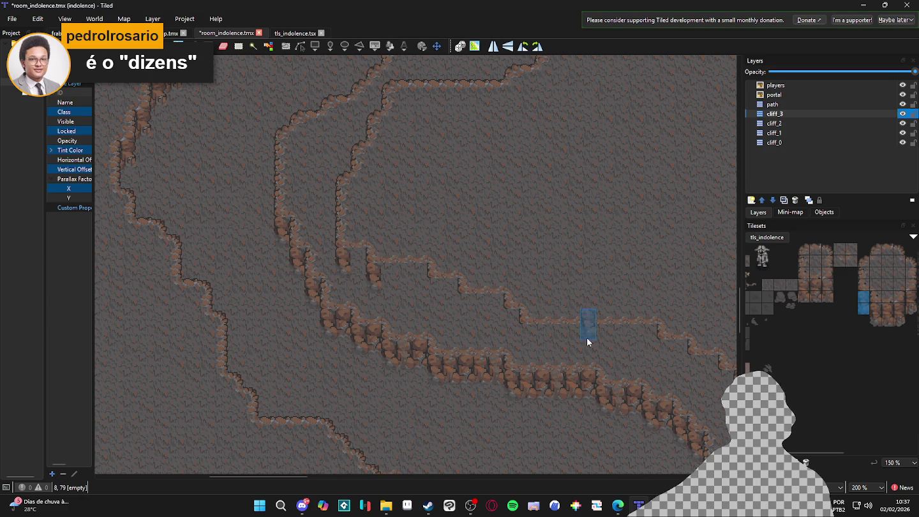
pyautogui.click(434, 295)
pyautogui.click(463, 310)
pyautogui.click(522, 341)
# Step: Stamp a 3x2 block of cliff wall tiles twice further along the ledge face
pyautogui.hscroll(2, 657, 360)
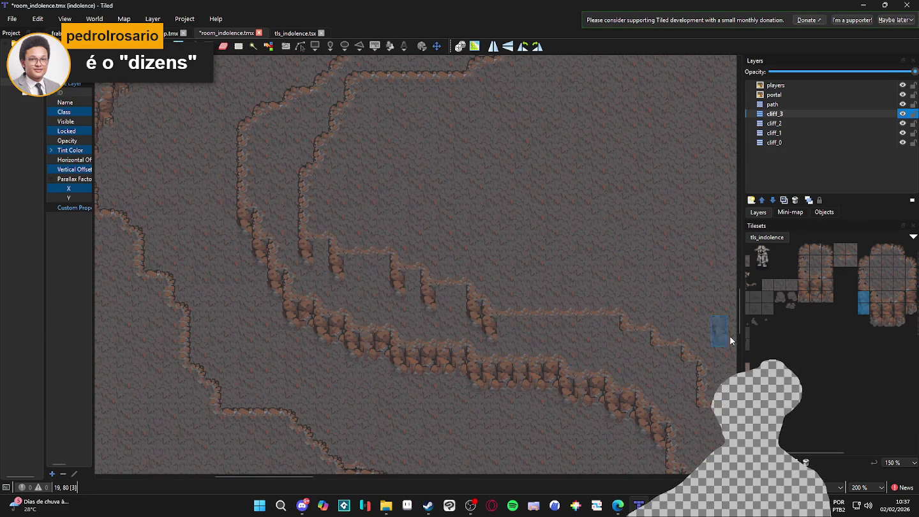
pyautogui.moveTo(807, 281); pyautogui.dragTo(828, 298)
pyautogui.click(544, 343)
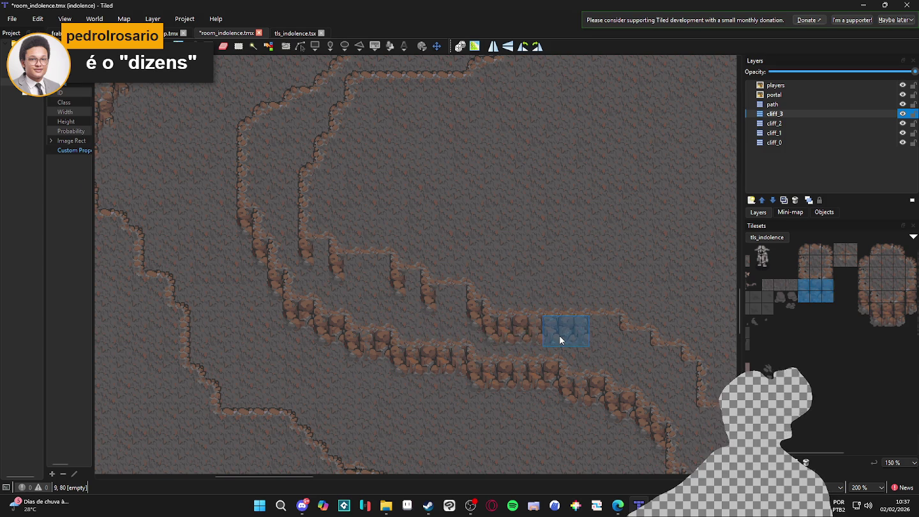
pyautogui.click(594, 336)
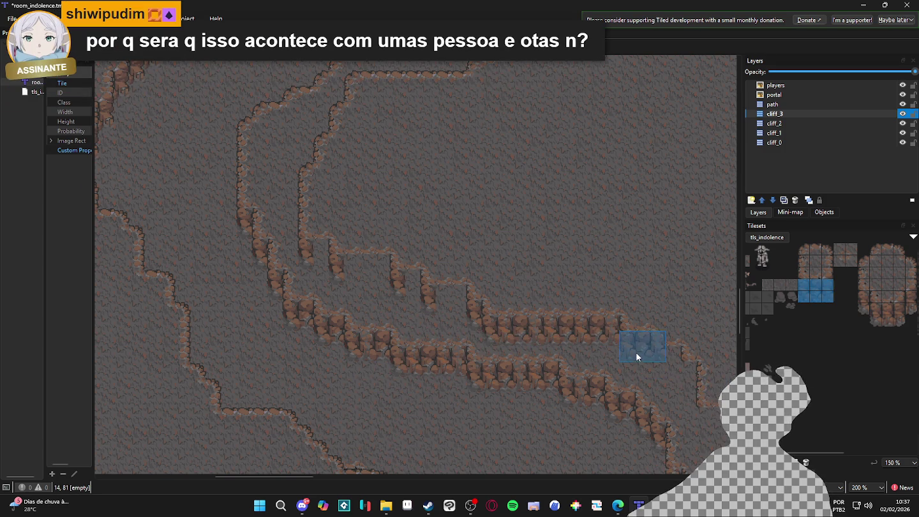
# Step: Try different wall tile picks in the tileset: a 2x2 block and several 1x2 columns
pyautogui.moveTo(805, 300)
pyautogui.mouseDown()
pyautogui.moveTo(816, 283)
pyautogui.moveTo(865, 309)
pyautogui.mouseUp()
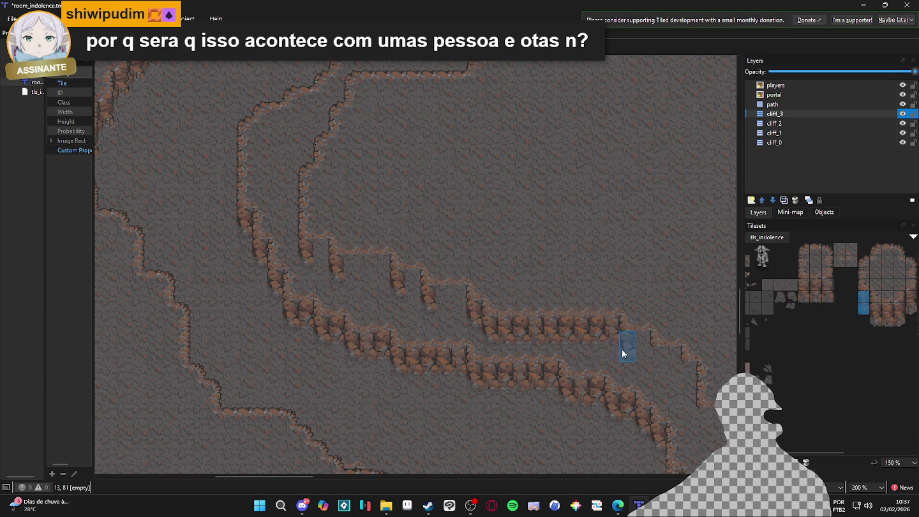
pyautogui.scroll(-1, 648, 387)
pyautogui.hscroll(2, 648, 387)
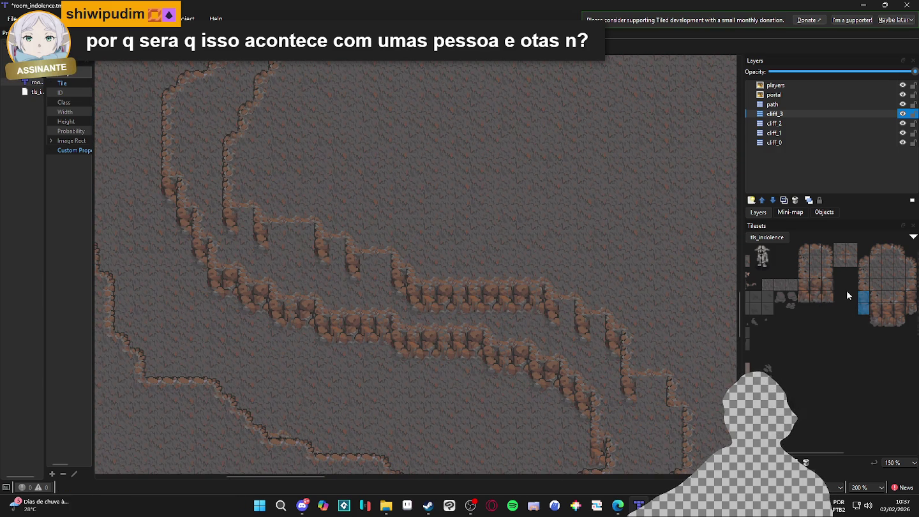
pyautogui.moveTo(804, 282); pyautogui.dragTo(813, 295)
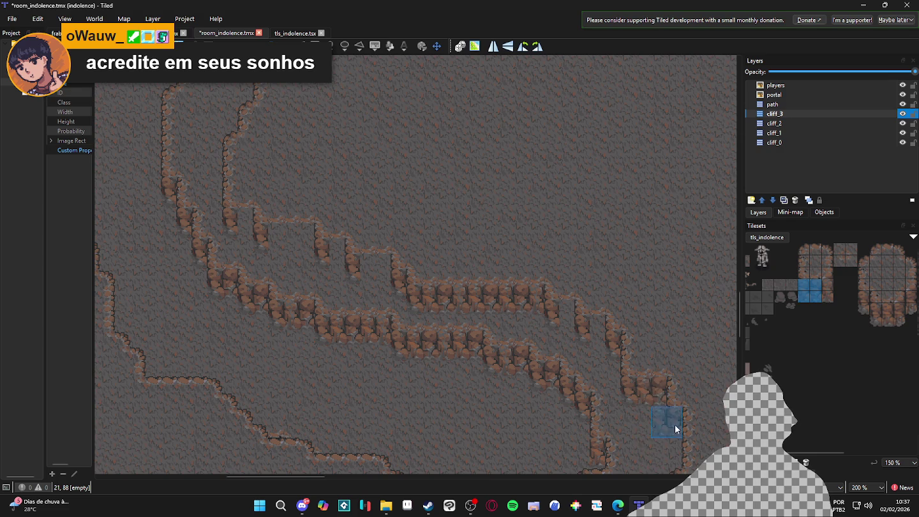
pyautogui.scroll(-1, 673, 429)
pyautogui.moveTo(861, 295); pyautogui.dragTo(861, 309)
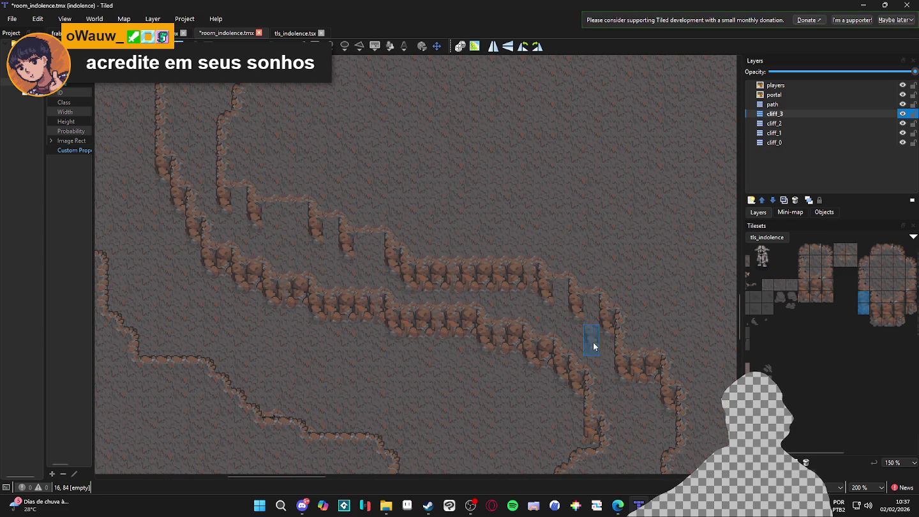
pyautogui.moveTo(815, 297); pyautogui.dragTo(819, 282)
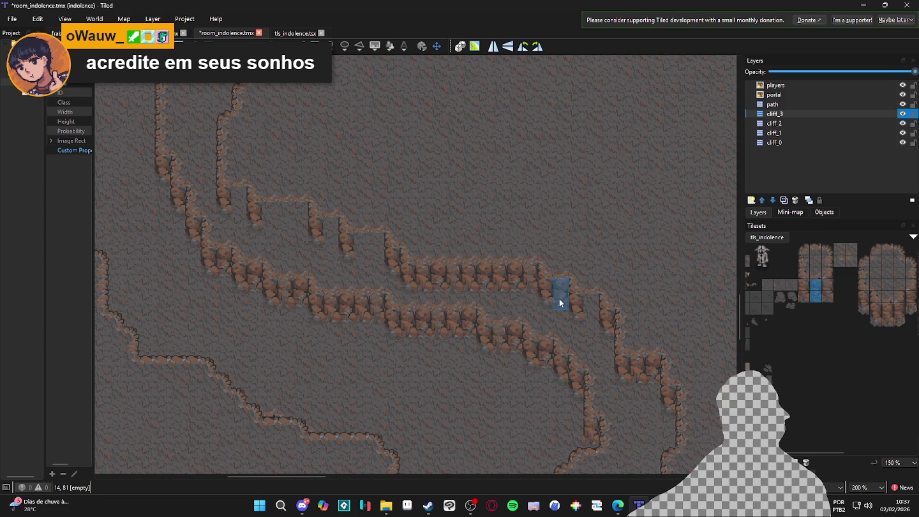
pyautogui.moveTo(822, 295); pyautogui.dragTo(822, 285)
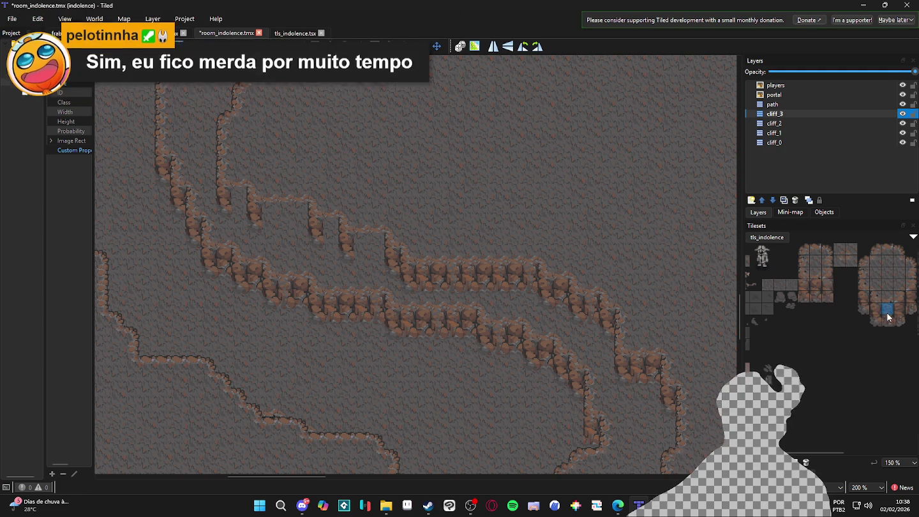
# Step: Stamp 3x2 ledge tile blocks into the ledge gap and onto the upper ledge
pyautogui.moveTo(804, 287); pyautogui.dragTo(818, 298)
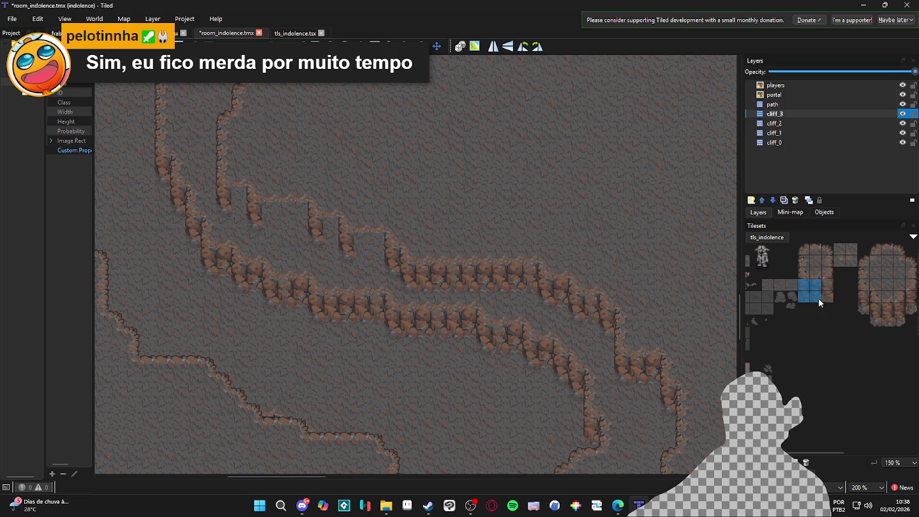
pyautogui.click(367, 254)
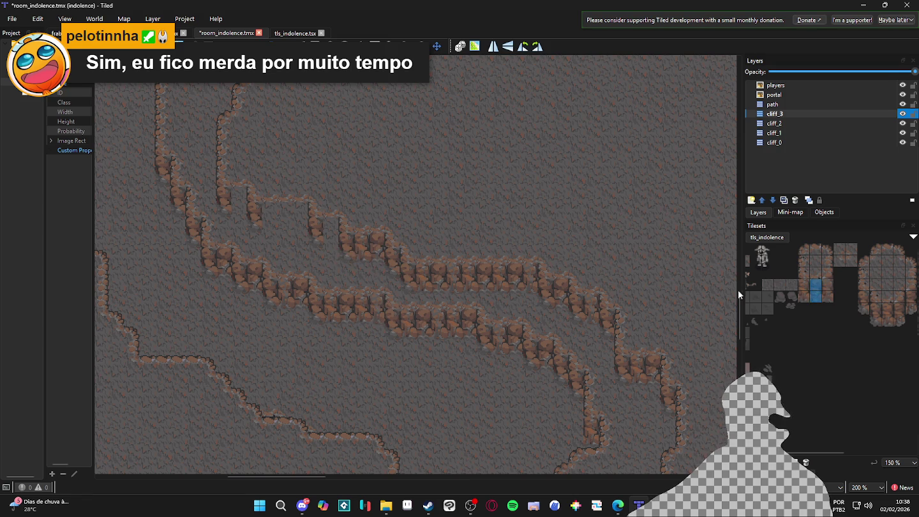
pyautogui.moveTo(812, 292); pyautogui.dragTo(827, 296)
pyautogui.click(286, 223)
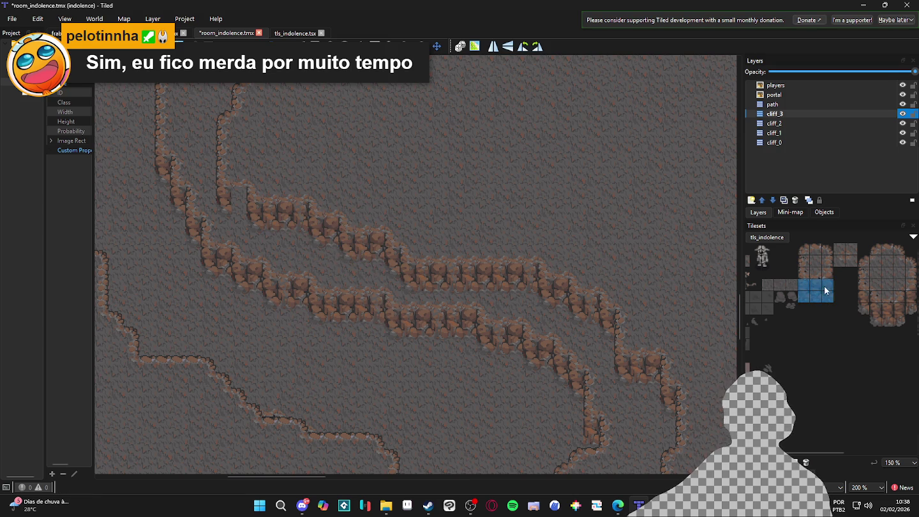
pyautogui.moveTo(823, 296); pyautogui.dragTo(815, 298)
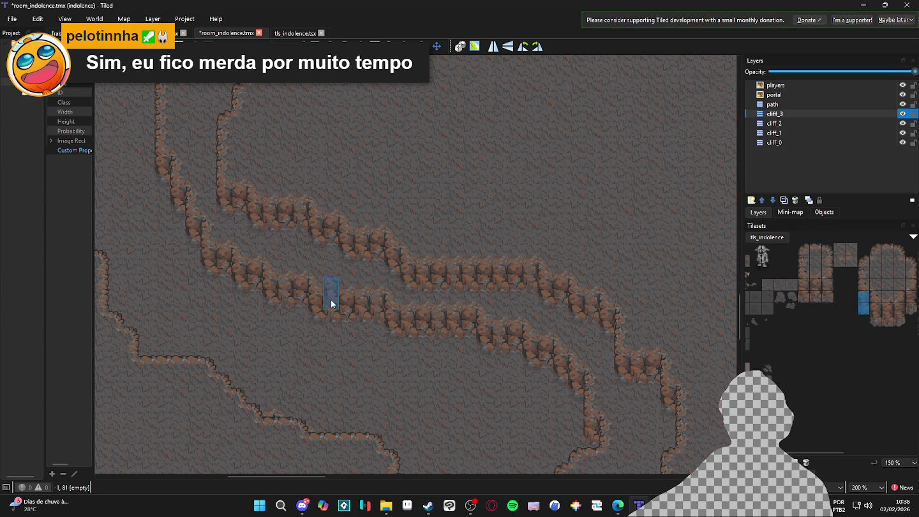
pyautogui.scroll(-2, 559, 370)
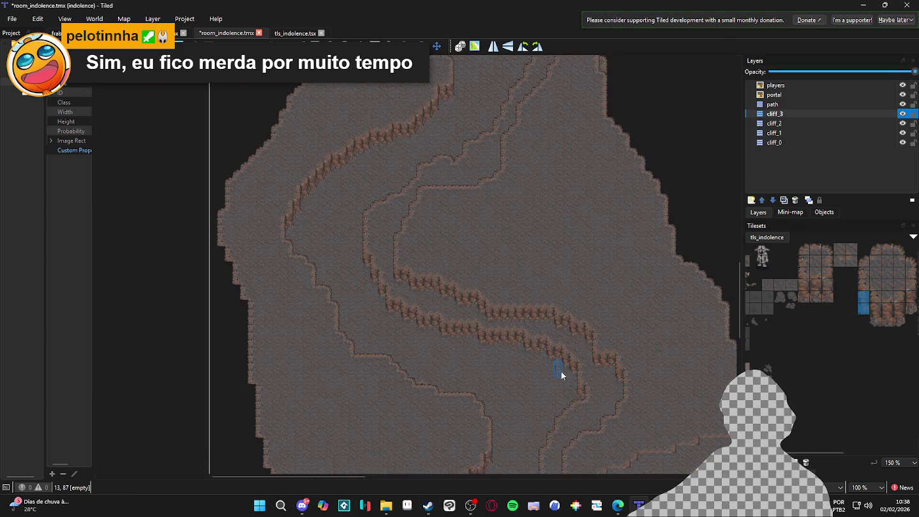
# Step: Save room_indolence.tmx with the patched cliff_3 ledges, then zoom back in
pyautogui.scroll(-5, 525, 252)
pyautogui.hotkey('ctrl', 's')
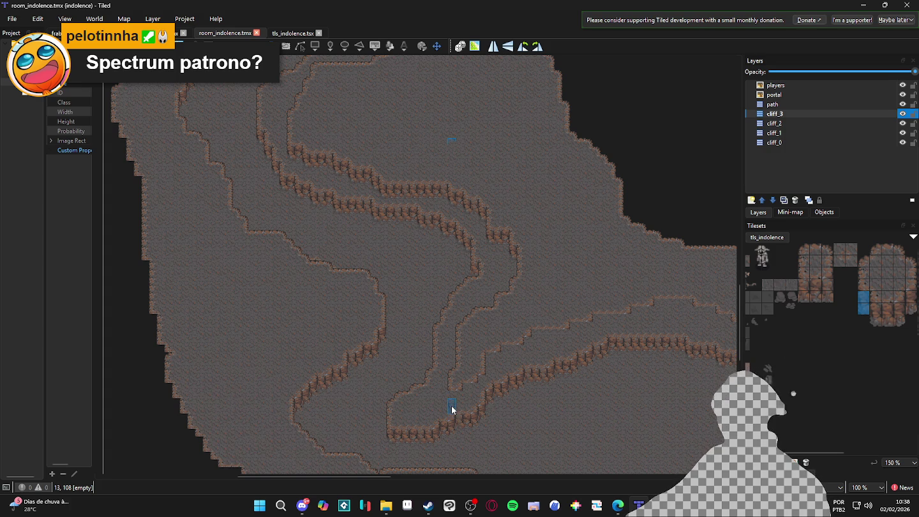
pyautogui.scroll(2, 452, 410)
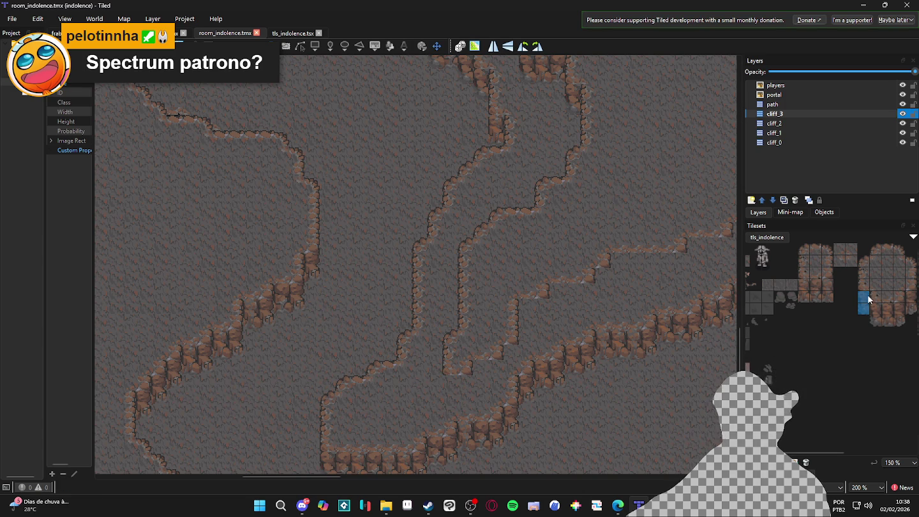
# Step: Stamp 1x2 wall columns into the gaps of the lower ledge, one above another
pyautogui.click(453, 392)
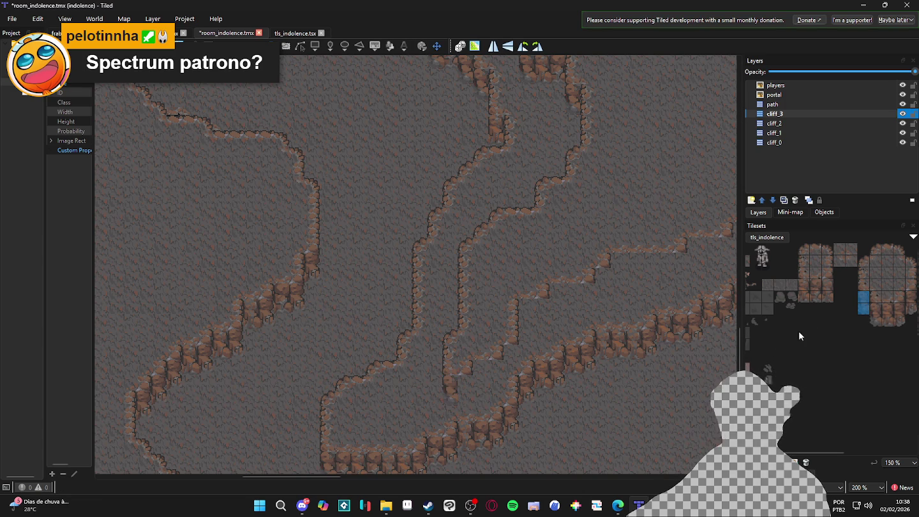
pyautogui.click(907, 302)
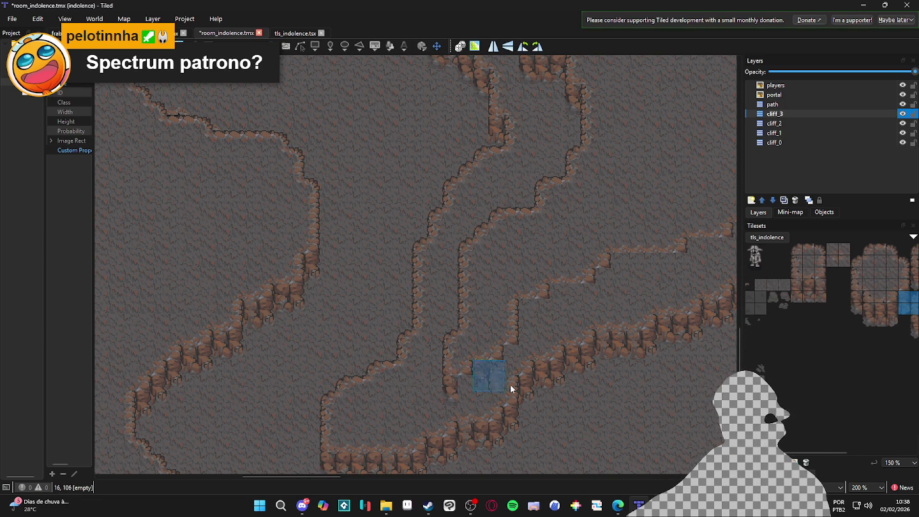
pyautogui.moveTo(903, 296); pyautogui.dragTo(903, 308)
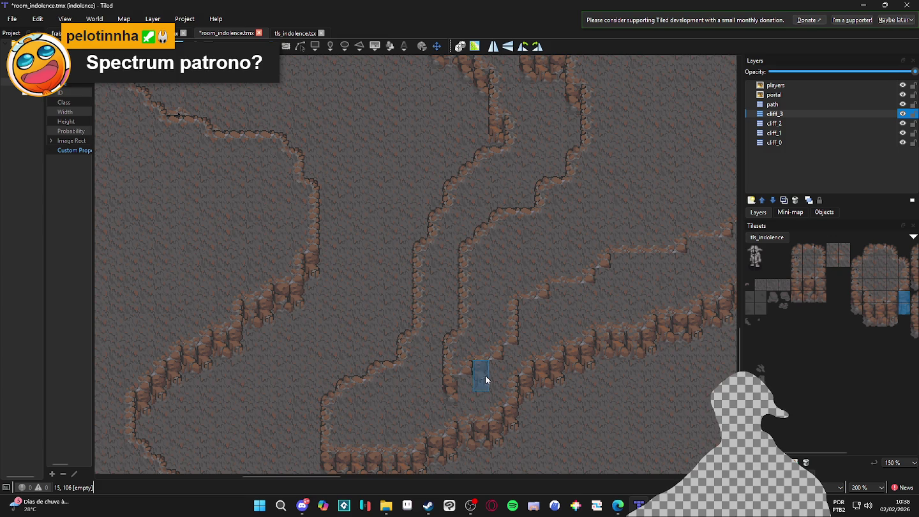
pyautogui.click(469, 394)
pyautogui.click(499, 364)
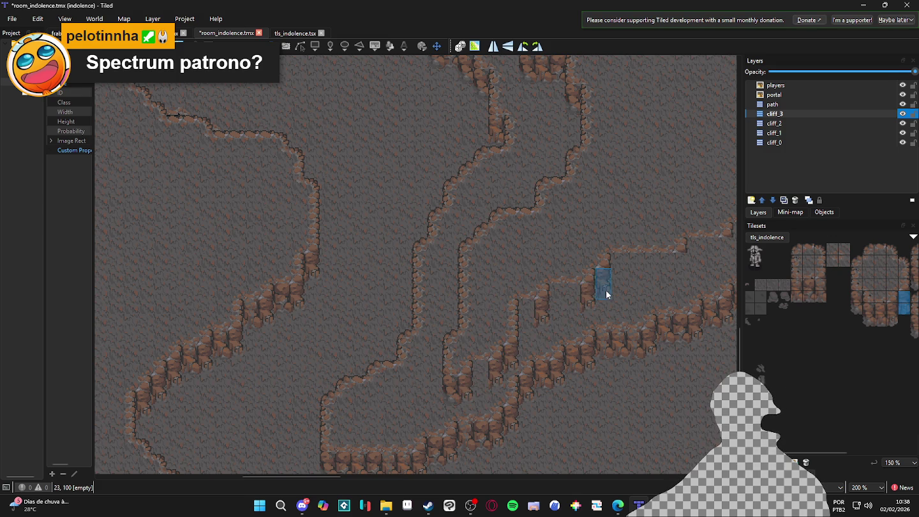
# Step: Pan east along the cliff ledges and fill a remaining ledge gap with wall tiles
pyautogui.moveTo(605, 295); pyautogui.dragTo(577, 308)
pyautogui.moveTo(680, 284)
pyautogui.mouseDown()
pyautogui.moveTo(682, 307)
pyautogui.moveTo(542, 350)
pyautogui.moveTo(577, 321)
pyautogui.moveTo(593, 323)
pyautogui.mouseUp()
pyautogui.moveTo(656, 327)
pyautogui.mouseDown()
pyautogui.moveTo(628, 334)
pyautogui.moveTo(628, 348)
pyautogui.moveTo(458, 365)
pyautogui.moveTo(549, 382)
pyautogui.mouseUp()
pyautogui.moveTo(630, 359); pyautogui.dragTo(529, 361)
pyautogui.moveTo(609, 339)
pyautogui.mouseDown()
pyautogui.moveTo(465, 387)
pyautogui.moveTo(517, 352)
pyautogui.mouseUp()
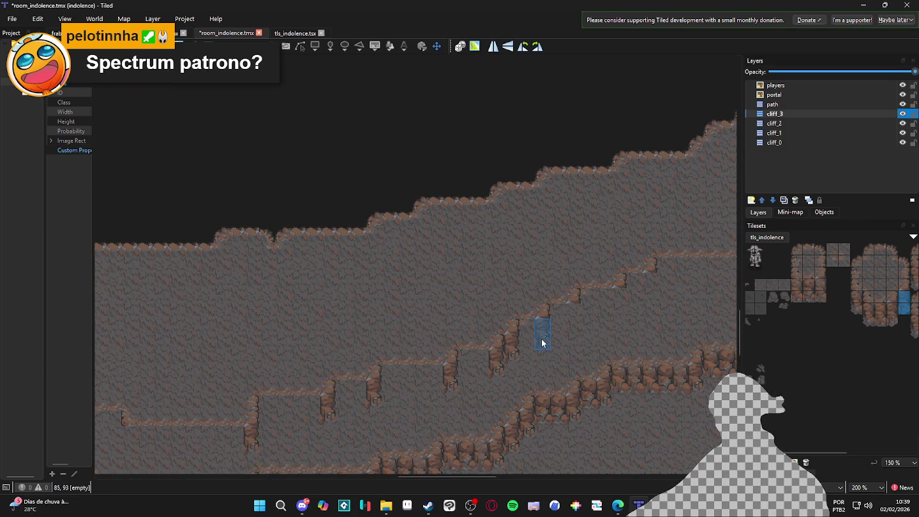
pyautogui.moveTo(572, 329)
pyautogui.mouseDown()
pyautogui.moveTo(648, 296)
pyautogui.moveTo(375, 357)
pyautogui.mouseUp()
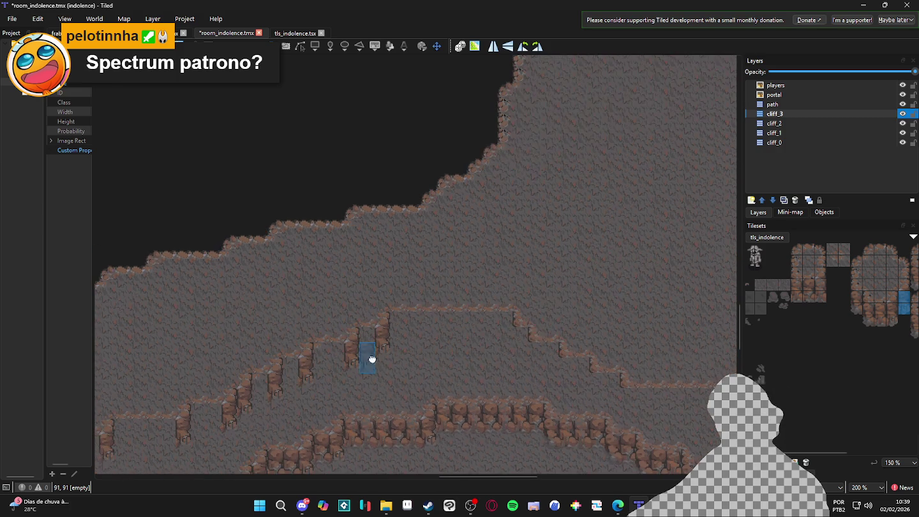
pyautogui.moveTo(555, 380)
pyautogui.mouseDown()
pyautogui.moveTo(420, 380)
pyautogui.moveTo(456, 365)
pyautogui.mouseUp()
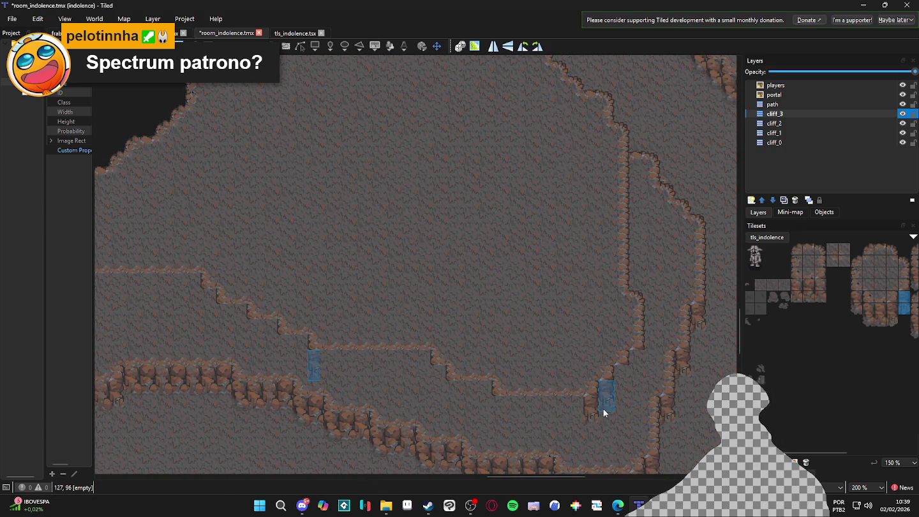
# Step: Stamp cliff tiles in the vertical corridor, extending its broken wall two tiles downward
pyautogui.scroll(-2, 629, 393)
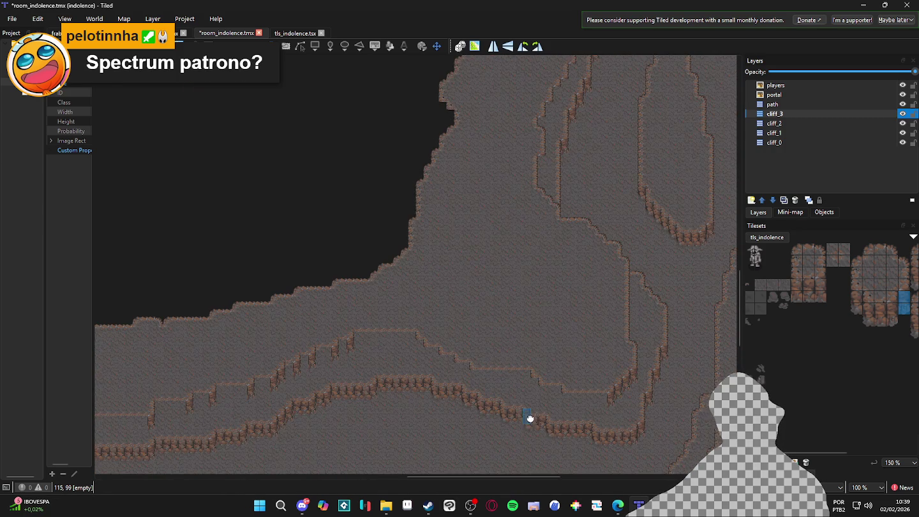
pyautogui.scroll(3, 565, 370)
pyautogui.scroll(5, 555, 237)
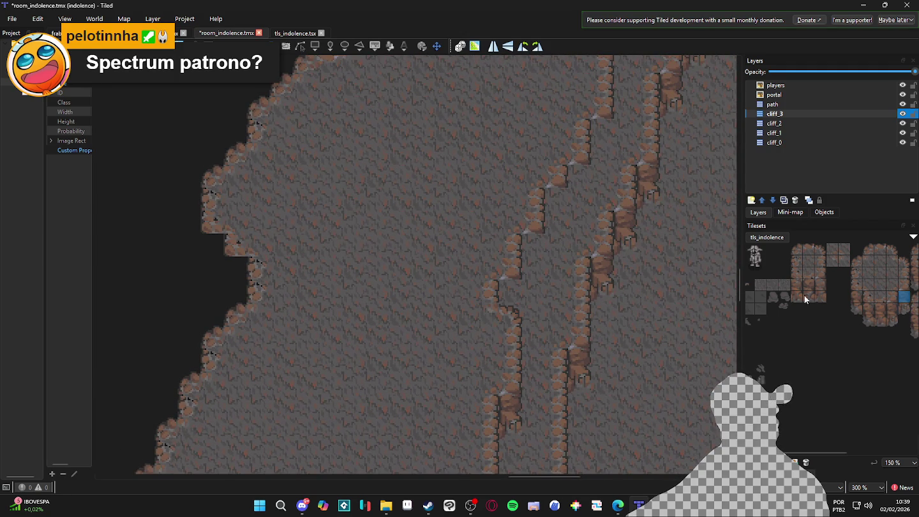
pyautogui.click(514, 293)
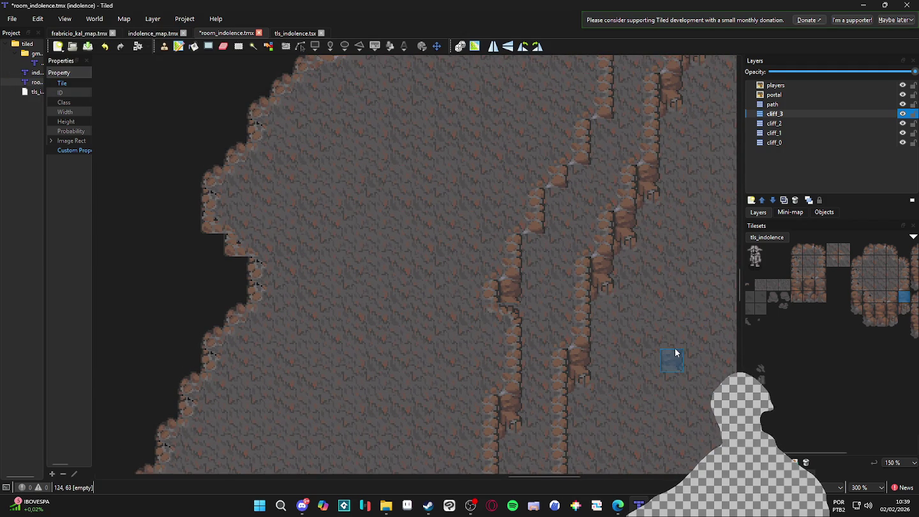
pyautogui.click(580, 356)
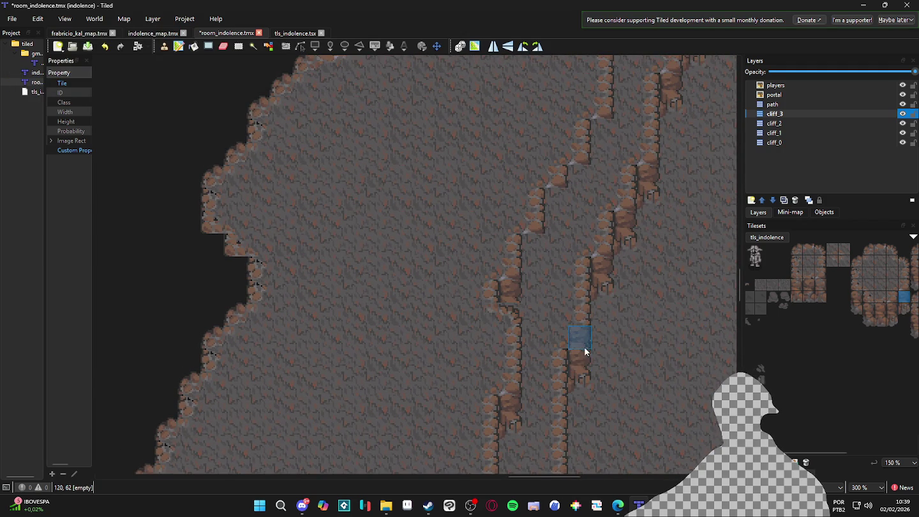
pyautogui.click(578, 383)
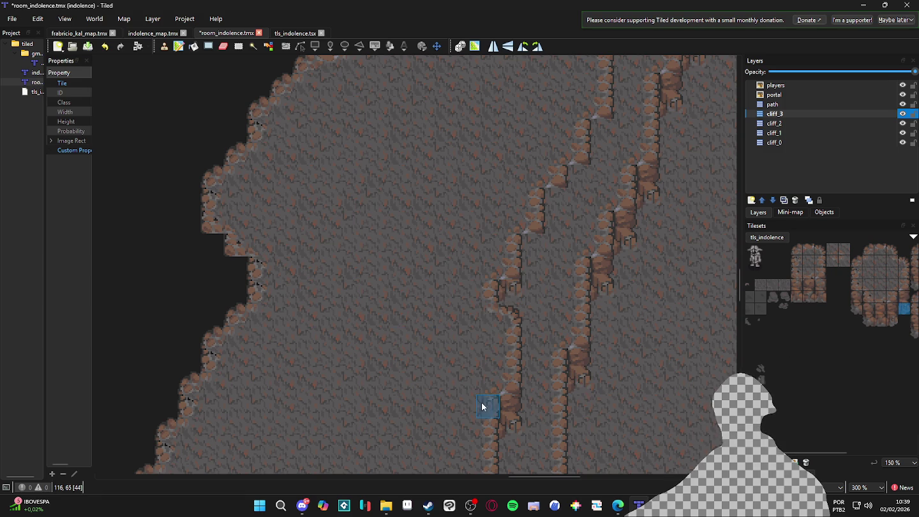
pyautogui.click(893, 320)
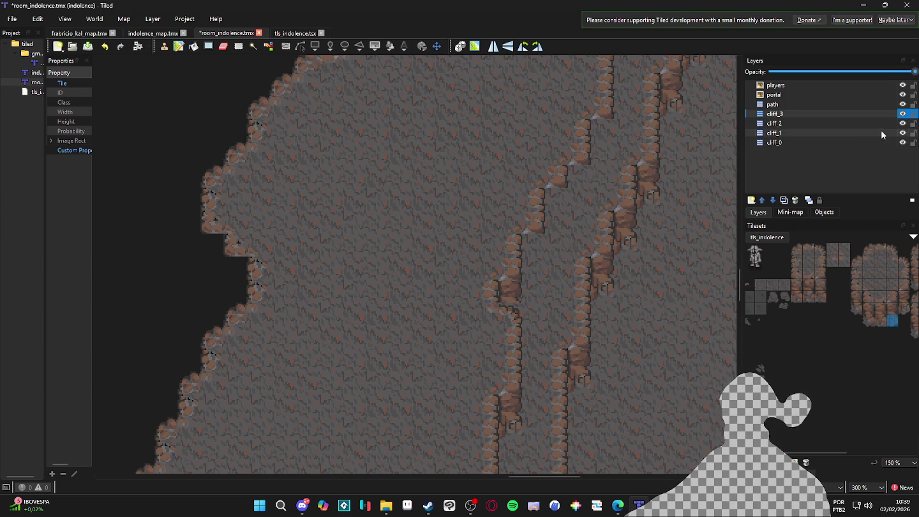
# Step: Pan over the corridor cliffs and pick a two-tile wall column from the tileset
pyautogui.scroll(-3, 570, 300)
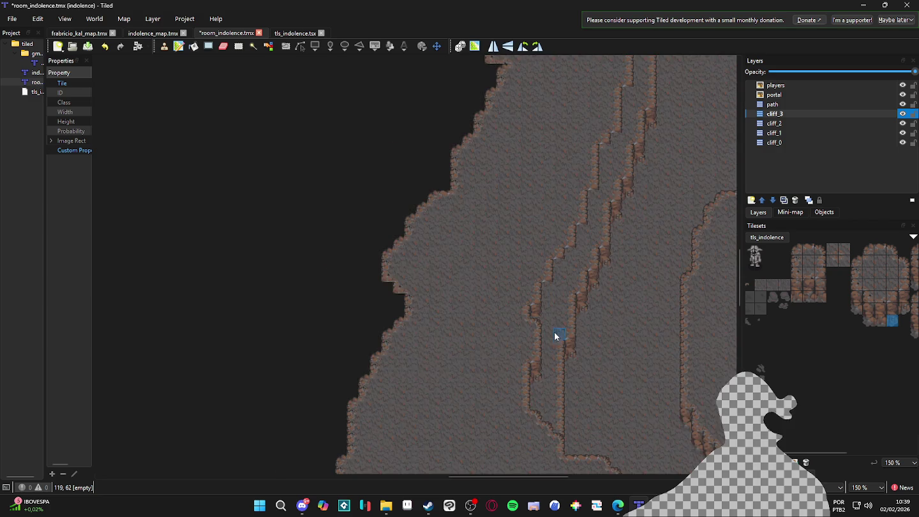
pyautogui.scroll(2, 552, 332)
pyautogui.moveTo(550, 339); pyautogui.dragTo(497, 355)
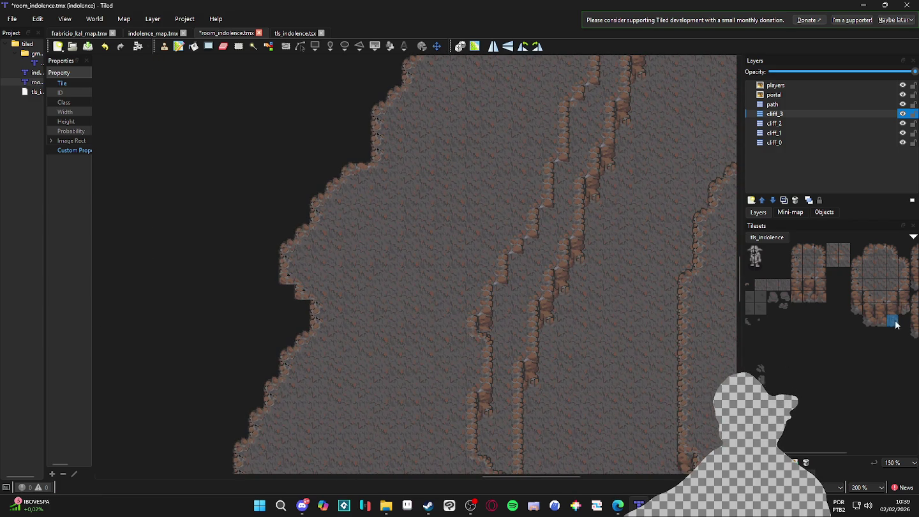
pyautogui.moveTo(892, 312); pyautogui.dragTo(892, 323)
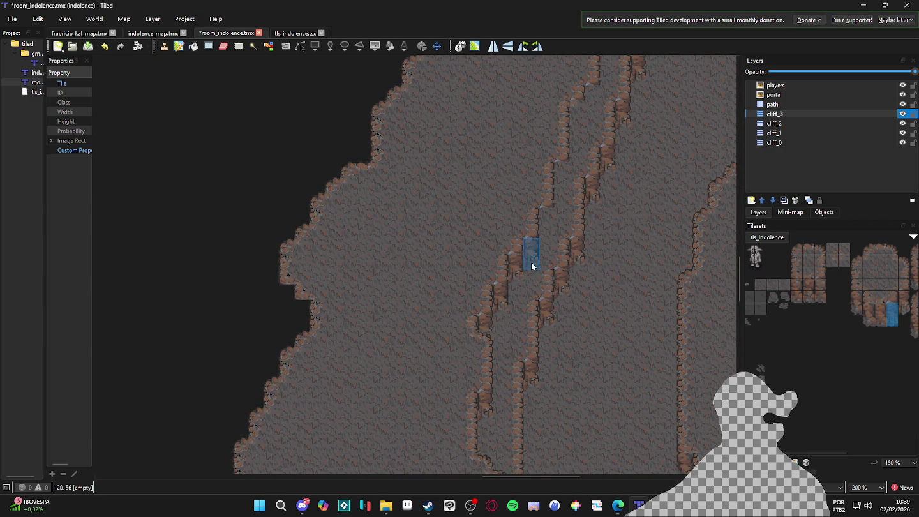
# Step: Move to the upper-left cliff edges and select a 3x2 block of cliff wall tiles
pyautogui.moveTo(583, 122)
pyautogui.mouseDown()
pyautogui.moveTo(549, 176)
pyautogui.moveTo(478, 213)
pyautogui.moveTo(472, 267)
pyautogui.moveTo(490, 236)
pyautogui.moveTo(478, 215)
pyautogui.moveTo(462, 280)
pyautogui.moveTo(432, 322)
pyautogui.mouseUp()
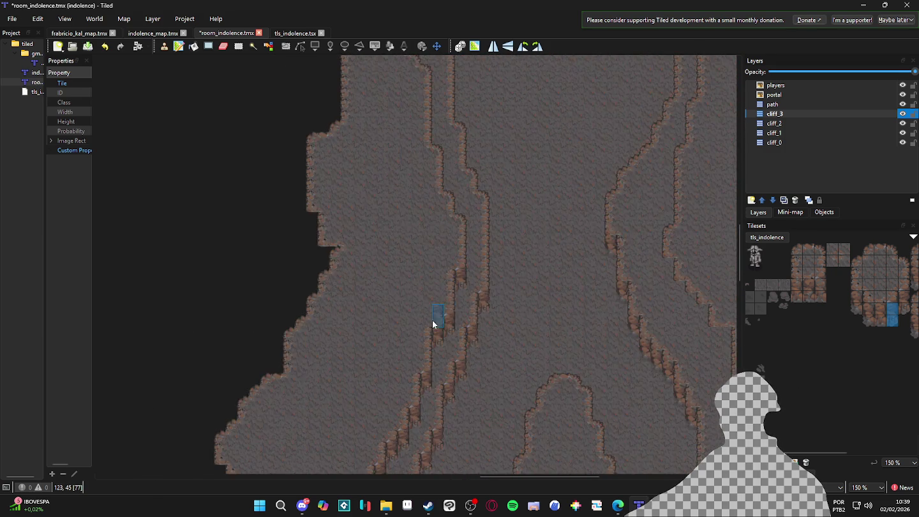
pyautogui.scroll(-5, 372, 346)
pyautogui.scroll(-5, 400, 351)
pyautogui.keyDown('ctrl'); pyautogui.scroll(-1, 433, 239); pyautogui.keyUp('ctrl')
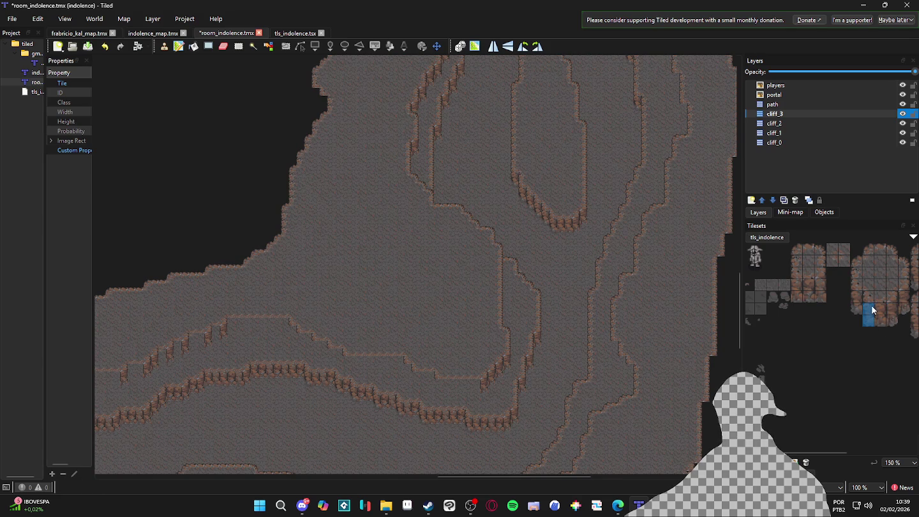
pyautogui.keyDown('ctrl'); pyautogui.scroll(2, 400, 390); pyautogui.keyUp('ctrl')
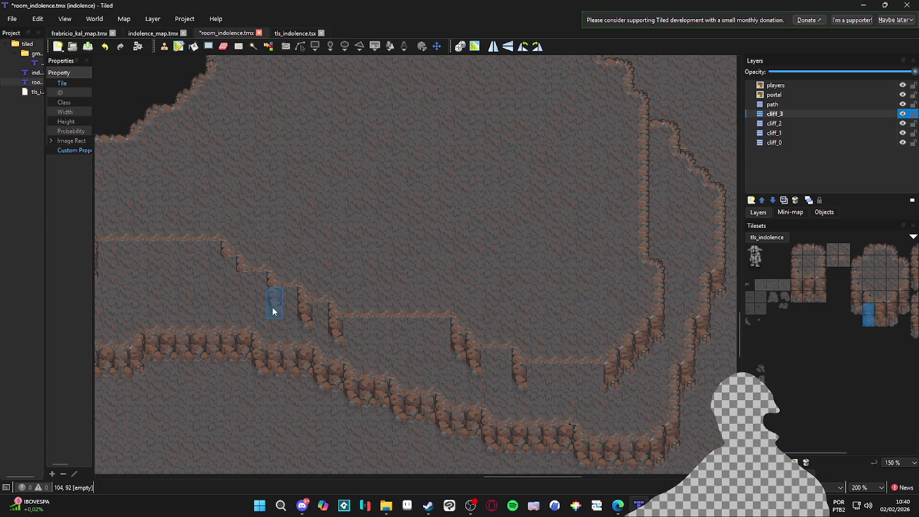
pyautogui.moveTo(229, 276)
pyautogui.mouseDown()
pyautogui.moveTo(269, 290)
pyautogui.moveTo(316, 272)
pyautogui.mouseUp()
pyautogui.moveTo(277, 297)
pyautogui.mouseDown()
pyautogui.moveTo(309, 328)
pyautogui.moveTo(243, 349)
pyautogui.moveTo(316, 397)
pyautogui.mouseUp()
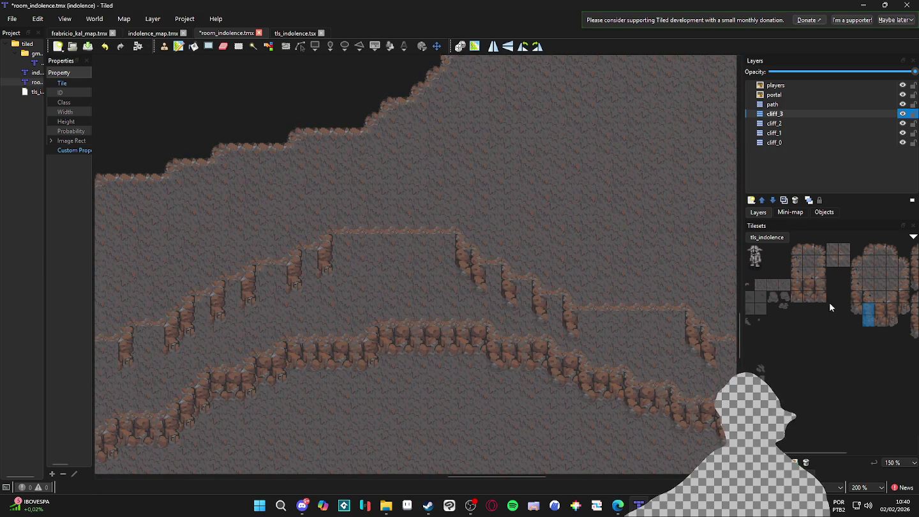
pyautogui.moveTo(800, 285); pyautogui.dragTo(820, 296)
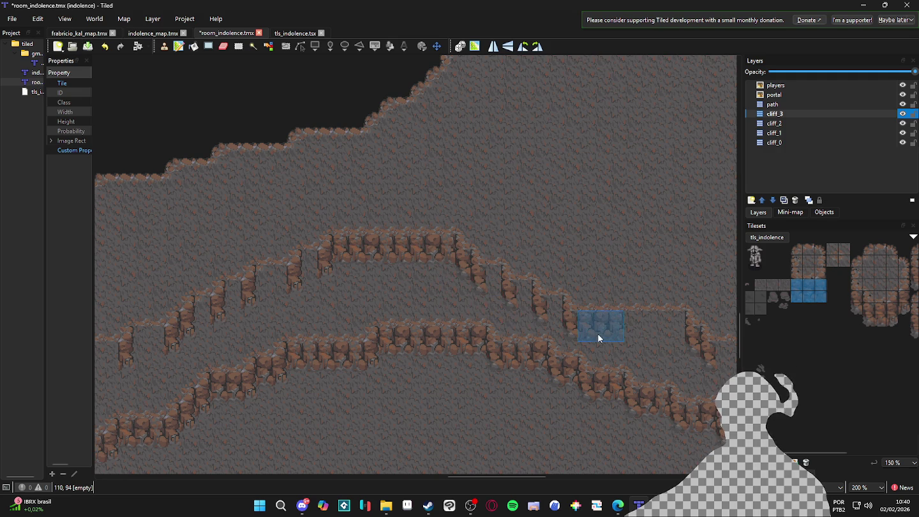
# Step: Stamp cliff tiles into a ledge gap, then stamp 3x2 rock wall tiles into another gap
pyautogui.click(660, 335)
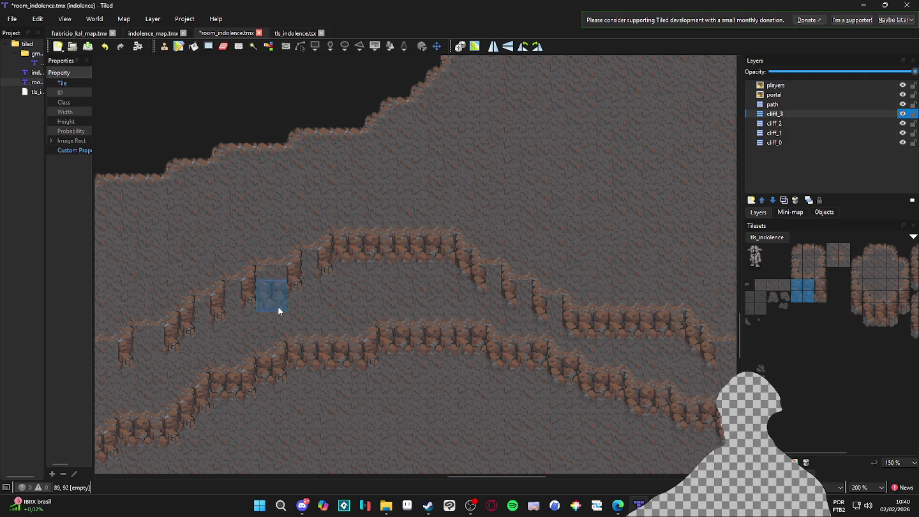
pyautogui.hscroll(-5, 407, 322)
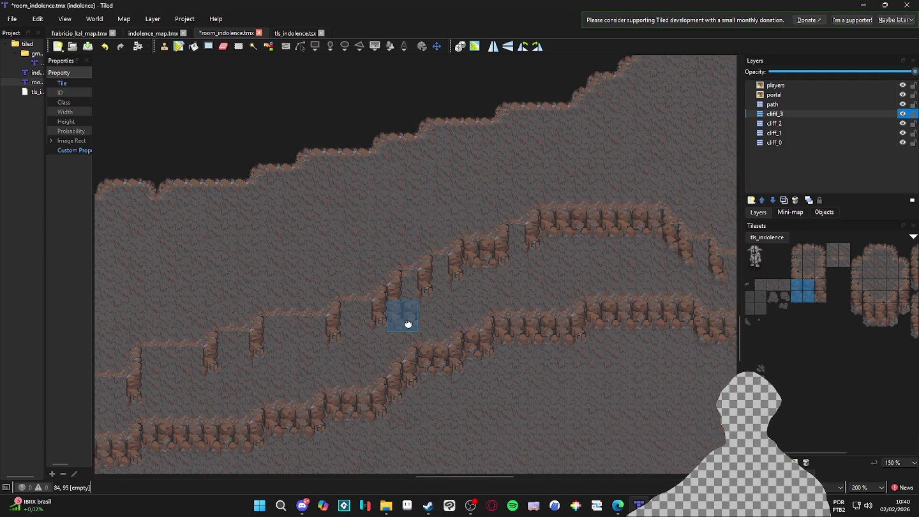
pyautogui.moveTo(812, 289)
pyautogui.mouseDown()
pyautogui.moveTo(822, 297)
pyautogui.moveTo(813, 296)
pyautogui.mouseUp()
pyautogui.click(308, 340)
pyautogui.click(277, 349)
# Step: Stamp a 2x2 rock patch and 3x2 rock blocks onto the left ledge gaps
pyautogui.scroll(1, 260, 375)
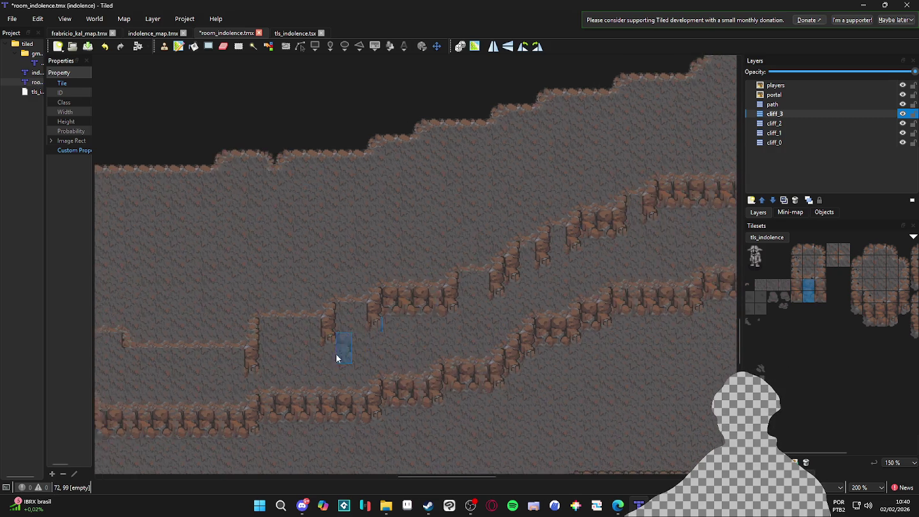
pyautogui.scroll(1, 340, 357)
pyautogui.click(375, 308)
pyautogui.moveTo(796, 282)
pyautogui.mouseDown()
pyautogui.moveTo(821, 294)
pyautogui.moveTo(820, 307)
pyautogui.mouseUp()
pyautogui.click(268, 323)
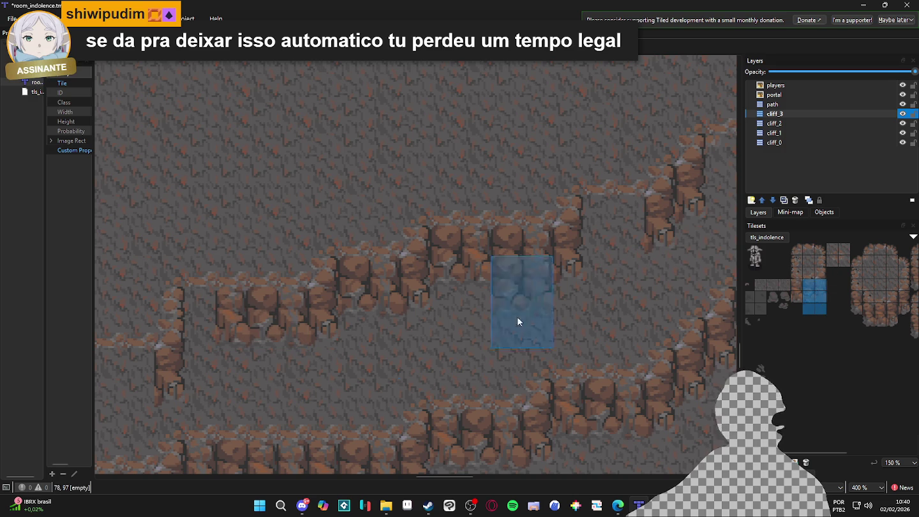
pyautogui.click(323, 324)
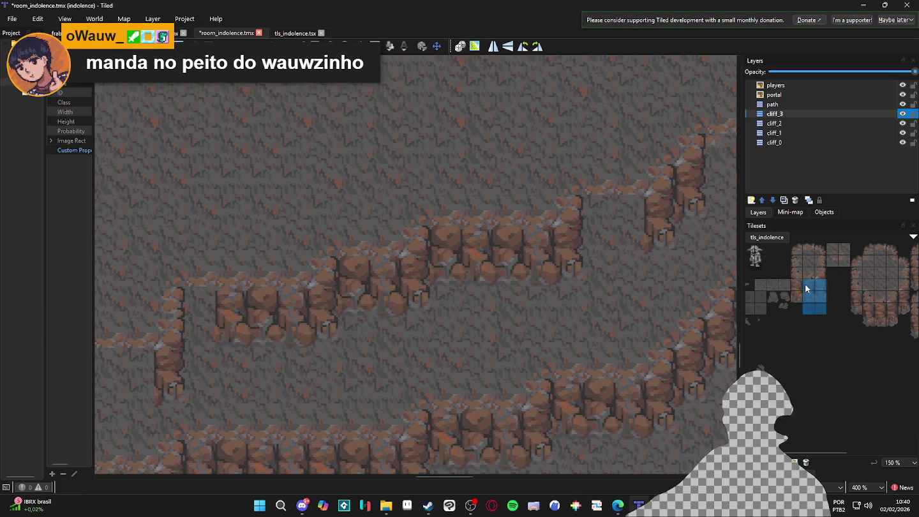
pyautogui.scroll(-3, 215, 330)
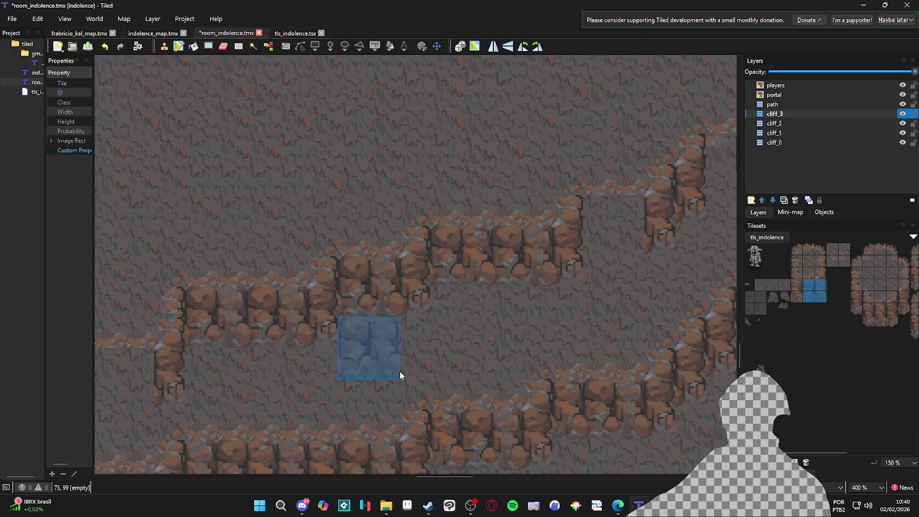
pyautogui.scroll(3, 546, 313)
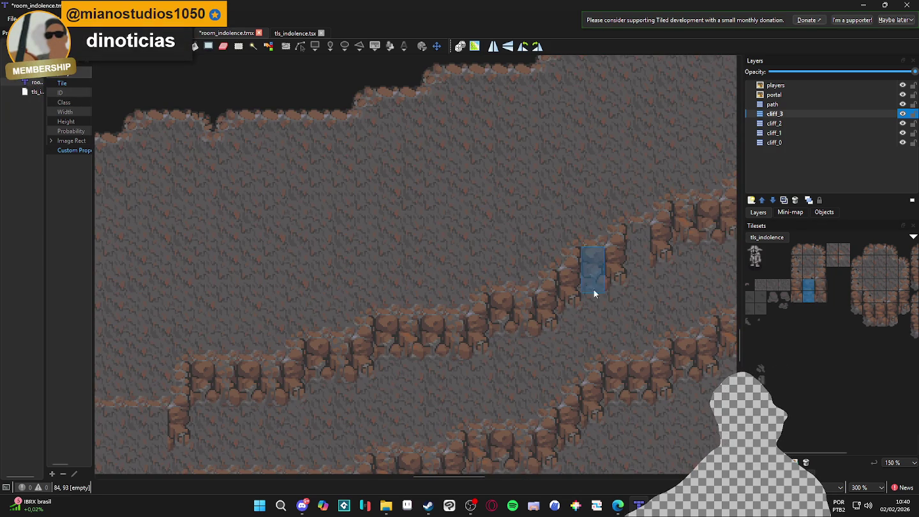
# Step: Save room_indolence.tmx, then bring Aseprite and File Explorer to the front from the taskbar
pyautogui.moveTo(818, 283); pyautogui.dragTo(818, 300)
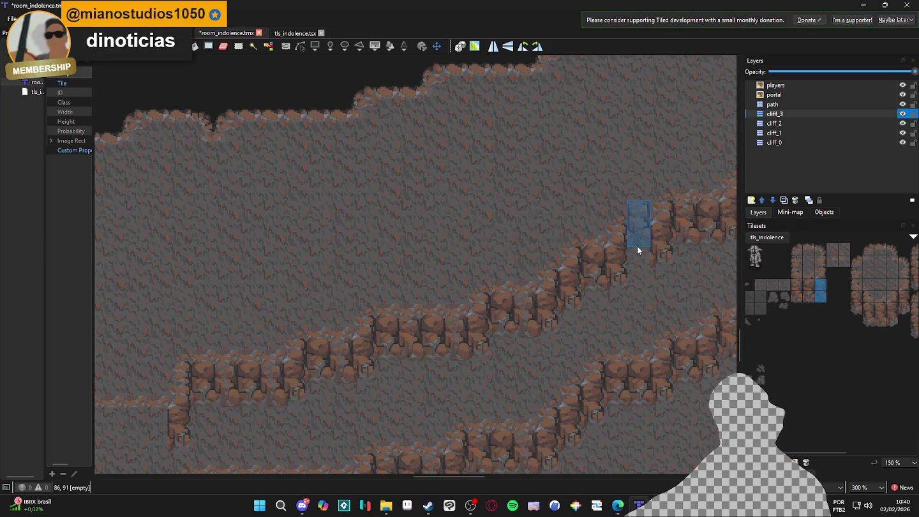
pyautogui.scroll(-3, 519, 359)
pyautogui.scroll(1, 562, 361)
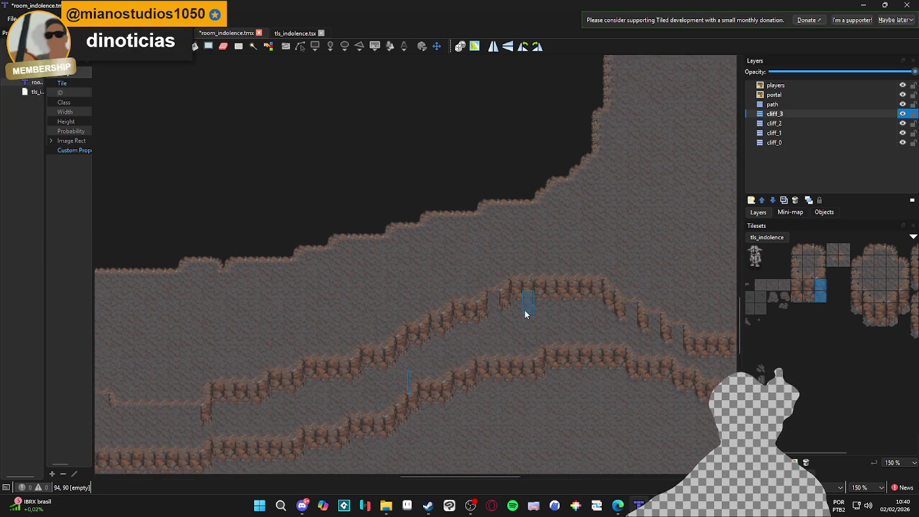
pyautogui.scroll(4, 525, 313)
pyautogui.scroll(-3, 492, 375)
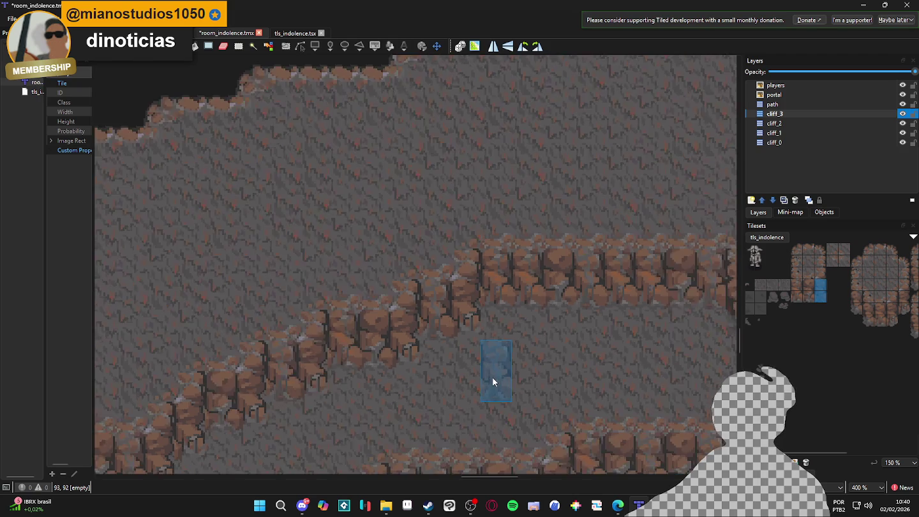
pyautogui.hotkey('ctrl', 's')
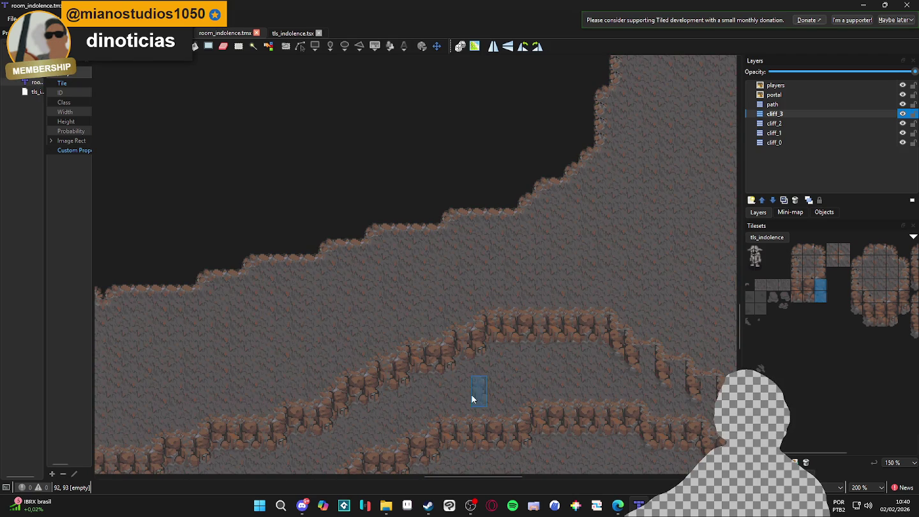
pyautogui.click(408, 507)
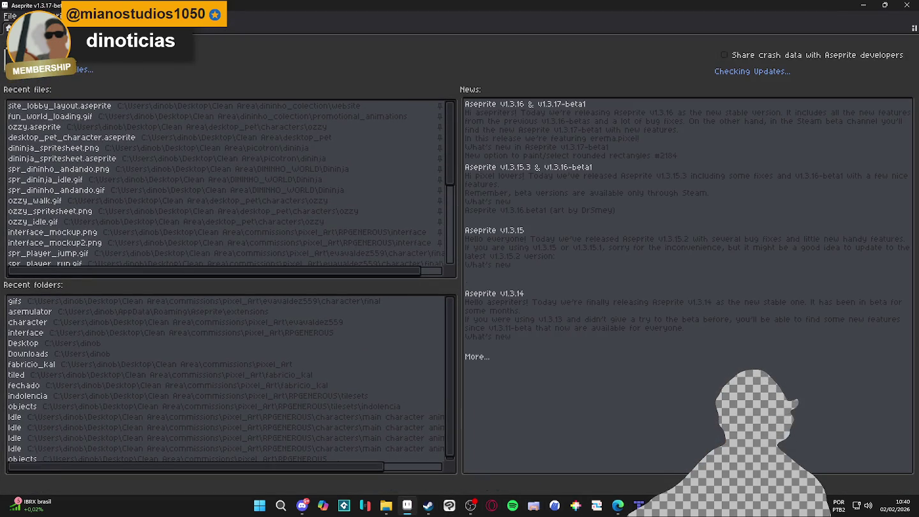
pyautogui.click(386, 506)
# Step: From the Game folder, go to Clean Area > tom_and_jerry_remake and open jerry_animations in Aseprite
pyautogui.click(305, 277)
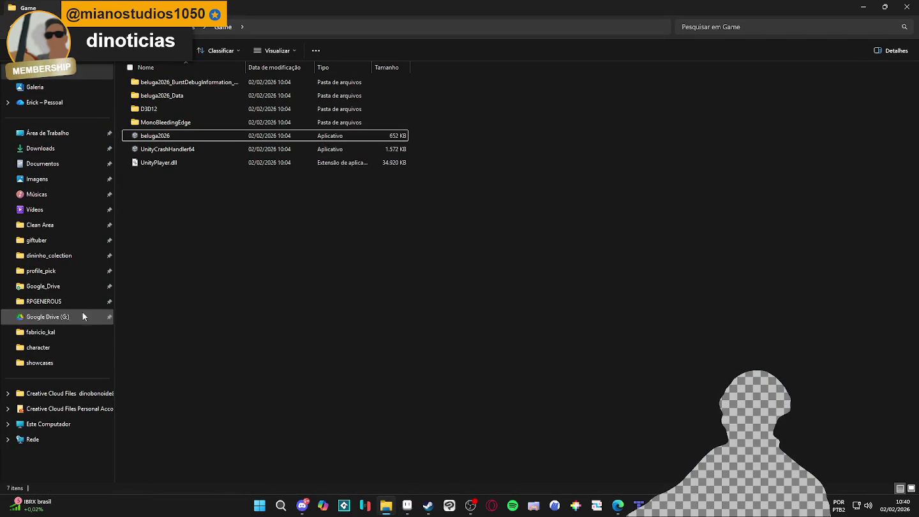
pyautogui.click(64, 227)
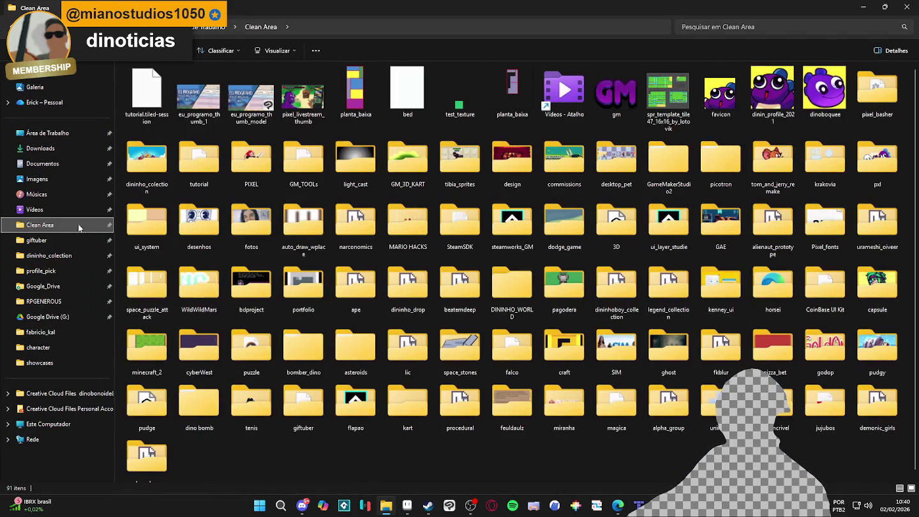
pyautogui.doubleClick(772, 163)
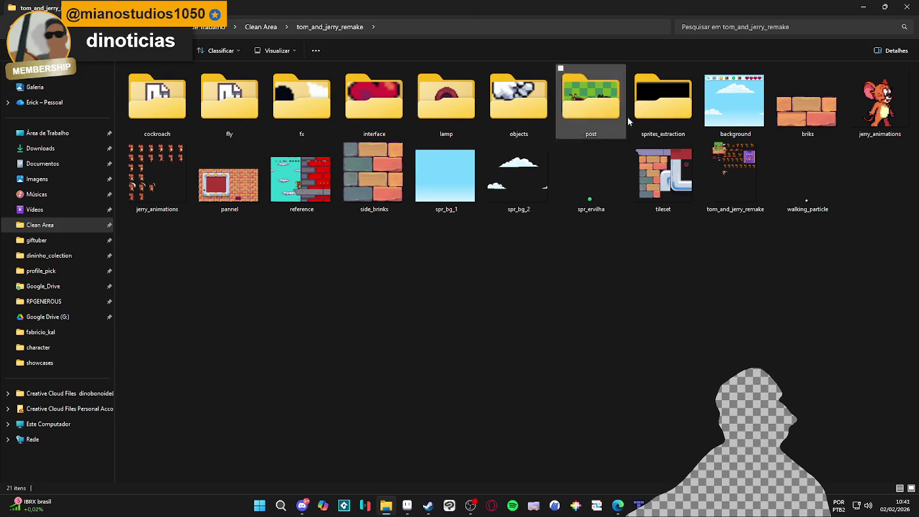
pyautogui.doubleClick(879, 106)
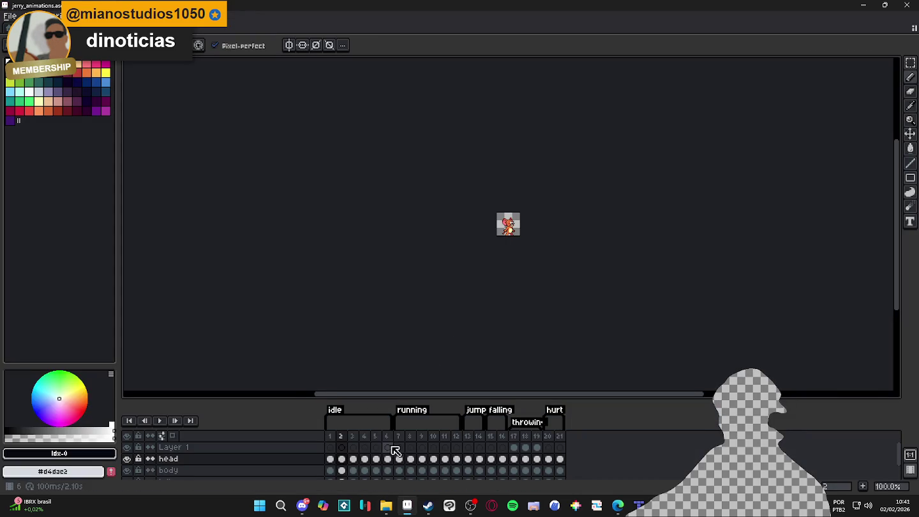
# Step: Go to frame 2 of the jerry_animations timeline, zoom in on Jerry, and open the View menu
pyautogui.click(471, 442)
pyautogui.press('2')
pyautogui.press('3')
pyautogui.click(341, 436)
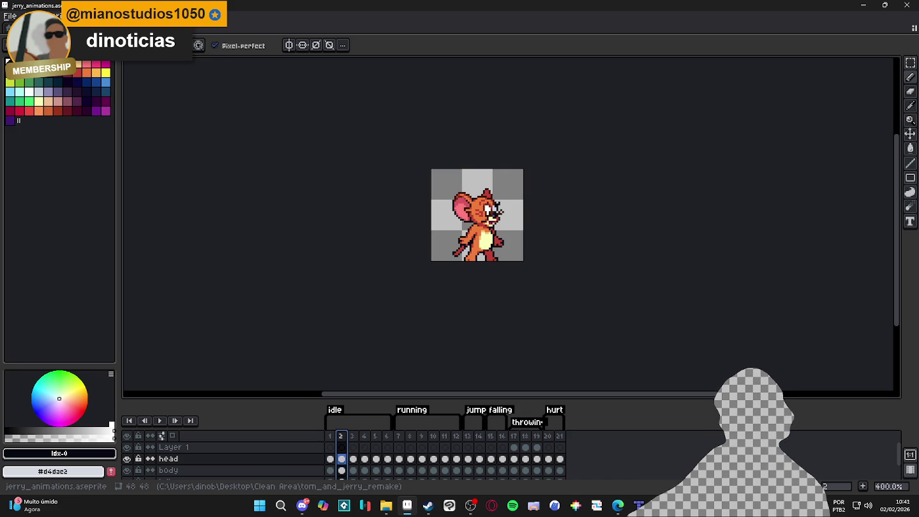
pyautogui.click(182, 15)
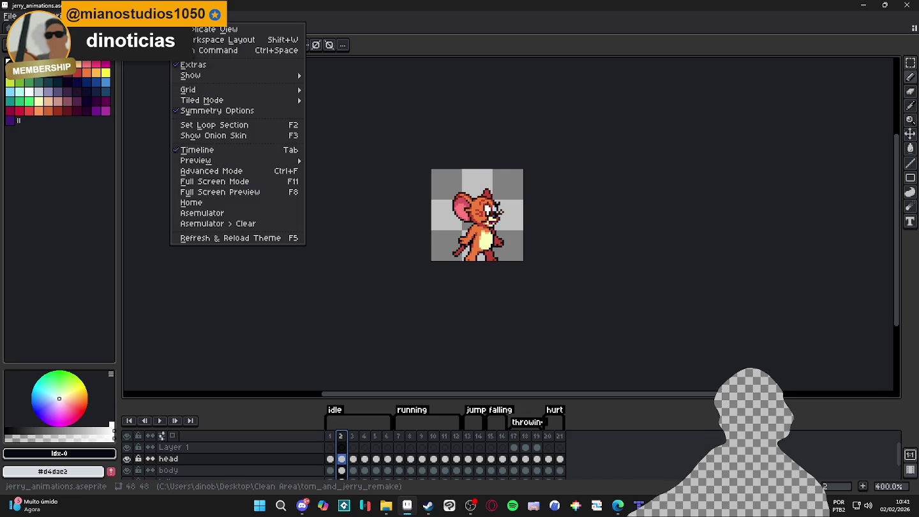
# Step: Launch the Asemulator preview and run Jerry left and right along the floor
pyautogui.click(221, 217)
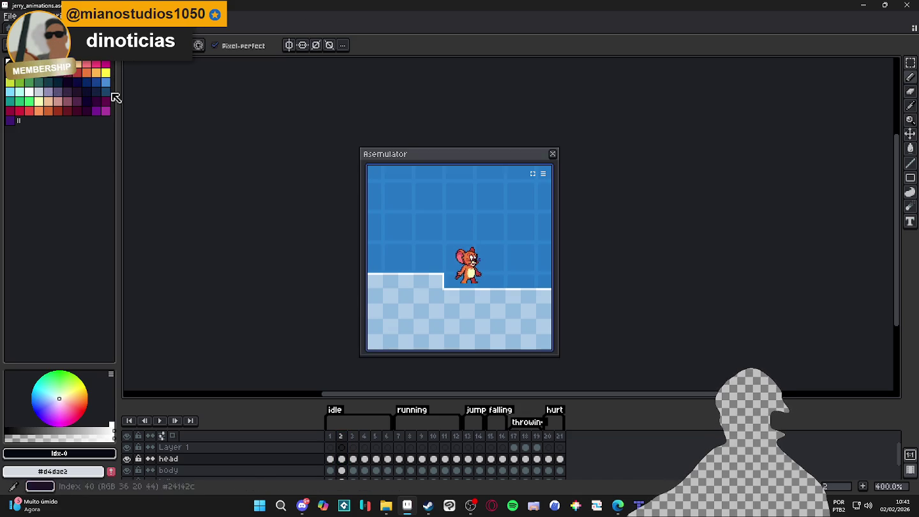
pyautogui.press('Right')
pyautogui.press('Left')
pyautogui.press('Right')
# Step: Jump Jerry onto the ledge and back off it in both directions
pyautogui.press('Right')
pyautogui.press('Left')
pyautogui.press('Left')
pyautogui.press('space')
pyautogui.press('Right')
pyautogui.press('space')
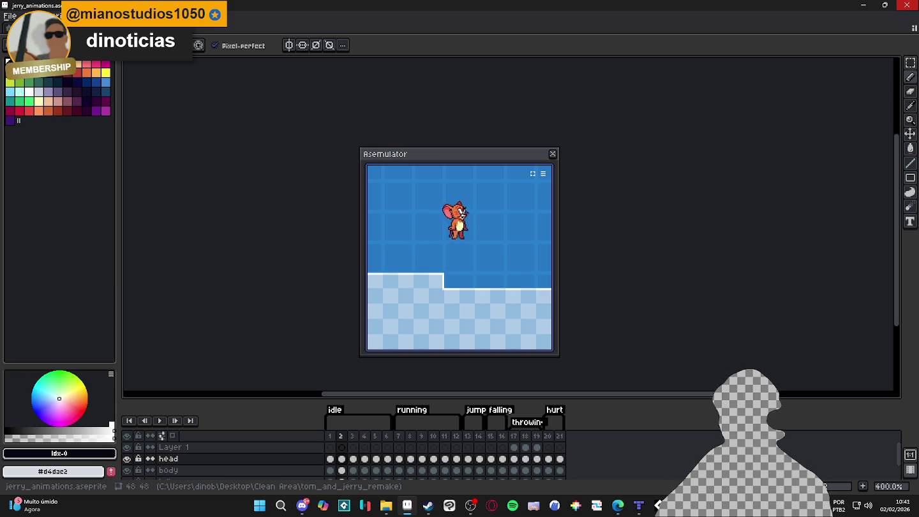
pyautogui.press('Left')
pyautogui.press('space')
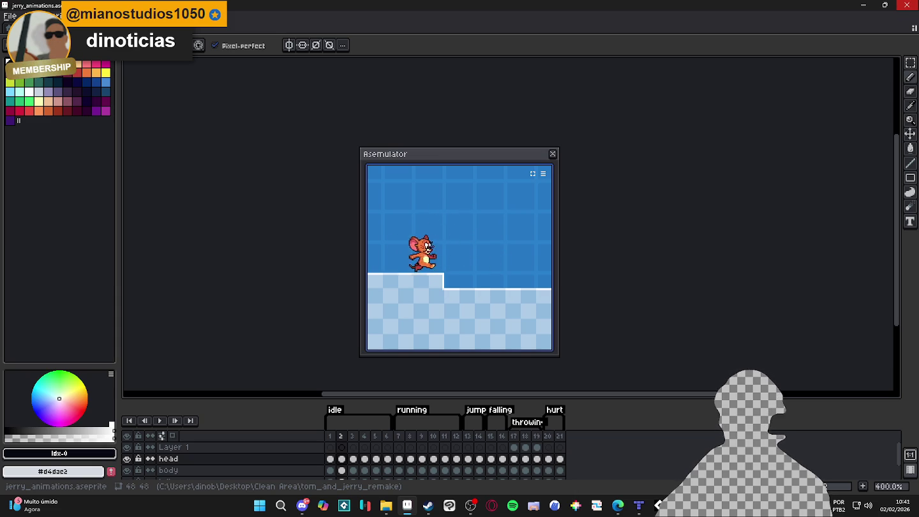
pyautogui.press('Right')
pyautogui.press('space')
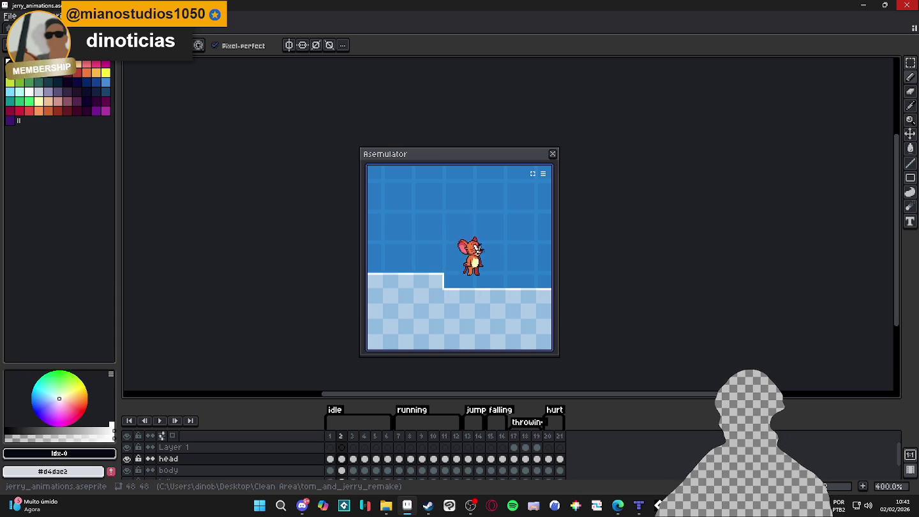
# Step: Run Jerry to the right edge and back left with a jump, then leave him idle
pyautogui.press('Left')
pyautogui.press('Left')
pyautogui.press('Right')
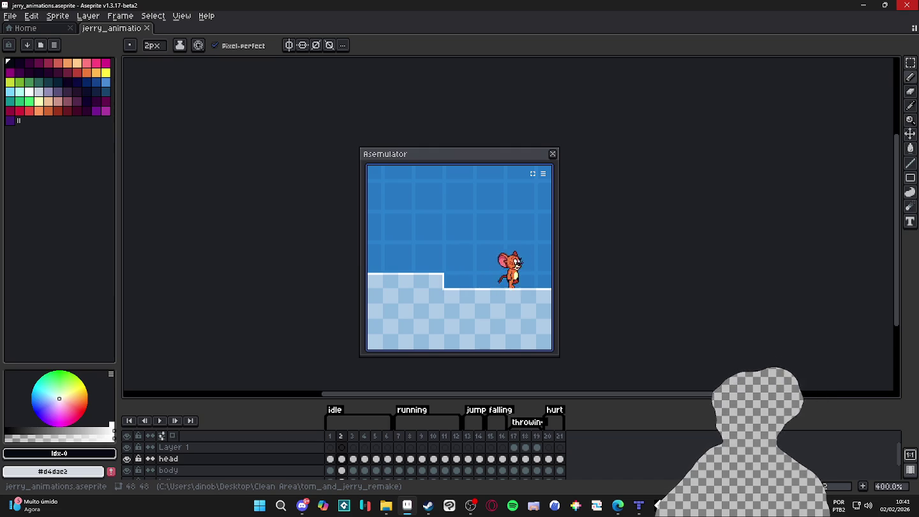
pyautogui.press('Left')
pyautogui.press('space')
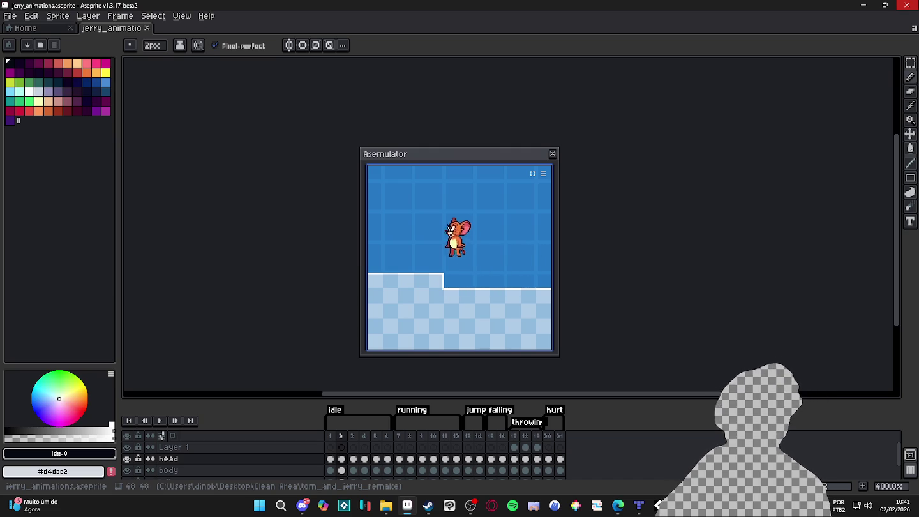
pyautogui.press('Left')
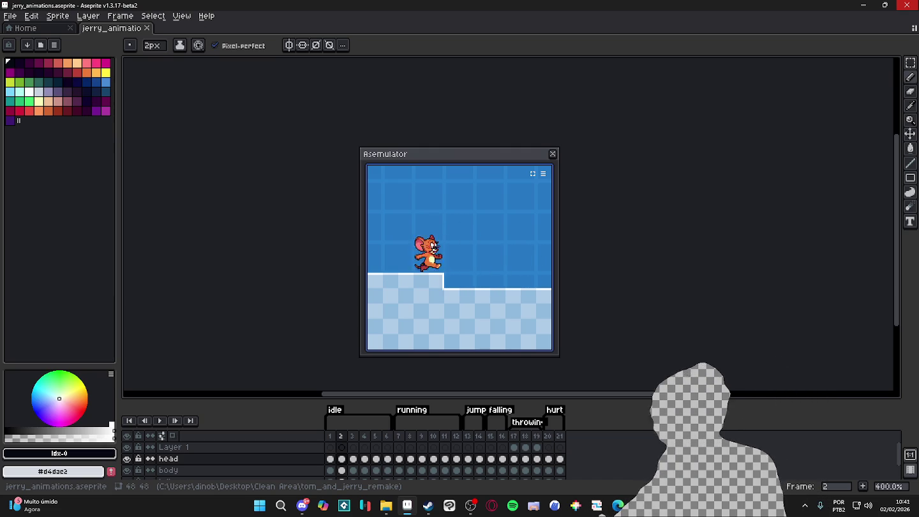
pyautogui.press('Right')
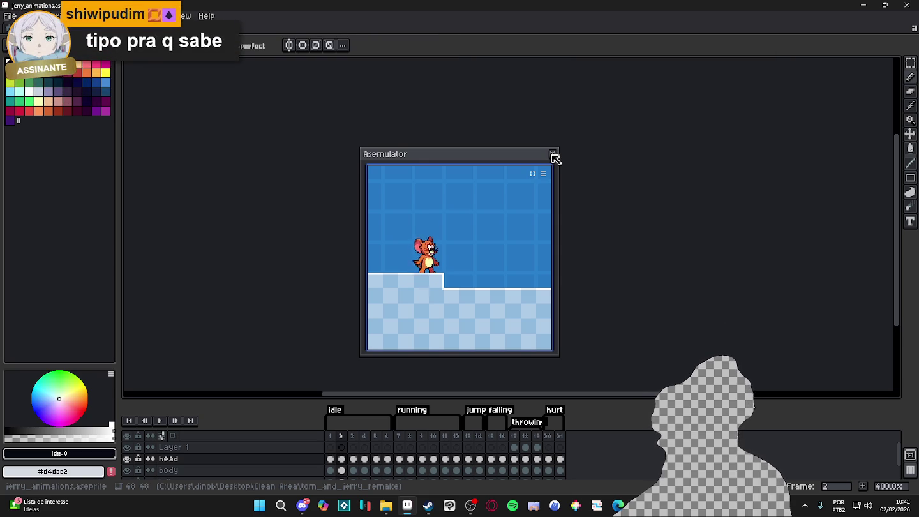
# Step: Close the Asemulator preview, minimize Aseprite, and return to room_indolence.tmx in Tiled
pyautogui.click(552, 154)
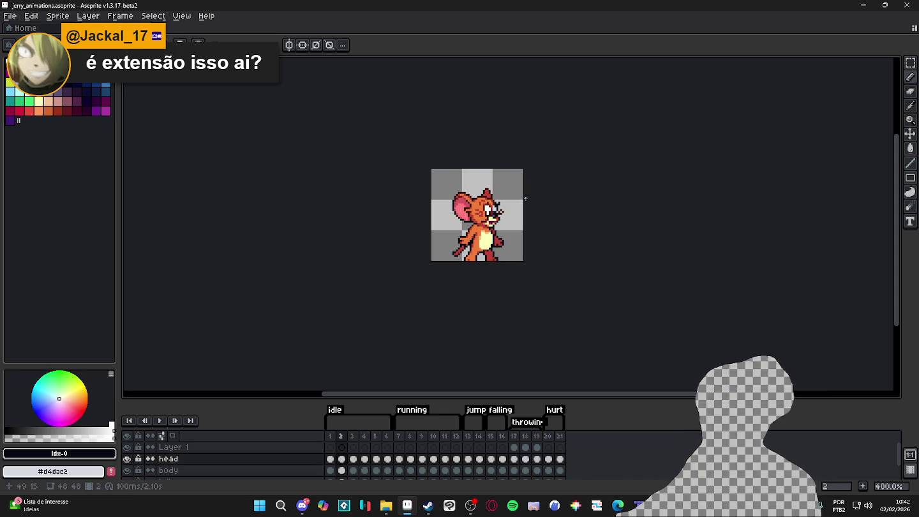
pyautogui.click(860, 5)
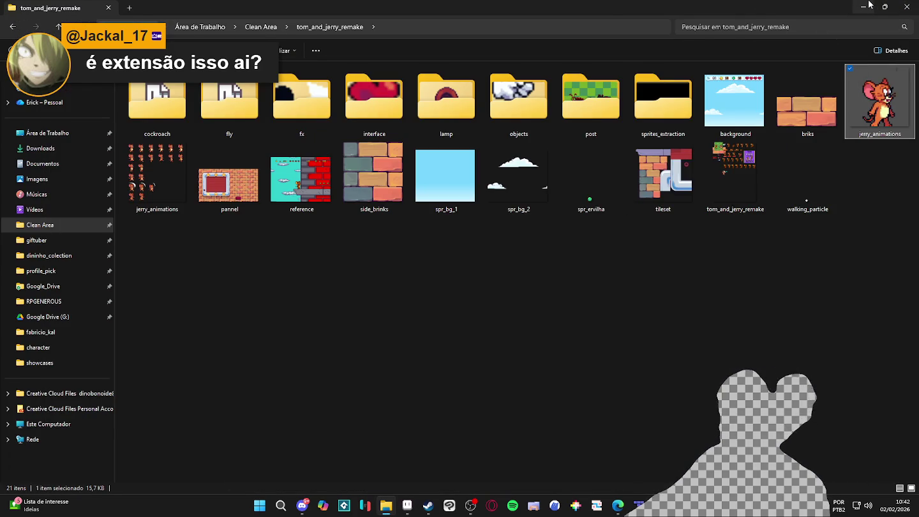
pyautogui.click(863, 6)
pyautogui.keyDown('ctrl'); pyautogui.scroll(-1, 583, 391); pyautogui.keyUp('ctrl')
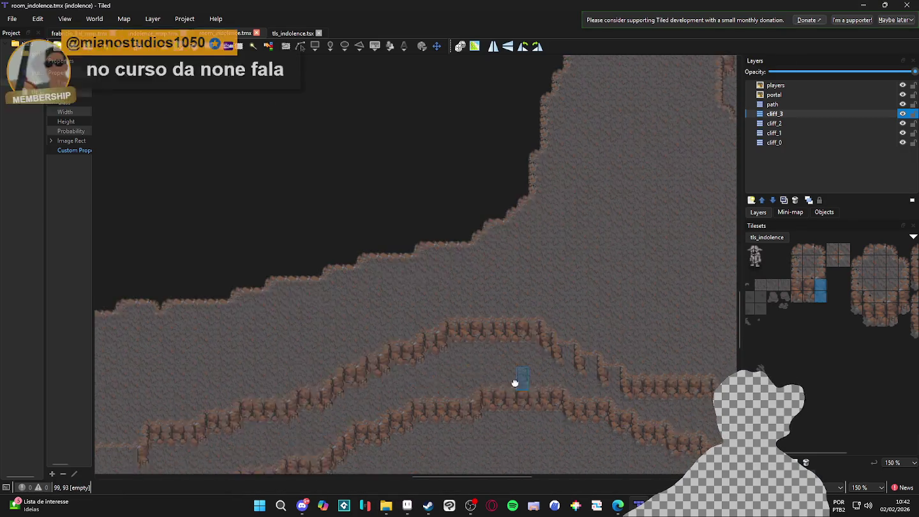
# Step: Stamp a wall tile into the first cliff_3 ledge gap
pyautogui.keyDown('ctrl'); pyautogui.scroll(1, 514, 346); pyautogui.keyUp('ctrl')
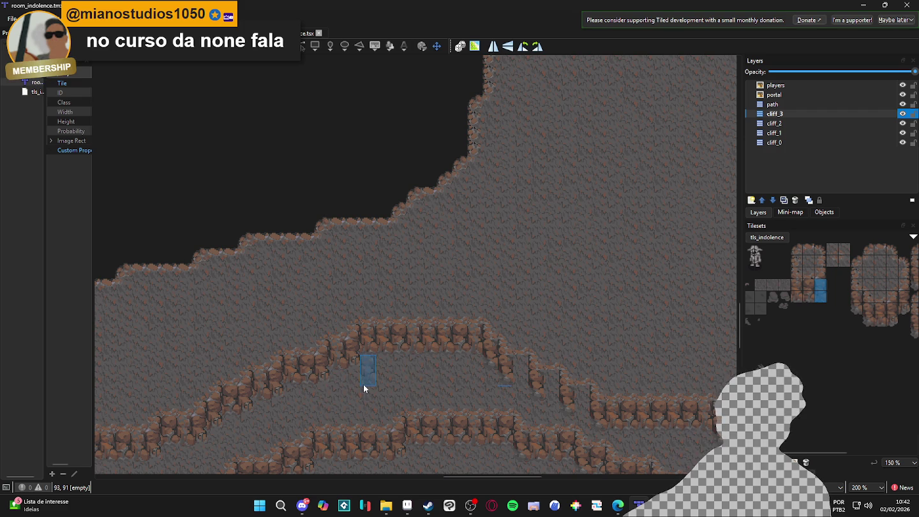
pyautogui.click(525, 381)
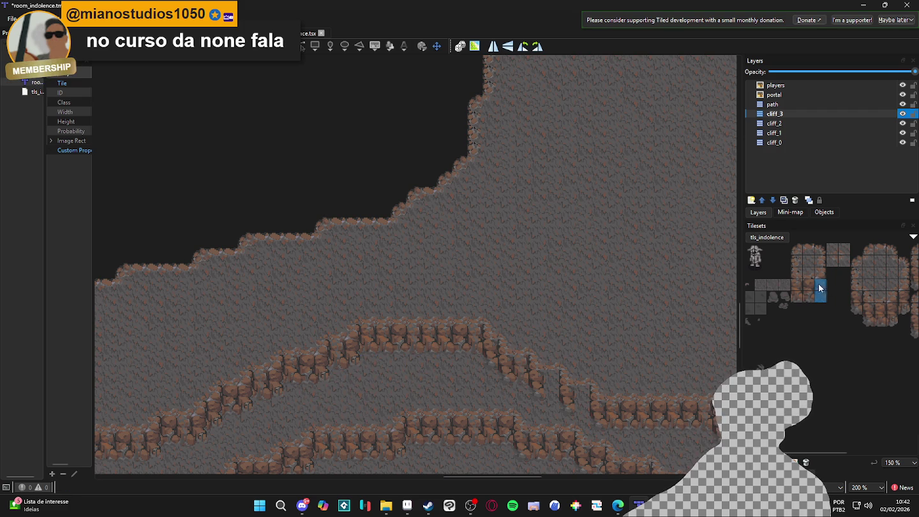
pyautogui.keyDown('ctrl'); pyautogui.scroll(2, 546, 381); pyautogui.keyUp('ctrl')
pyautogui.keyDown('ctrl'); pyautogui.scroll(-2, 610, 428); pyautogui.keyUp('ctrl')
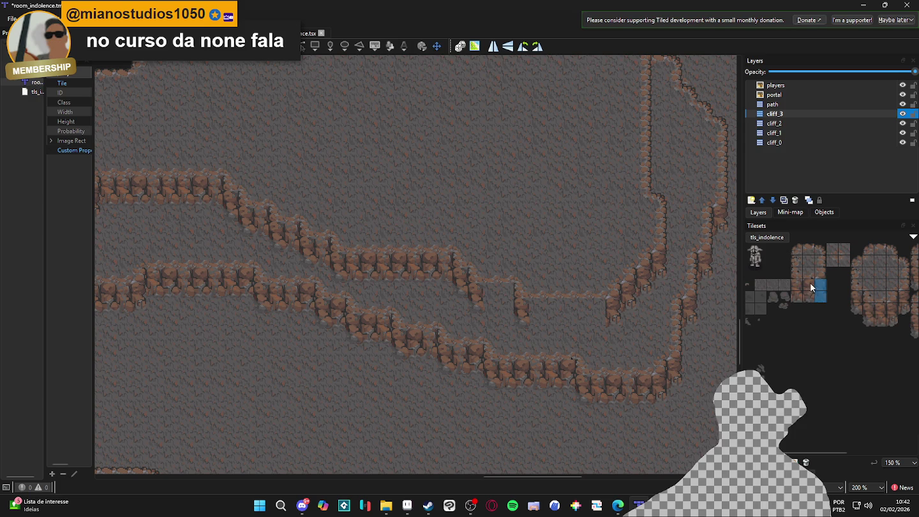
# Step: Pick a two-tile wall column from tls_indolence and stamp two columns below the path edge
pyautogui.click(500, 300)
pyautogui.moveTo(819, 297); pyautogui.dragTo(802, 287)
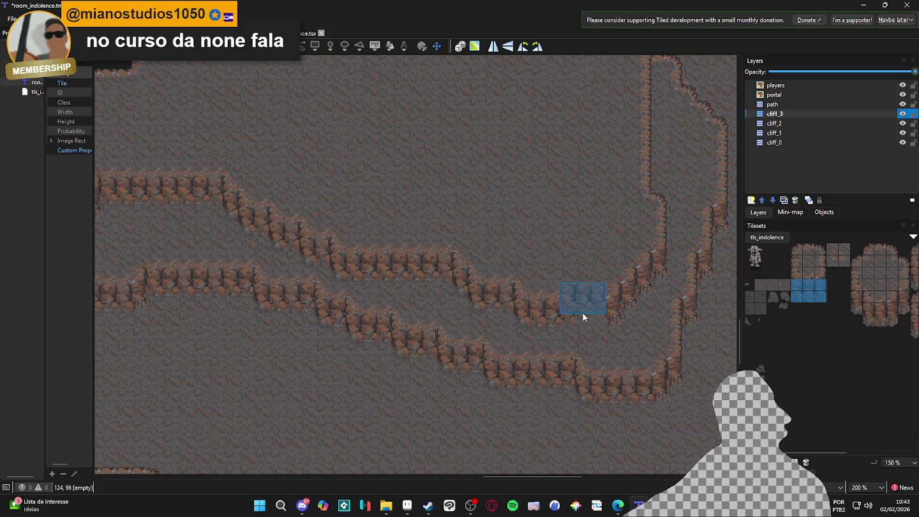
pyautogui.keyDown('ctrl'); pyautogui.scroll(-1, 593, 326); pyautogui.keyUp('ctrl')
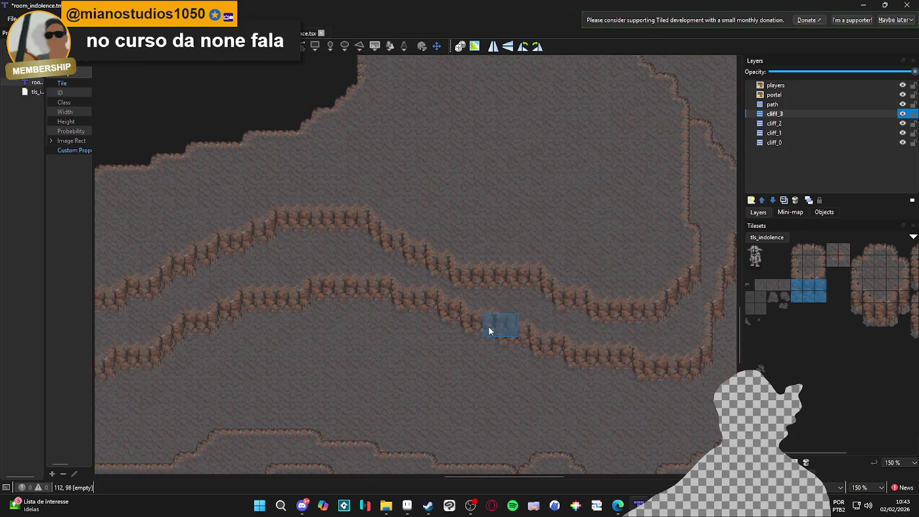
pyautogui.scroll(3, 542, 320)
pyautogui.keyDown('ctrl'); pyautogui.scroll(2, 729, 299); pyautogui.keyUp('ctrl')
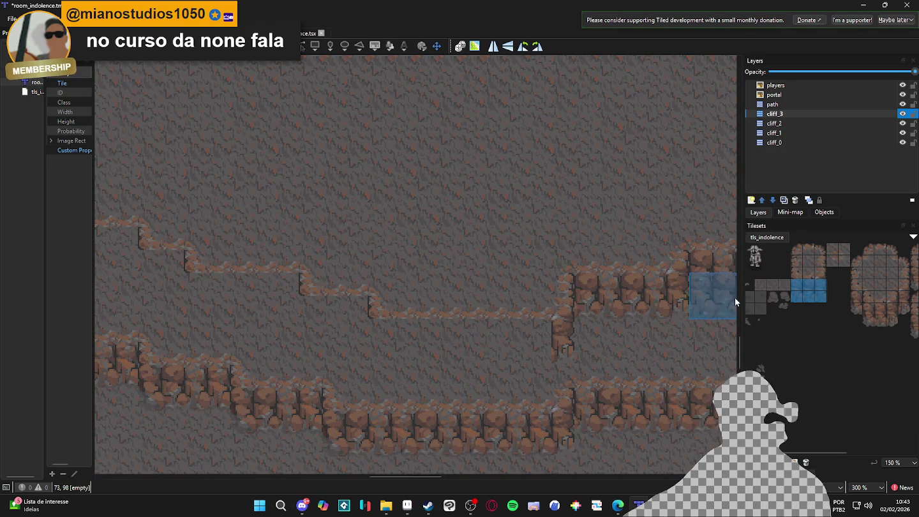
pyautogui.moveTo(859, 296); pyautogui.dragTo(858, 305)
pyautogui.click(382, 343)
pyautogui.click(313, 322)
# Step: Stamp a wall column and a 2x2 block onto the next ledge face, then a 3x2 block further along
pyautogui.moveTo(204, 300); pyautogui.dragTo(381, 317)
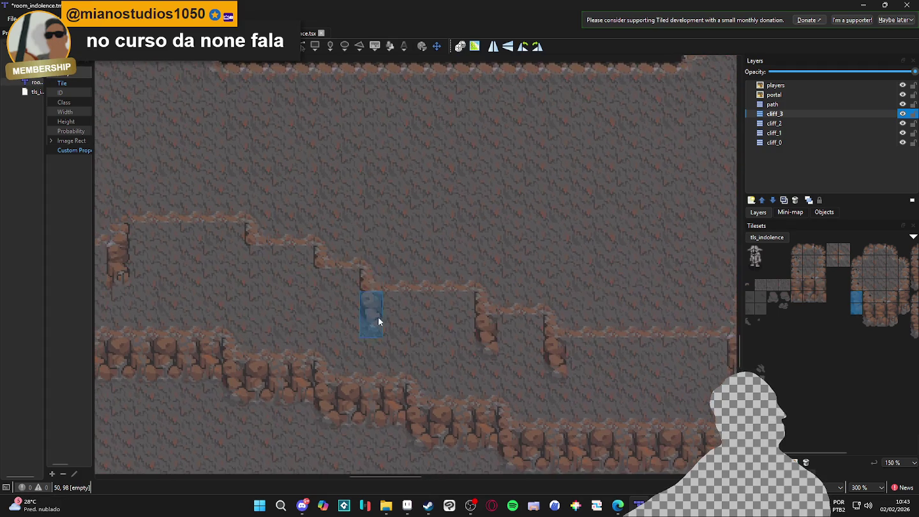
pyautogui.click(264, 282)
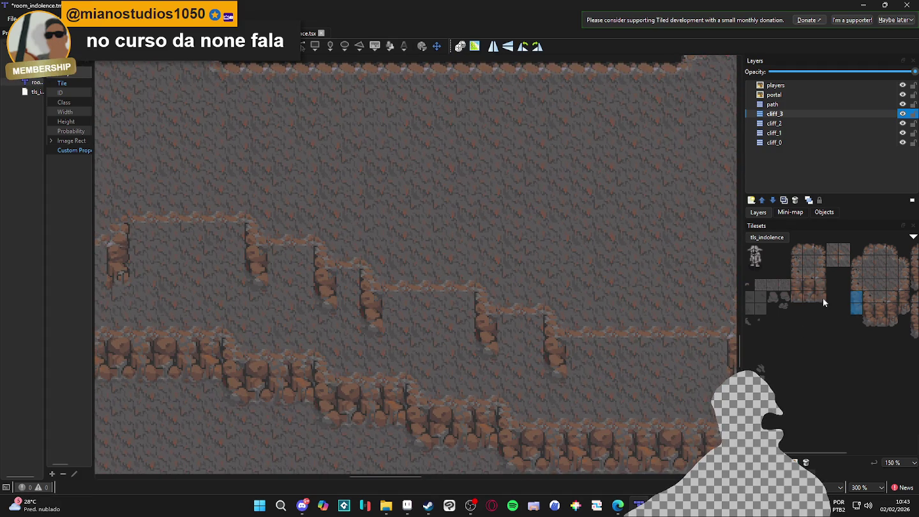
pyautogui.click(296, 282)
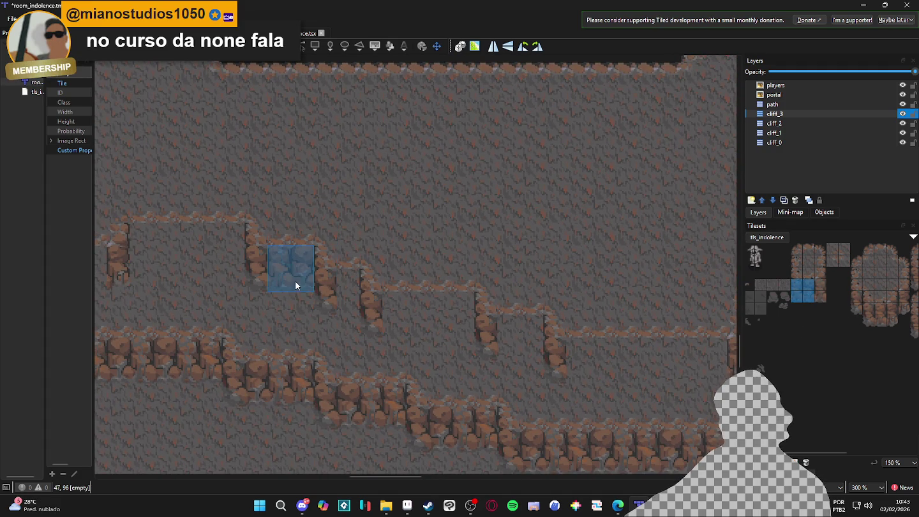
pyautogui.moveTo(226, 272); pyautogui.dragTo(343, 297)
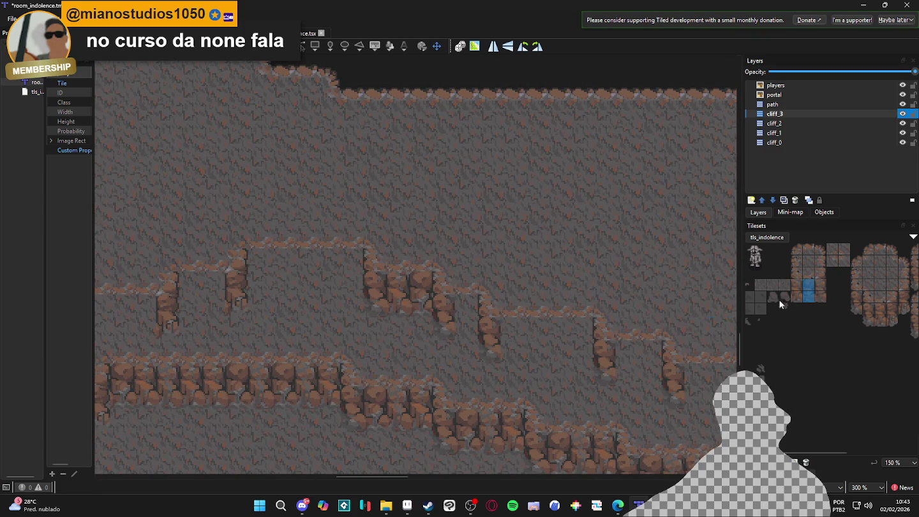
pyautogui.moveTo(798, 286); pyautogui.dragTo(820, 295)
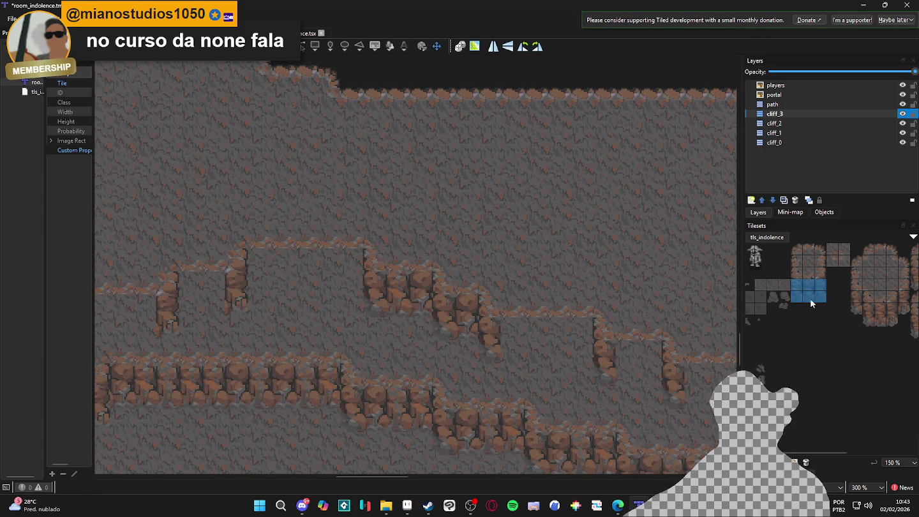
pyautogui.click(535, 346)
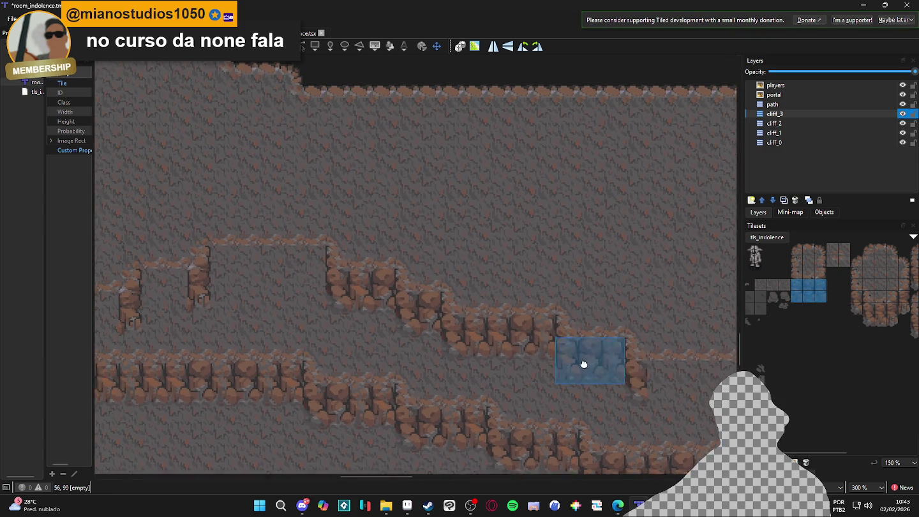
# Step: Fill the next ledge gap and extend cliff wall tiles along the upper wall row
pyautogui.moveTo(715, 366)
pyautogui.mouseDown()
pyautogui.moveTo(356, 352)
pyautogui.moveTo(428, 355)
pyautogui.mouseUp()
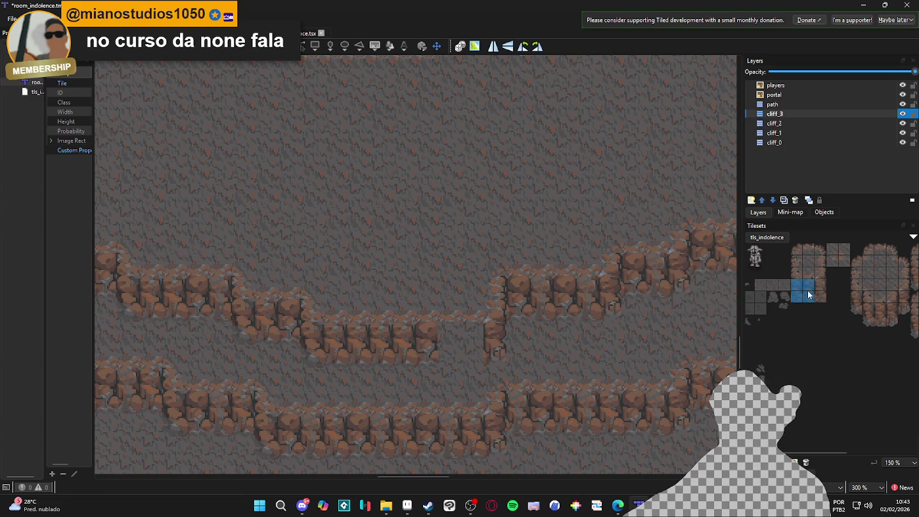
pyautogui.click(440, 351)
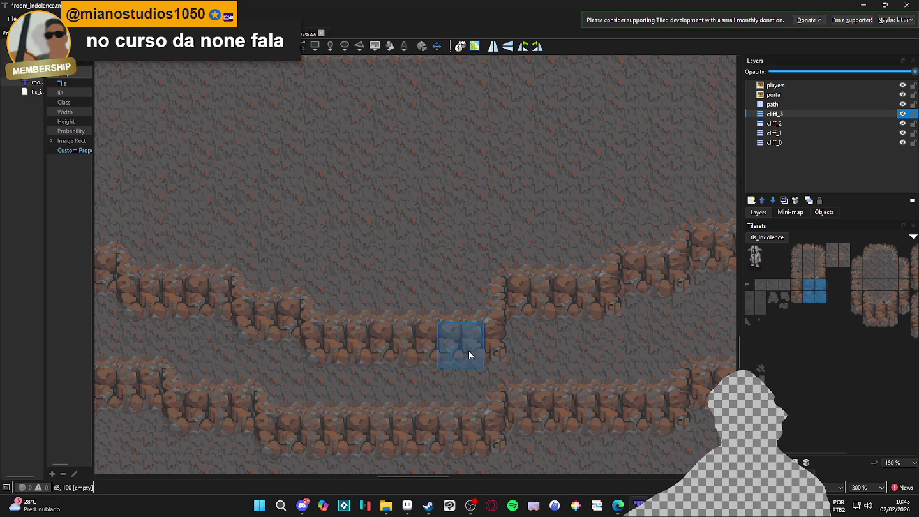
pyautogui.scroll(-3, 375, 355)
pyautogui.scroll(4, 308, 347)
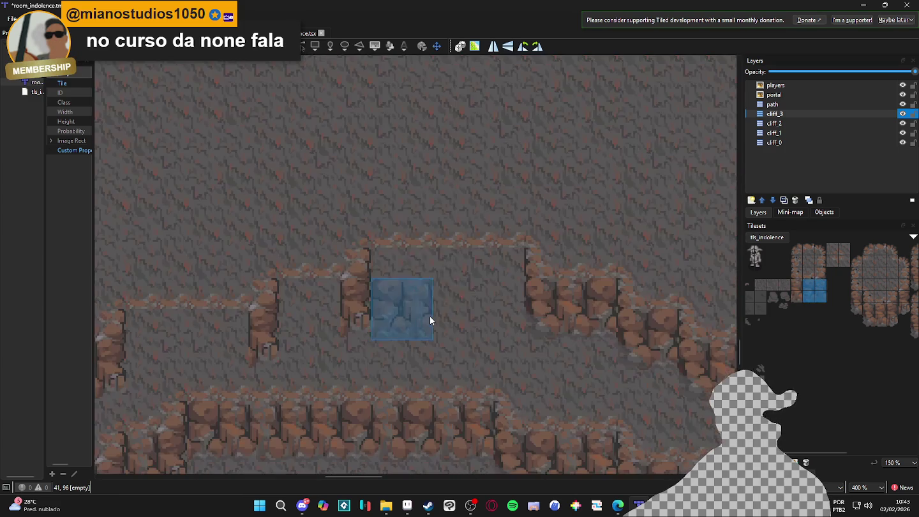
pyautogui.click(508, 299)
pyautogui.click(427, 277)
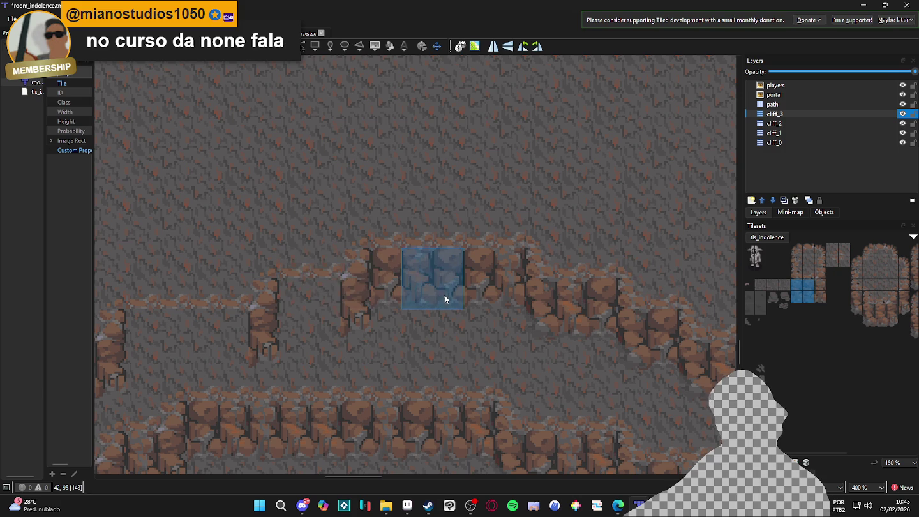
# Step: Shift the tile pick one tile right, pan to the next unpatched gap, and select a 2x2 wall block
pyautogui.moveTo(807, 284); pyautogui.dragTo(818, 295)
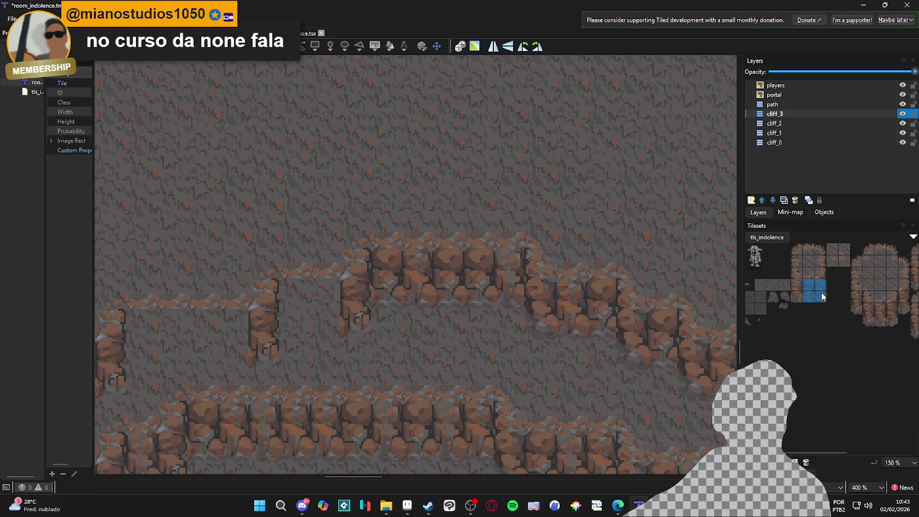
pyautogui.moveTo(476, 273); pyautogui.dragTo(509, 279)
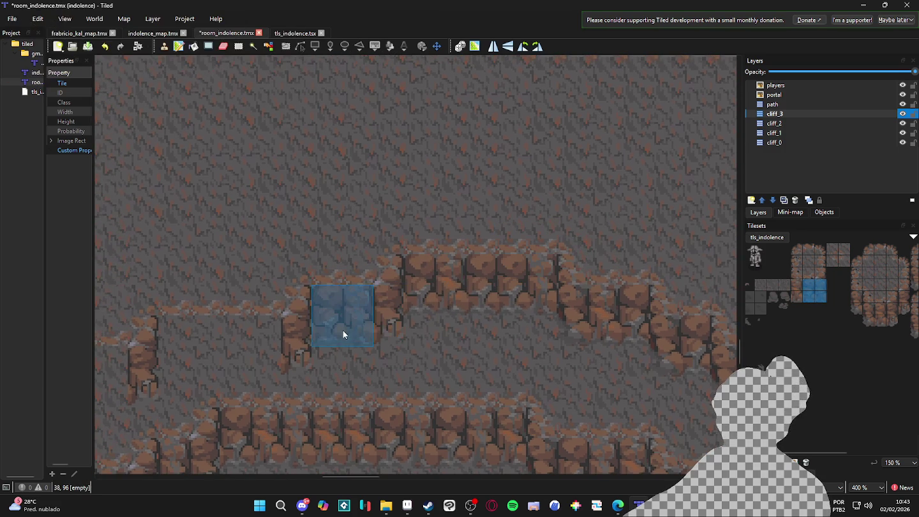
pyautogui.moveTo(306, 347); pyautogui.dragTo(383, 345)
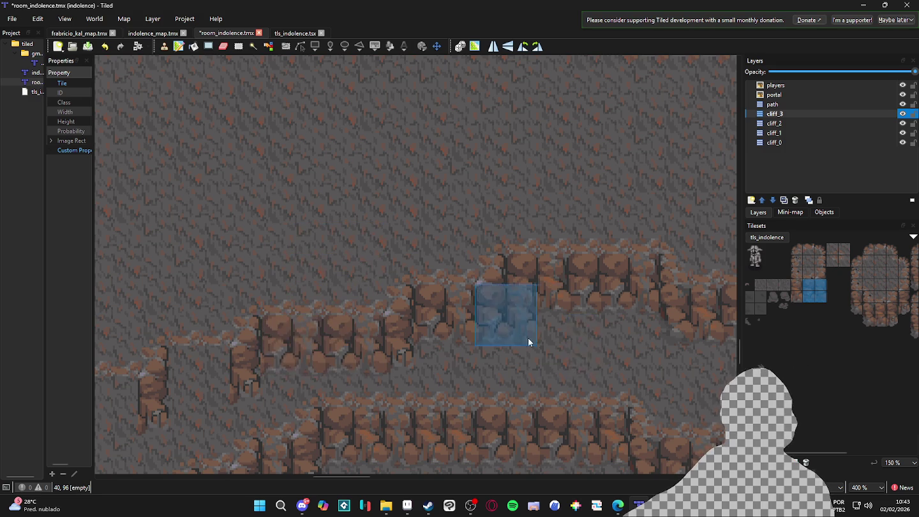
pyautogui.hscroll(-3, 539, 341)
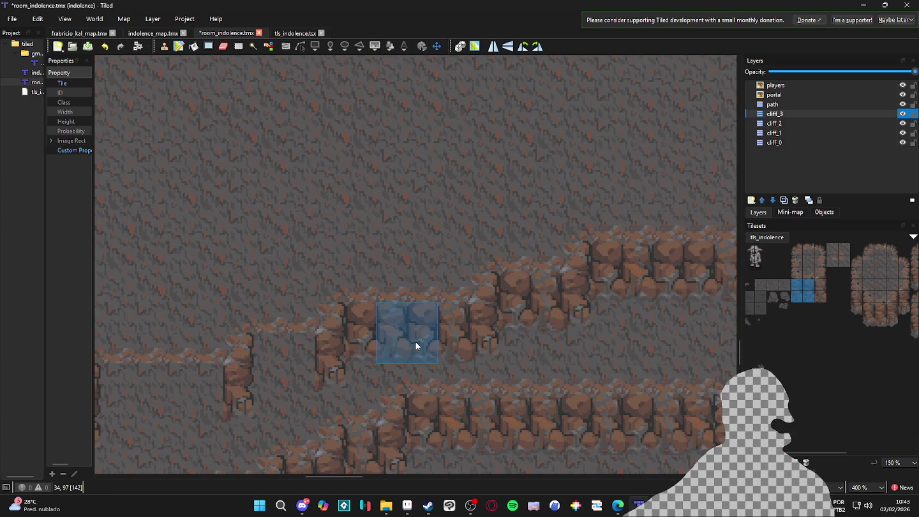
pyautogui.scroll(5, 301, 369)
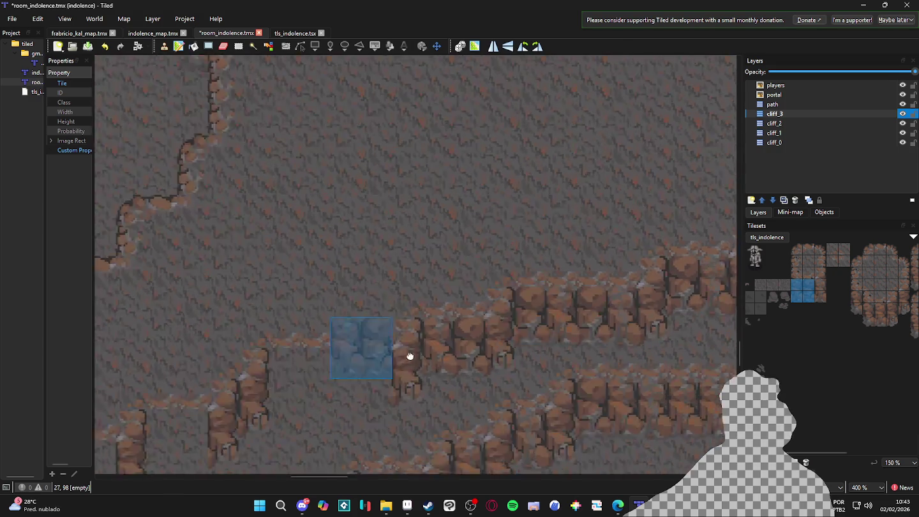
pyautogui.moveTo(813, 289); pyautogui.dragTo(820, 296)
pyautogui.scroll(-3, 492, 353)
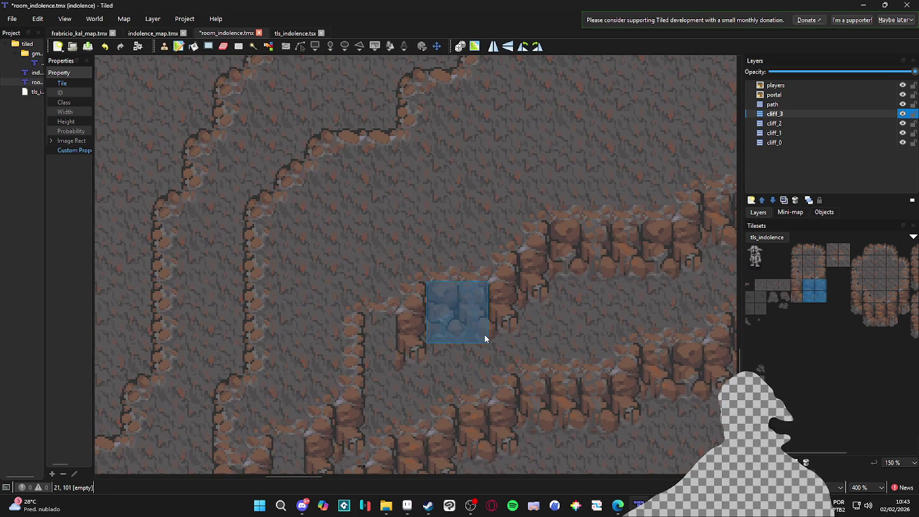
pyautogui.scroll(-1, 409, 375)
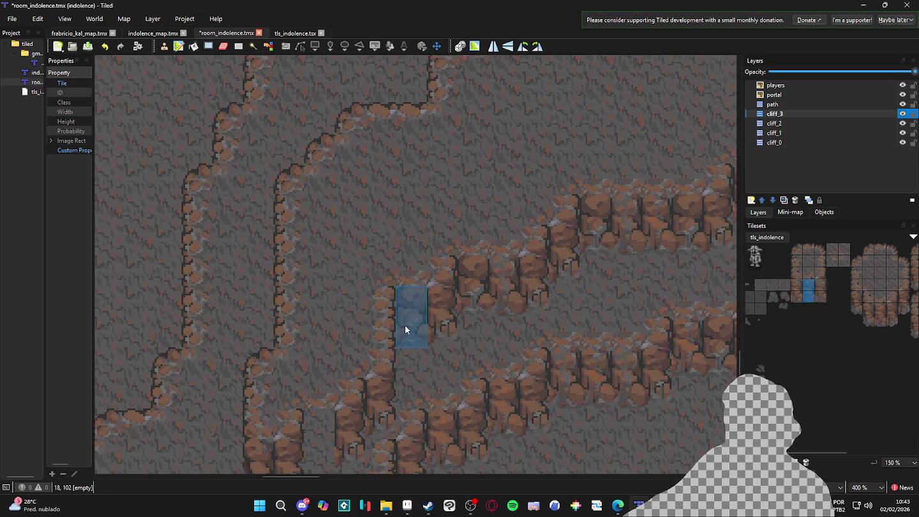
pyautogui.scroll(-3, 439, 330)
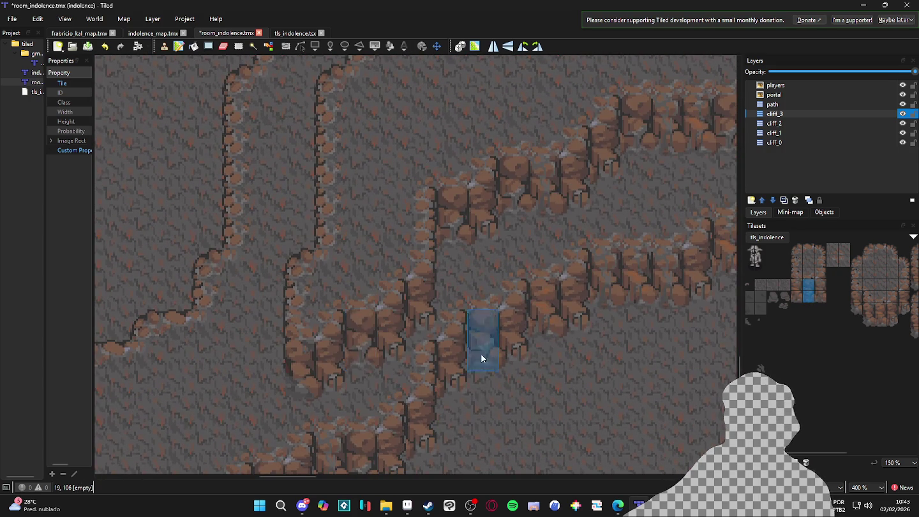
pyautogui.scroll(-3, 446, 364)
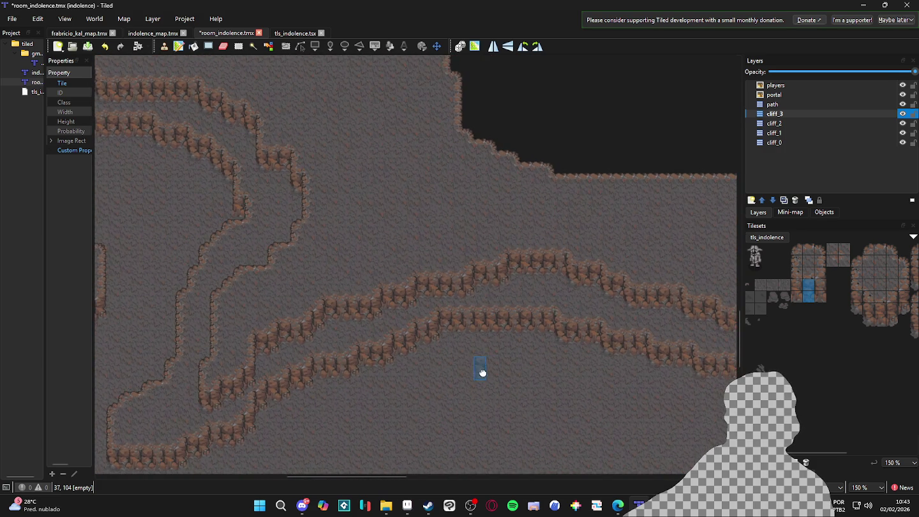
# Step: Survey the map's right side and pick the right-hand cliff wall tile
pyautogui.scroll(-1, 561, 357)
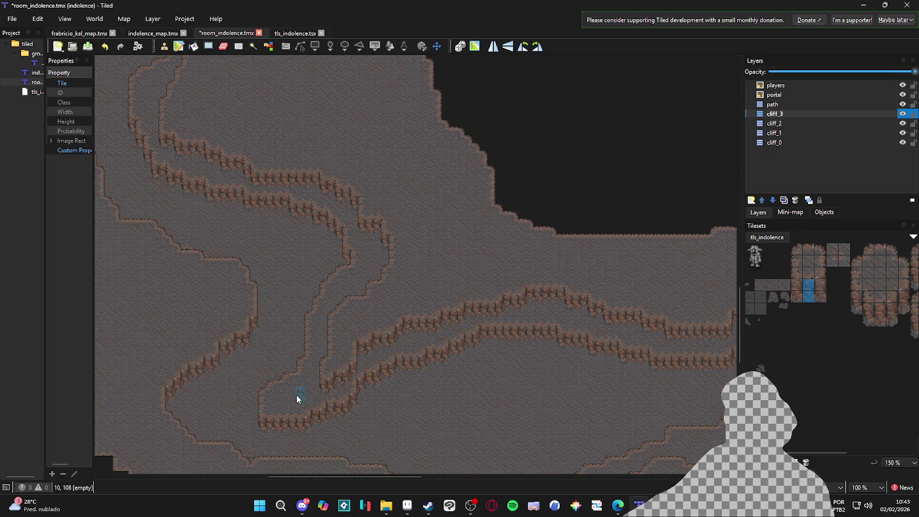
pyautogui.hscroll(6, 302, 394)
pyautogui.hscroll(-4, 375, 388)
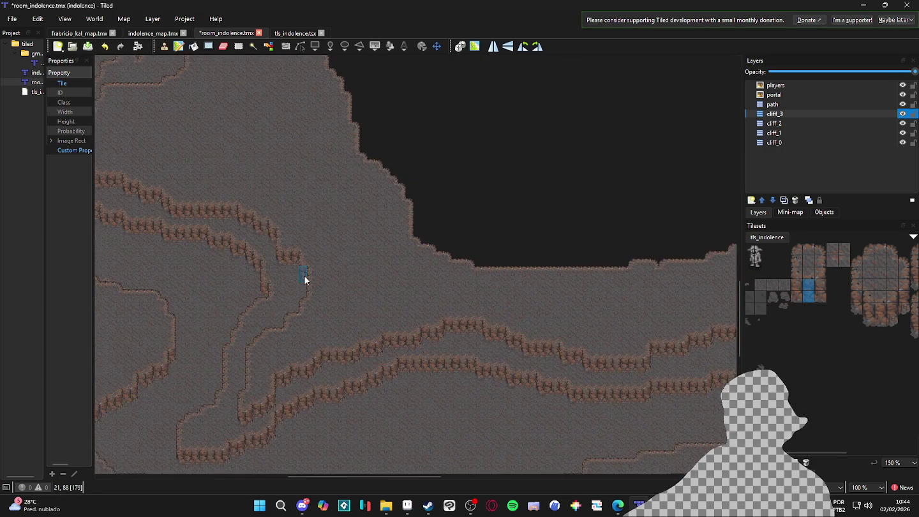
pyautogui.hscroll(-3, 305, 279)
pyautogui.scroll(5, 302, 259)
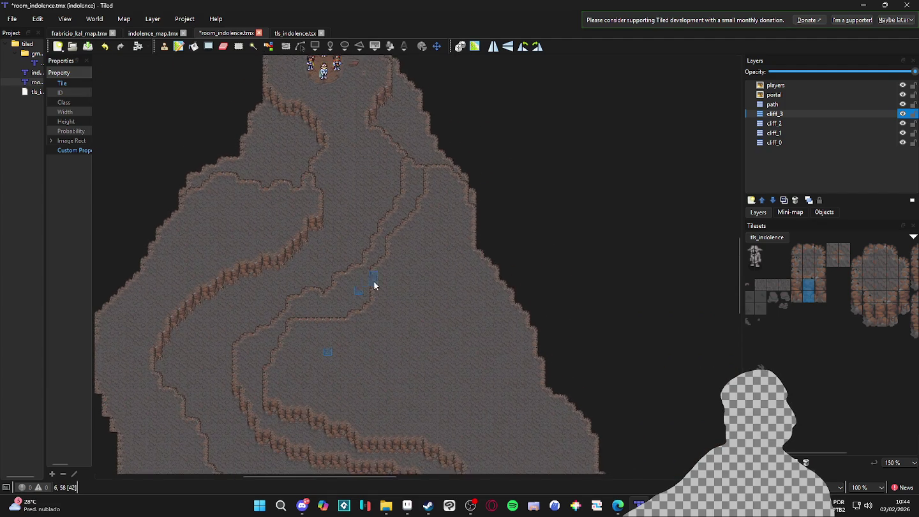
pyautogui.scroll(2, 382, 285)
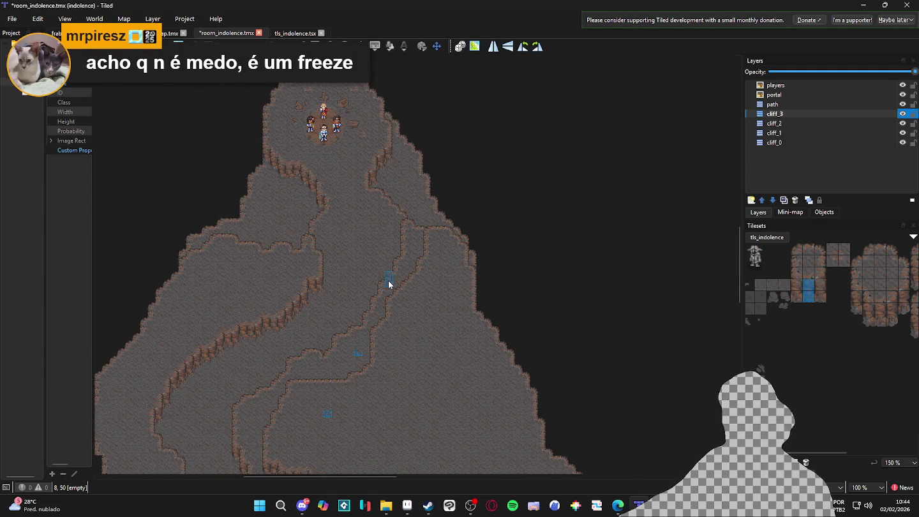
pyautogui.moveTo(414, 362); pyautogui.dragTo(471, 266)
pyautogui.scroll(-2, 488, 365)
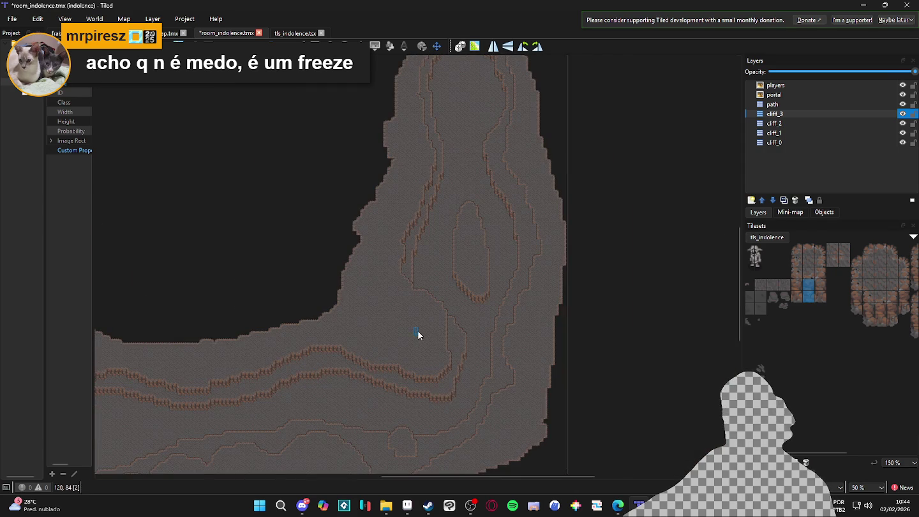
pyautogui.scroll(5, 433, 254)
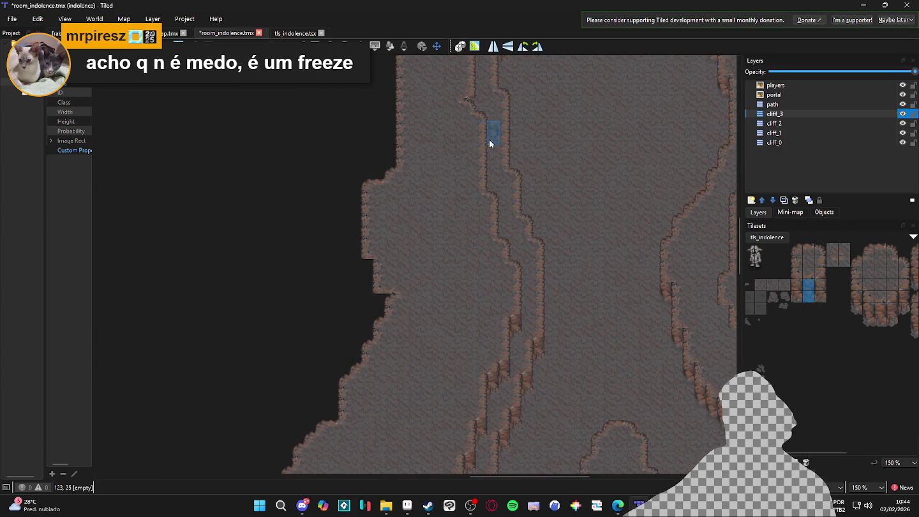
pyautogui.scroll(-1, 509, 168)
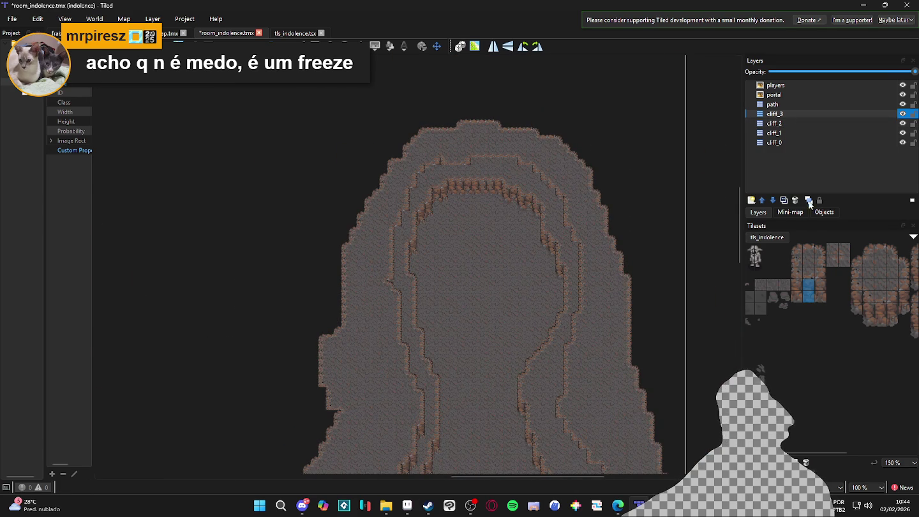
pyautogui.click(905, 304)
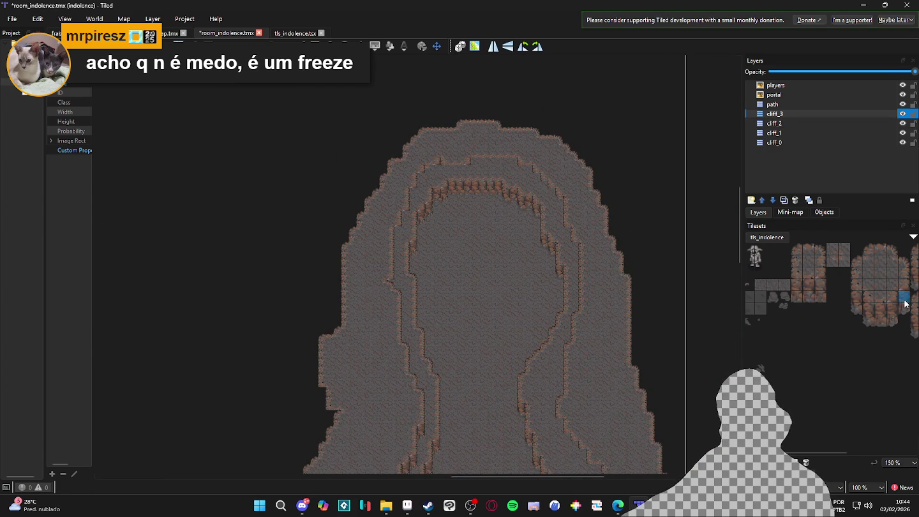
# Step: Stamp 3x2 wall blocks across the upper ledge's right, middle and left sections
pyautogui.scroll(2, 387, 187)
pyautogui.scroll(1, 388, 186)
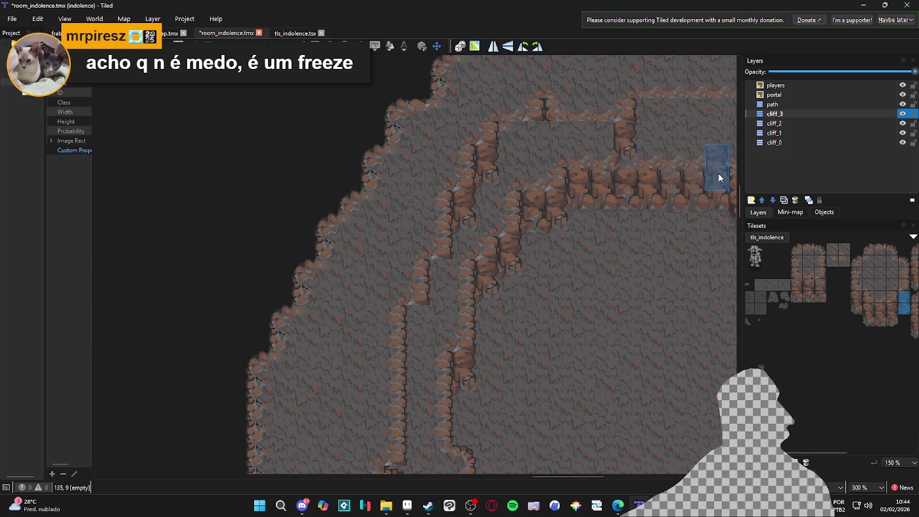
pyautogui.moveTo(717, 173); pyautogui.dragTo(442, 255)
pyautogui.scroll(-5, 557, 166)
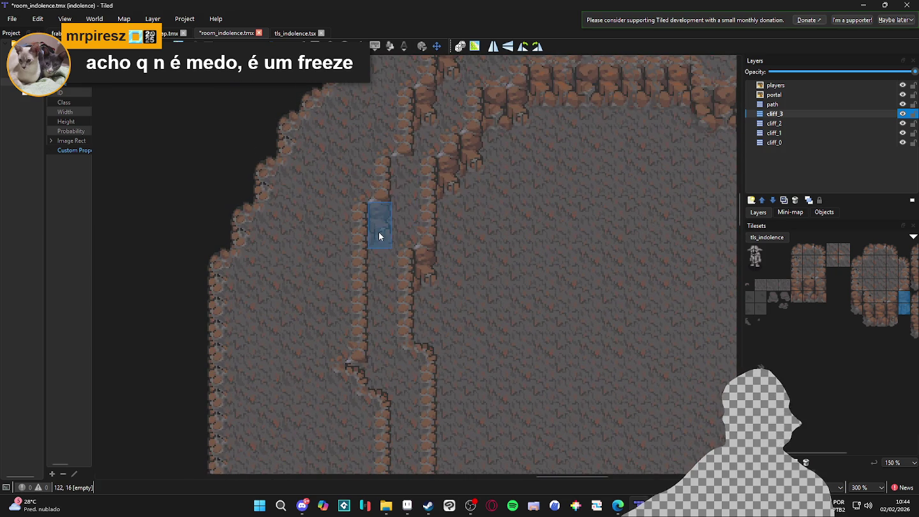
pyautogui.moveTo(402, 329)
pyautogui.mouseDown()
pyautogui.moveTo(436, 328)
pyautogui.moveTo(457, 186)
pyautogui.moveTo(356, 332)
pyautogui.moveTo(358, 424)
pyautogui.mouseUp()
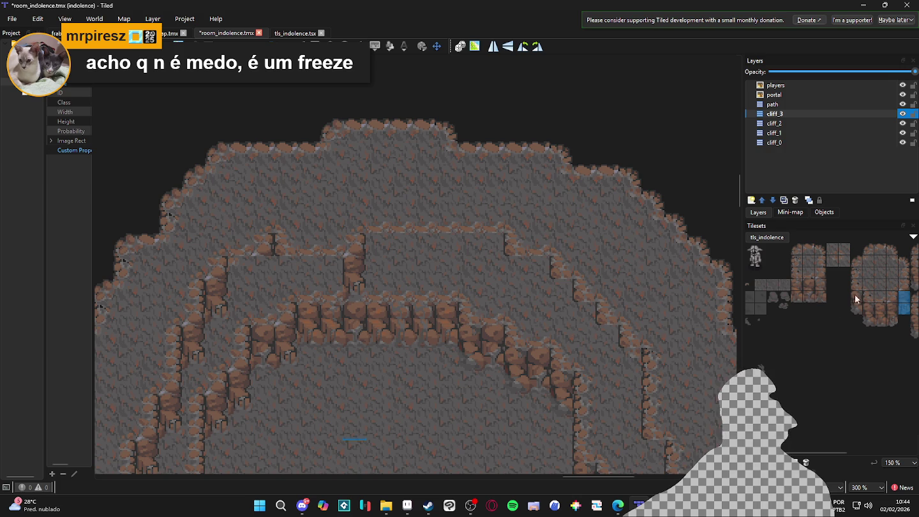
pyautogui.moveTo(796, 287); pyautogui.dragTo(820, 296)
pyautogui.click(396, 271)
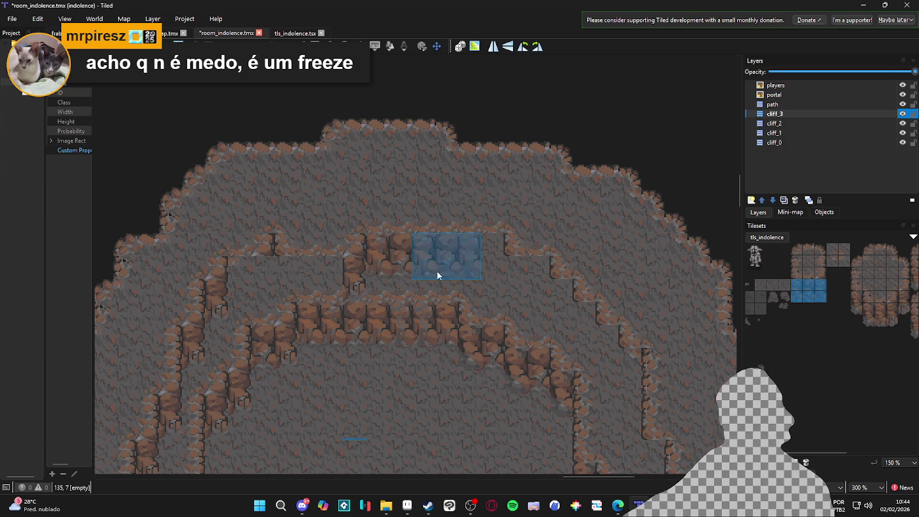
pyautogui.click(456, 275)
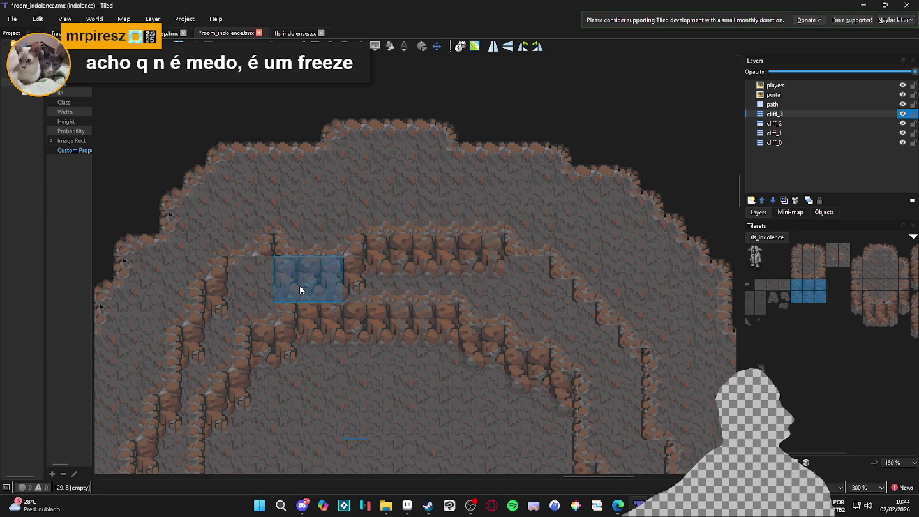
pyautogui.click(266, 284)
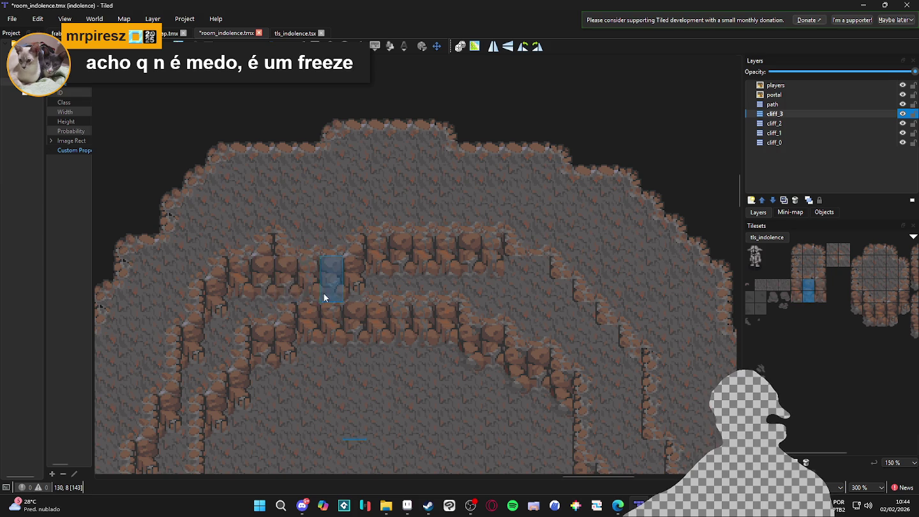
pyautogui.click(475, 316)
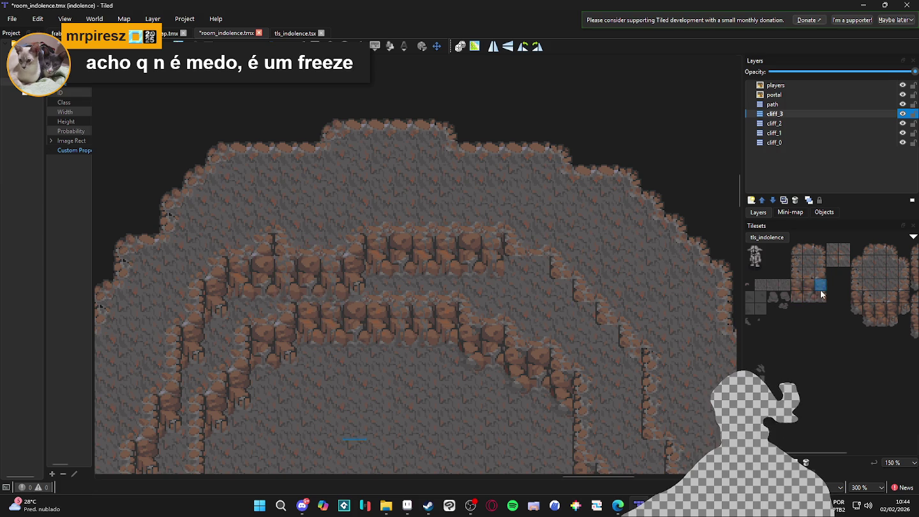
# Step: Paint two-tile vertical wall pieces down the diagonal right-hand ledge
pyautogui.moveTo(796, 284); pyautogui.dragTo(798, 294)
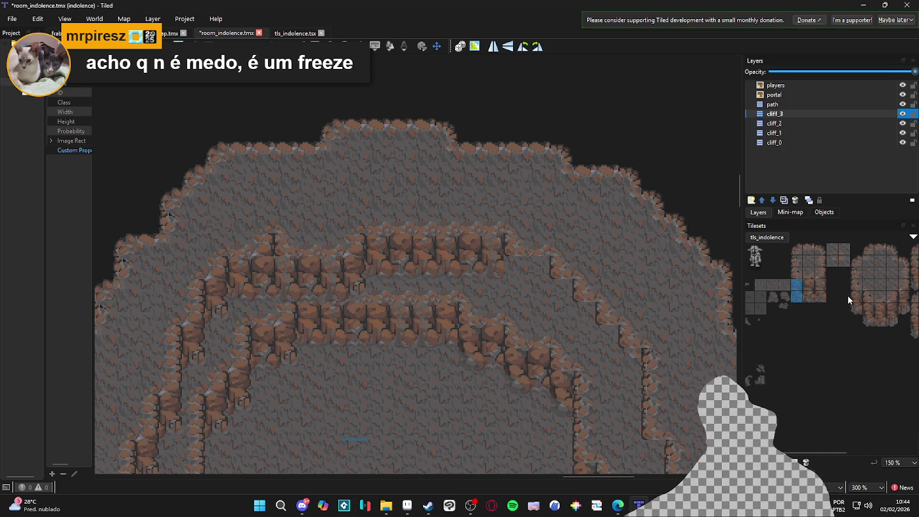
pyautogui.hscroll(3, 772, 311)
pyautogui.moveTo(510, 285); pyautogui.dragTo(643, 331)
pyautogui.moveTo(565, 312); pyautogui.dragTo(582, 328)
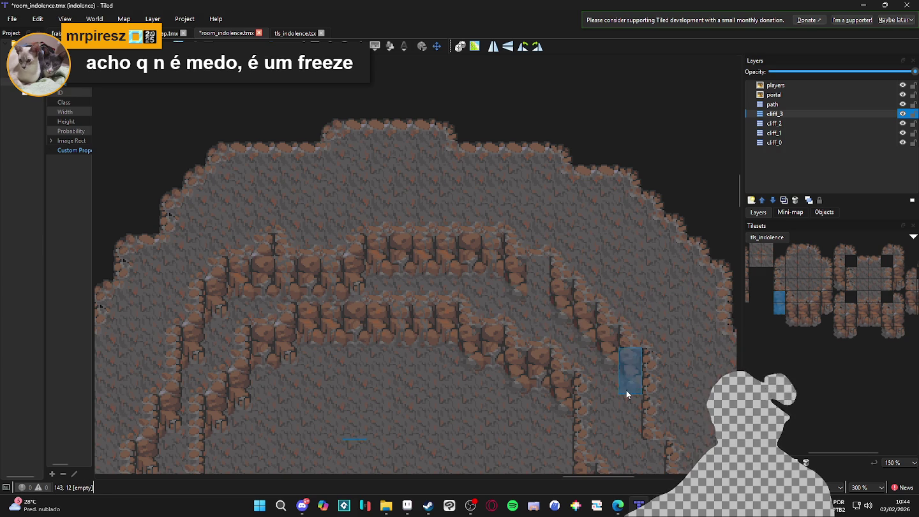
pyautogui.scroll(-2, 622, 436)
# Step: Navigate down to the lower cliff ledges and select a different two-tile wall piece in tls_indolence
pyautogui.moveTo(628, 430); pyautogui.dragTo(601, 383)
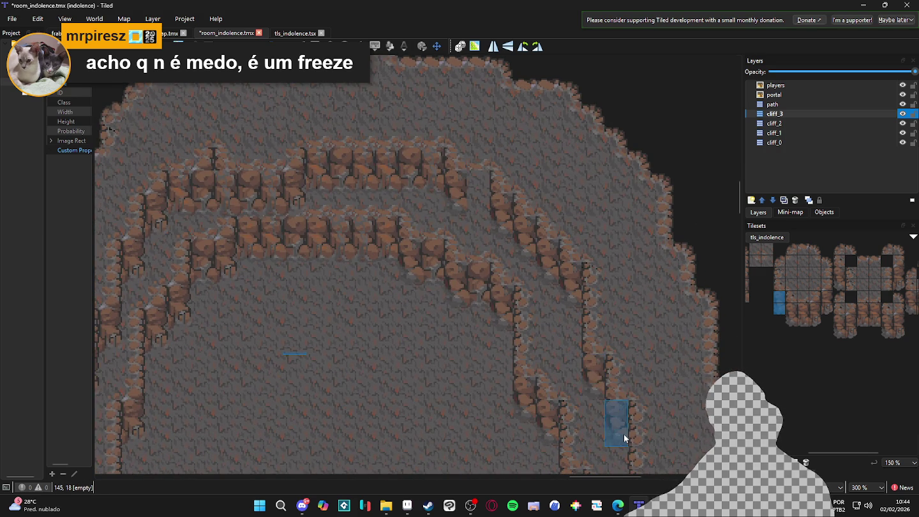
pyautogui.scroll(-5, 624, 438)
pyautogui.scroll(-2, 583, 255)
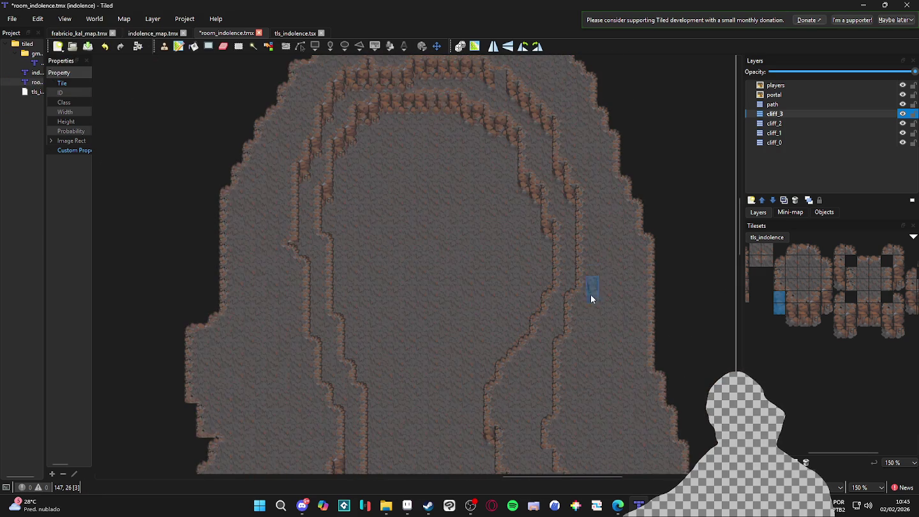
pyautogui.scroll(-3, 579, 242)
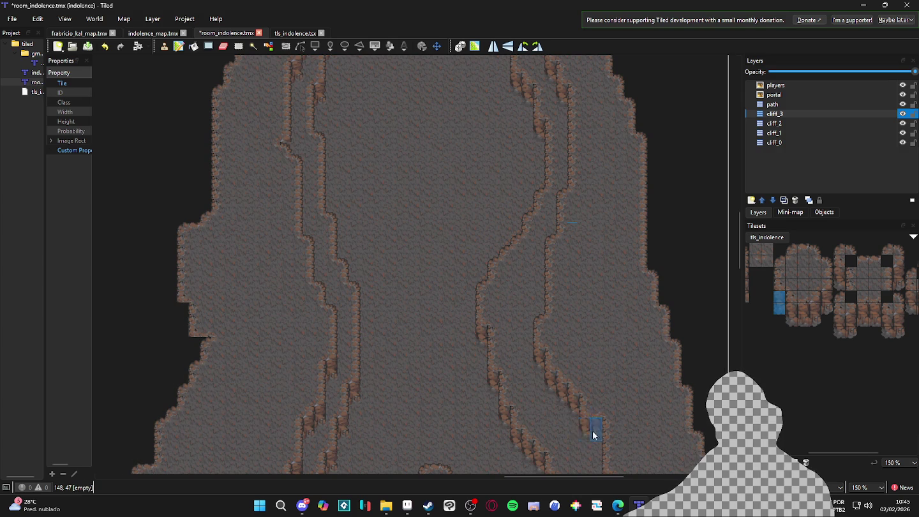
pyautogui.scroll(-6, 580, 422)
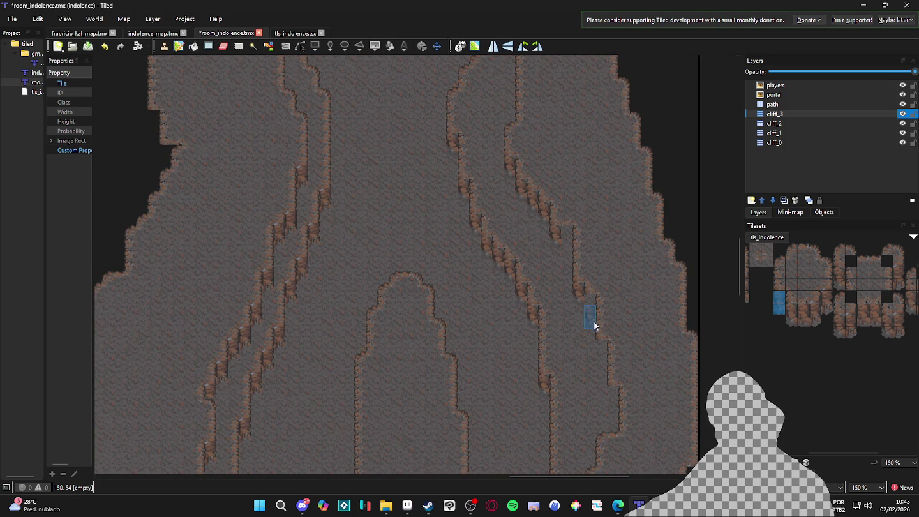
pyautogui.scroll(-2, 604, 351)
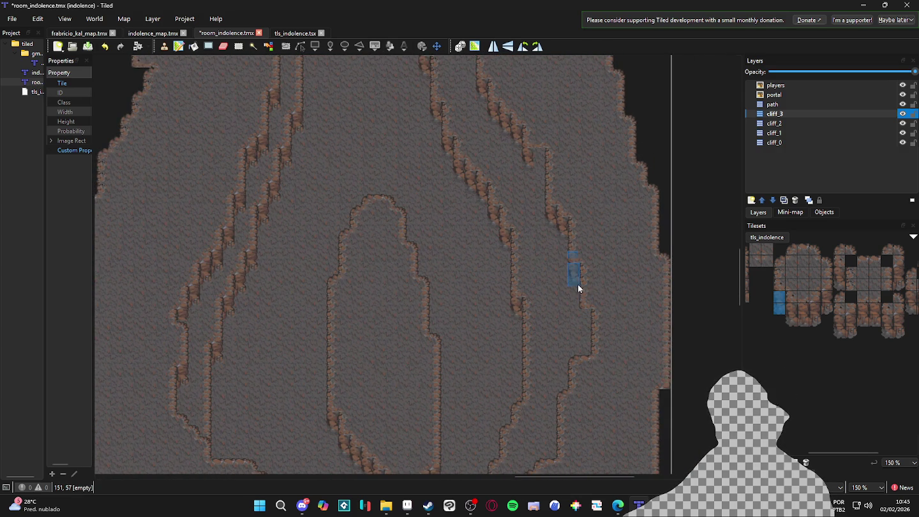
pyautogui.keyDown('ctrl'); pyautogui.scroll(-1, 583, 325); pyautogui.keyUp('ctrl')
pyautogui.scroll(-1, 527, 231)
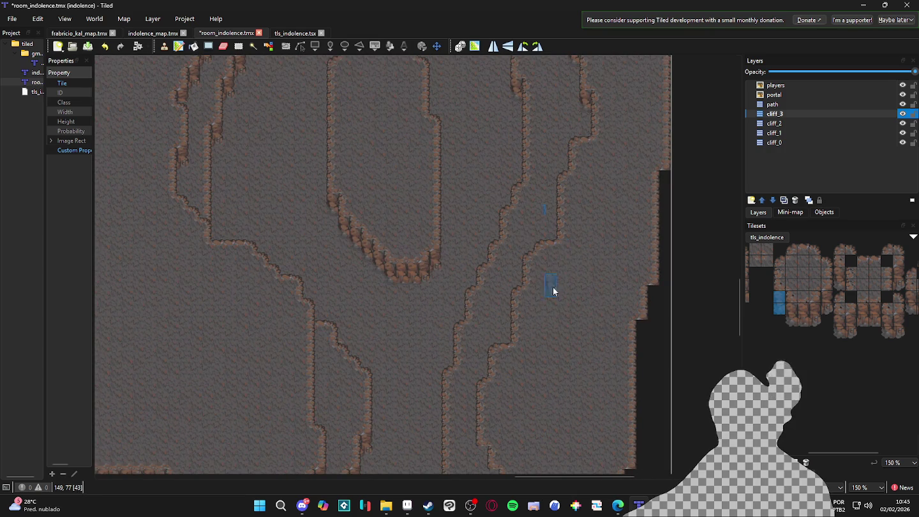
pyautogui.keyDown('ctrl'); pyautogui.scroll(2, 479, 338); pyautogui.keyUp('ctrl')
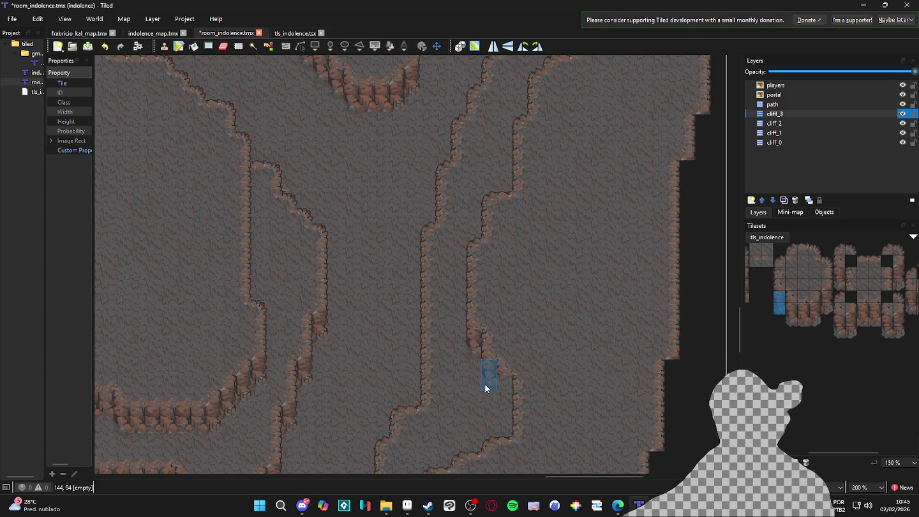
pyautogui.keyDown('ctrl'); pyautogui.scroll(-2, 503, 401); pyautogui.keyUp('ctrl')
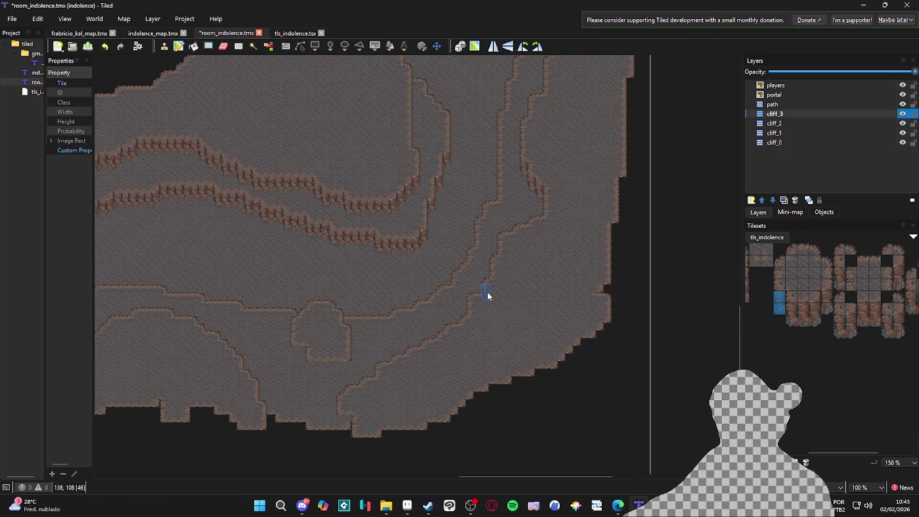
pyautogui.scroll(-2, 498, 215)
pyautogui.moveTo(446, 233); pyautogui.dragTo(491, 324)
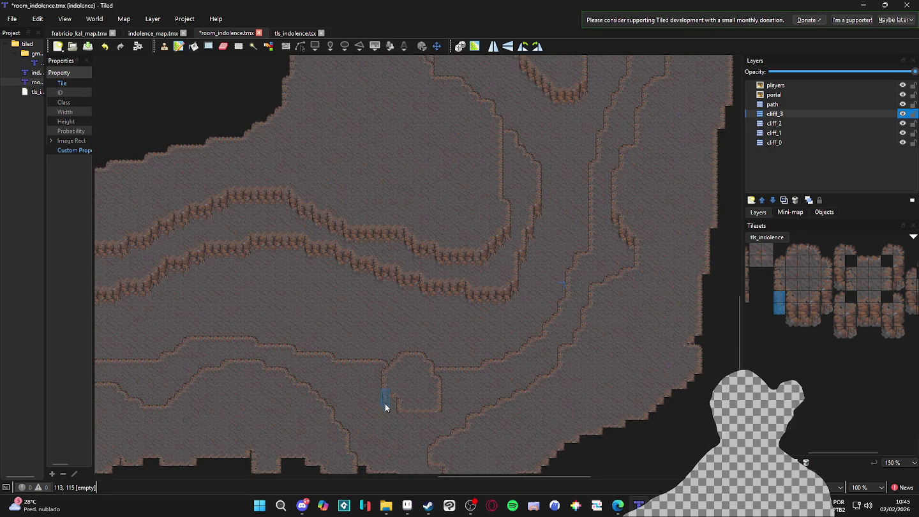
pyautogui.keyDown('ctrl'); pyautogui.scroll(2, 395, 424); pyautogui.keyUp('ctrl')
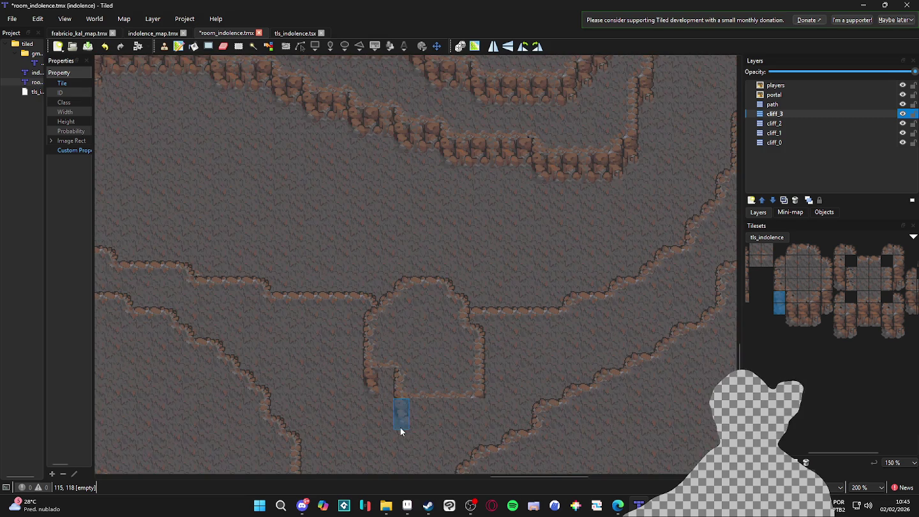
pyautogui.moveTo(818, 319); pyautogui.dragTo(816, 308)
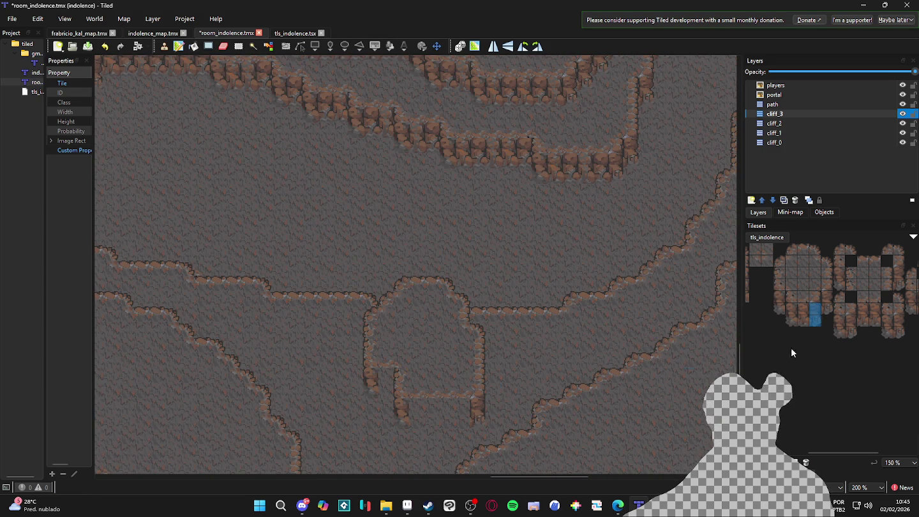
# Step: Pick a two-tile cliff wall piece and stamp it onto the ledge below the small room
pyautogui.keyDown('ctrl'); pyautogui.scroll(3, 823, 322); pyautogui.keyUp('ctrl')
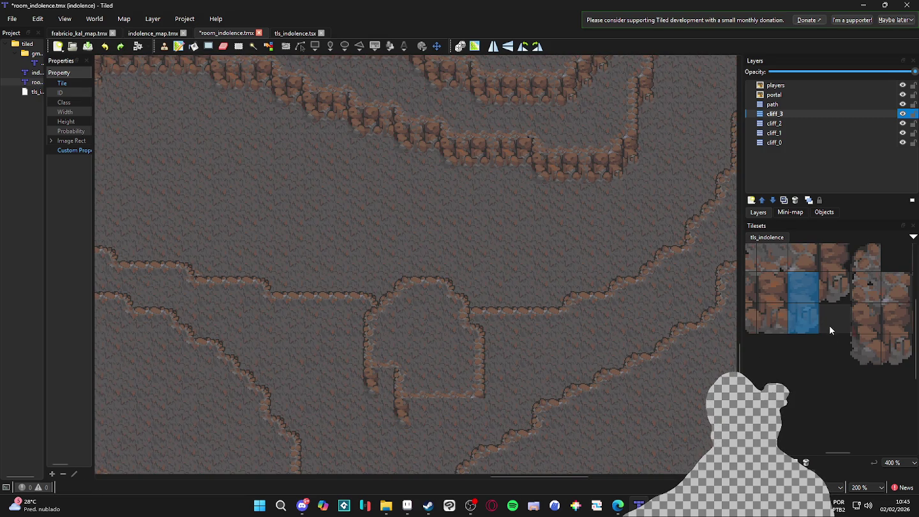
pyautogui.click(803, 318)
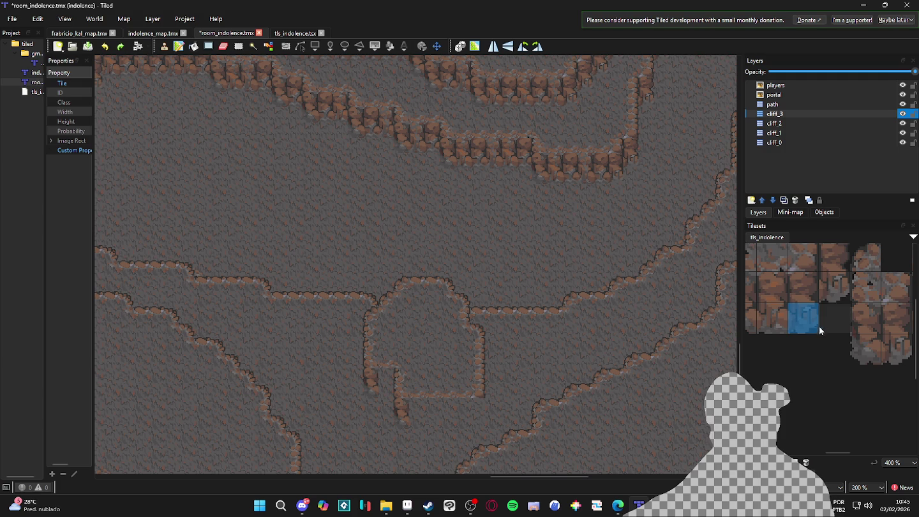
pyautogui.moveTo(805, 289); pyautogui.dragTo(811, 317)
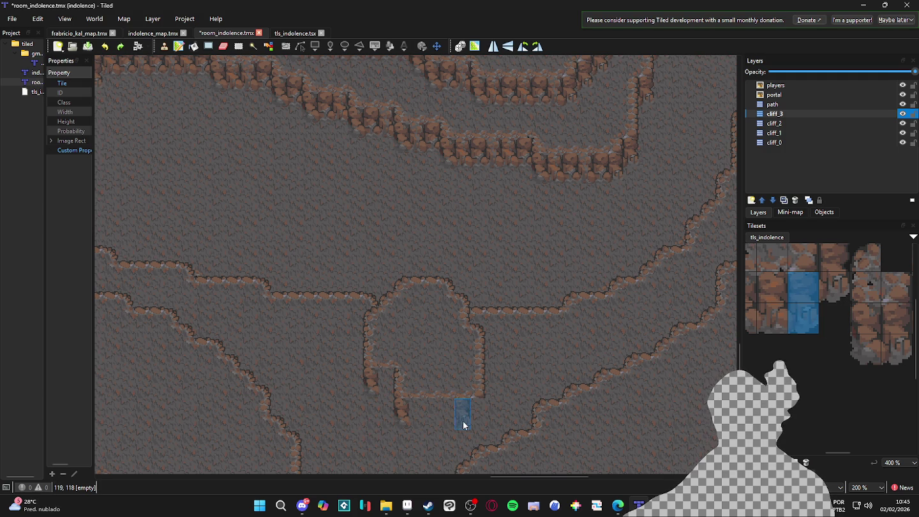
pyautogui.keyDown('ctrl'); pyautogui.scroll(-1, 476, 419); pyautogui.keyUp('ctrl')
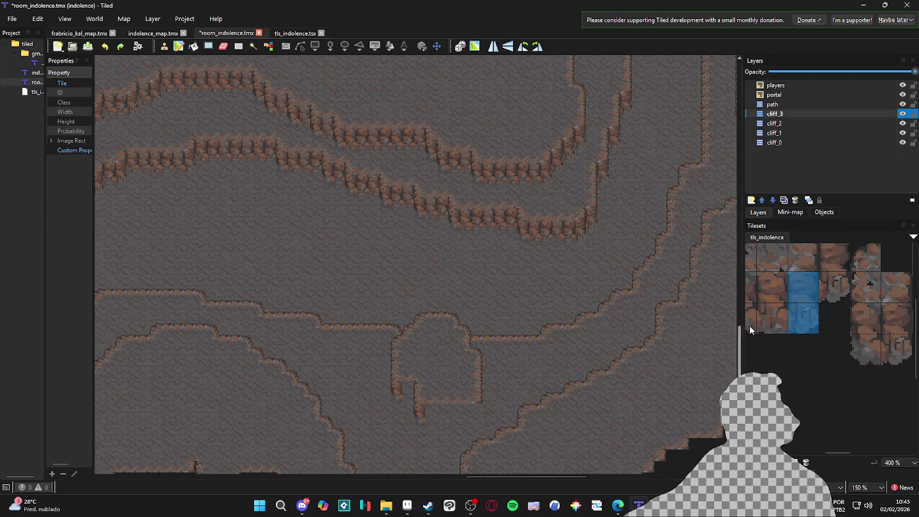
pyautogui.moveTo(775, 296); pyautogui.dragTo(774, 318)
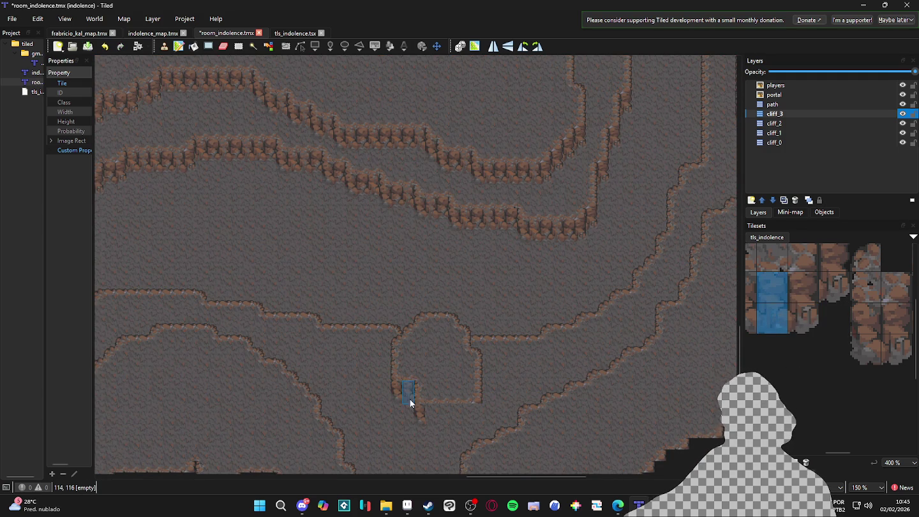
pyautogui.moveTo(415, 412); pyautogui.dragTo(426, 400)
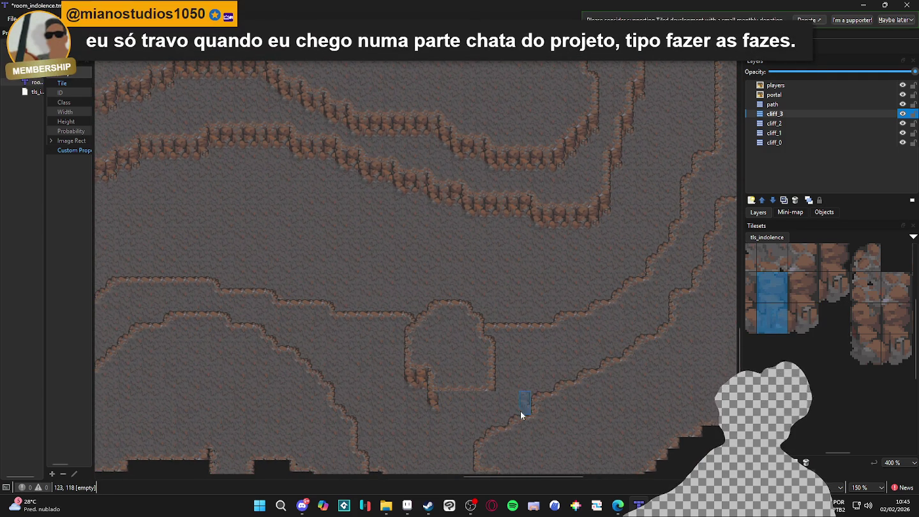
pyautogui.moveTo(810, 317); pyautogui.dragTo(812, 292)
pyautogui.click(491, 404)
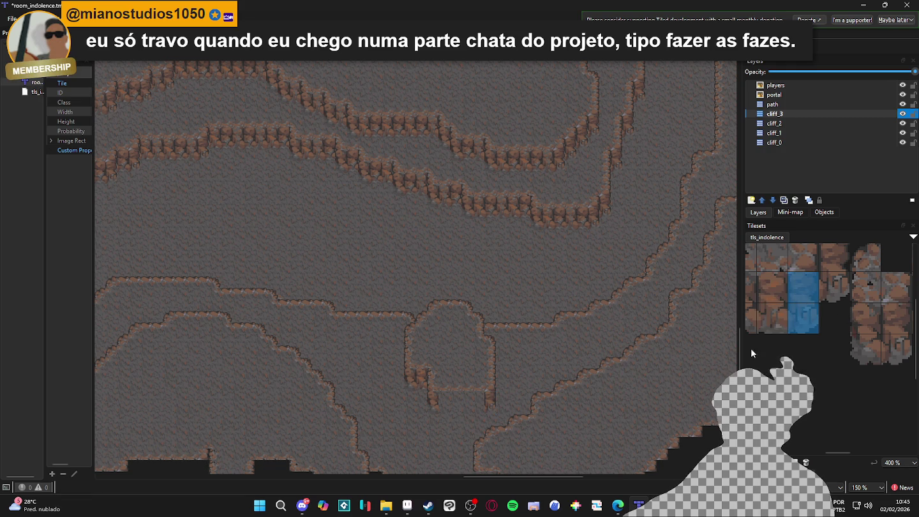
# Step: Paint a 2x2 cliff wall block along the room's bottom ledge
pyautogui.scroll(-1, 770, 298)
pyautogui.scroll(-1, 830, 304)
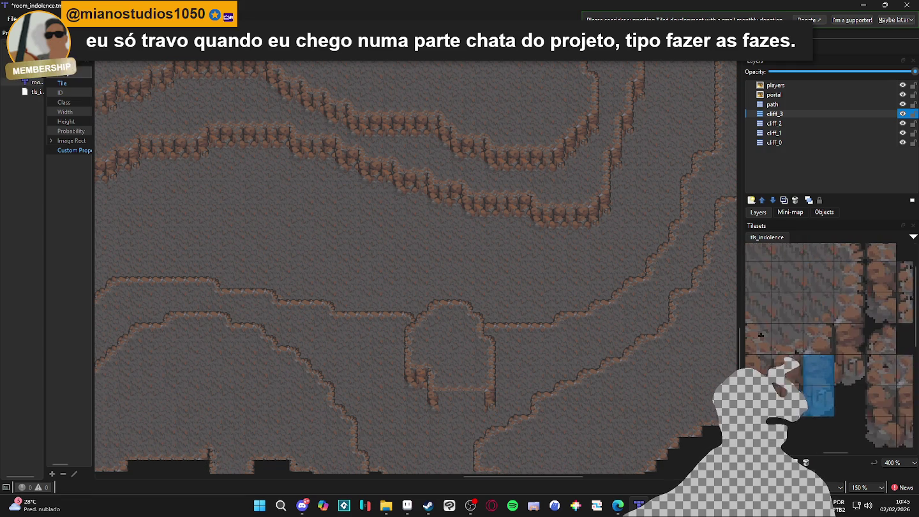
pyautogui.hscroll(3, 826, 387)
pyautogui.moveTo(815, 329); pyautogui.dragTo(833, 346)
pyautogui.scroll(2, 427, 390)
pyautogui.moveTo(483, 408); pyautogui.dragTo(451, 409)
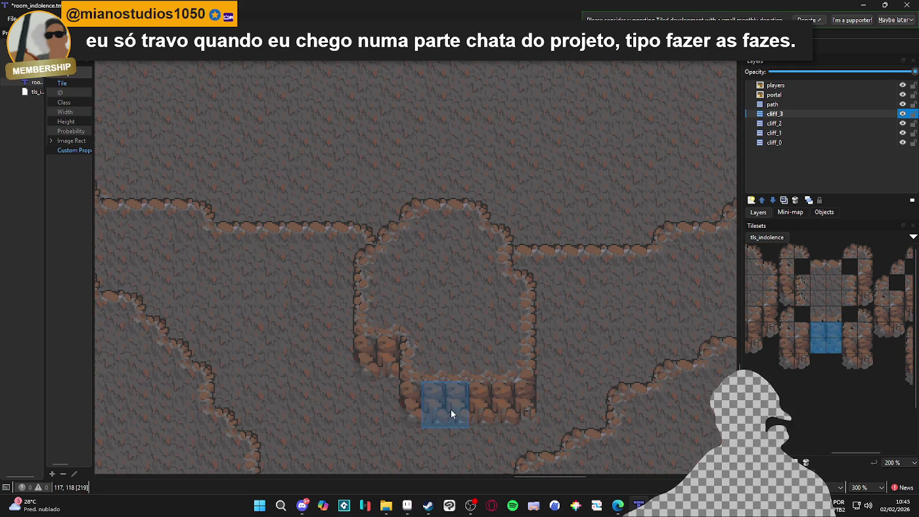
# Step: Try single, two-tile and 3x2 wall picks, settling on a one-column two-tile wall piece
pyautogui.click(819, 332)
pyautogui.hscroll(-3, 823, 338)
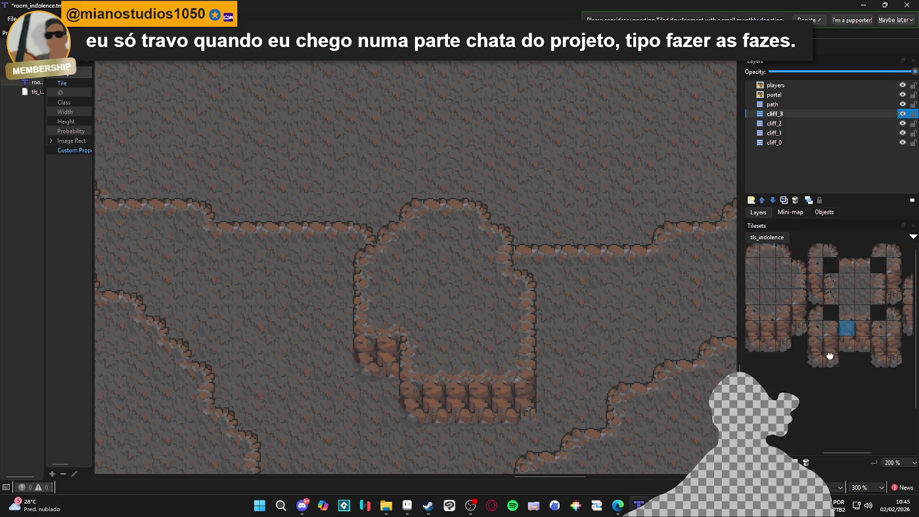
pyautogui.moveTo(803, 331); pyautogui.dragTo(801, 350)
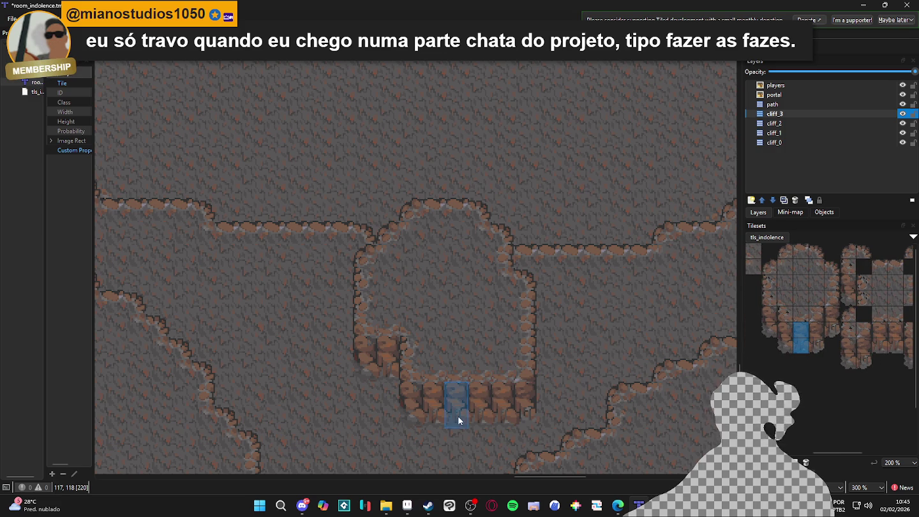
pyautogui.scroll(-1, 795, 331)
pyautogui.hscroll(-3, 810, 315)
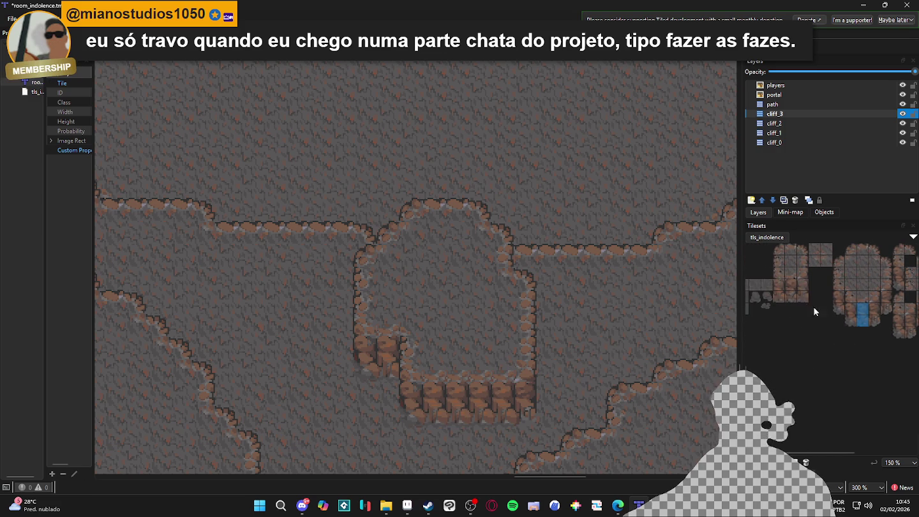
pyautogui.moveTo(777, 283); pyautogui.dragTo(804, 297)
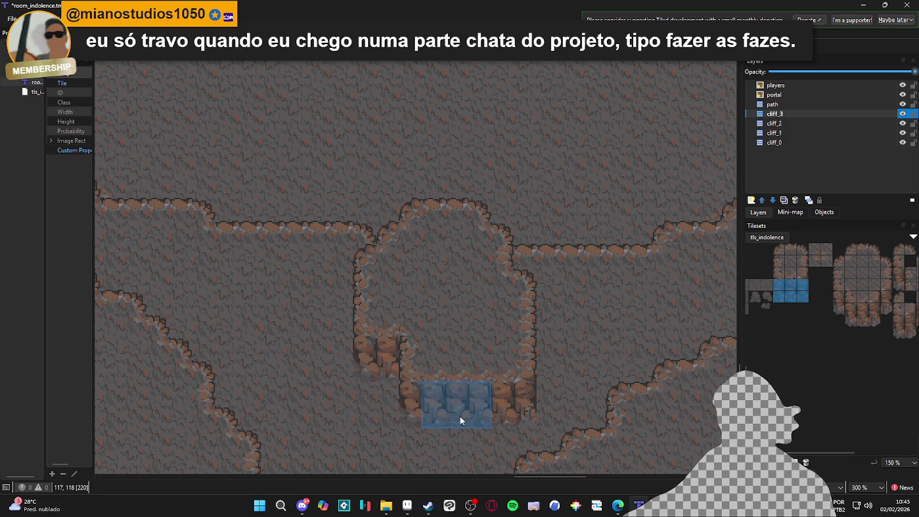
pyautogui.moveTo(793, 285); pyautogui.dragTo(795, 296)
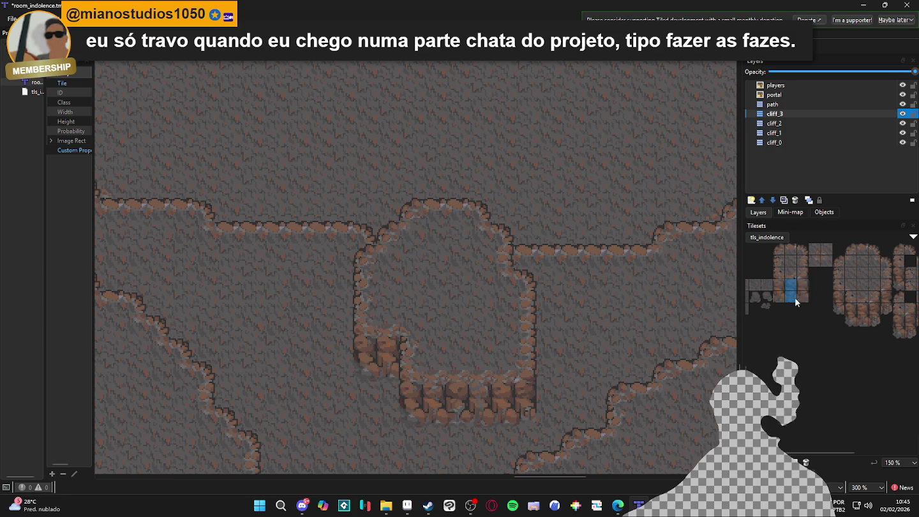
pyautogui.scroll(-2, 503, 417)
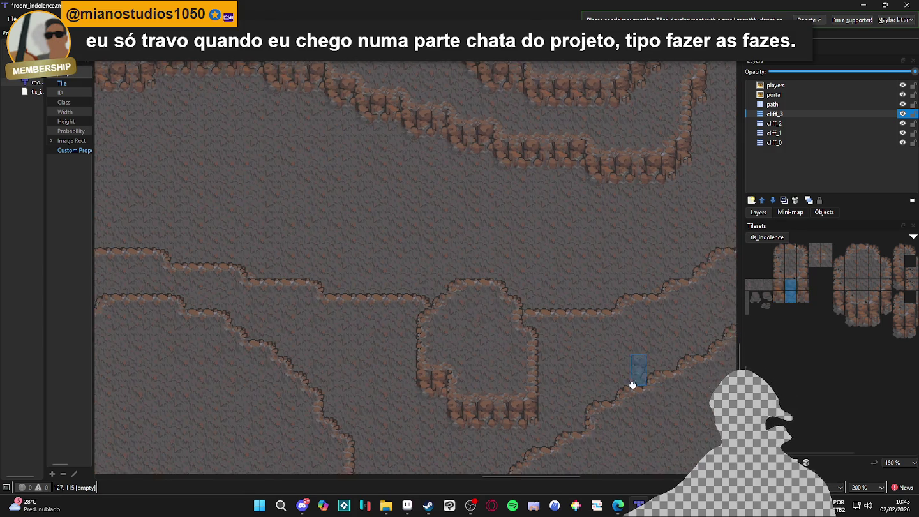
# Step: Bring the oval cliff area into view and turn on the tile grid with Ctrl+G
pyautogui.scroll(-2, 559, 395)
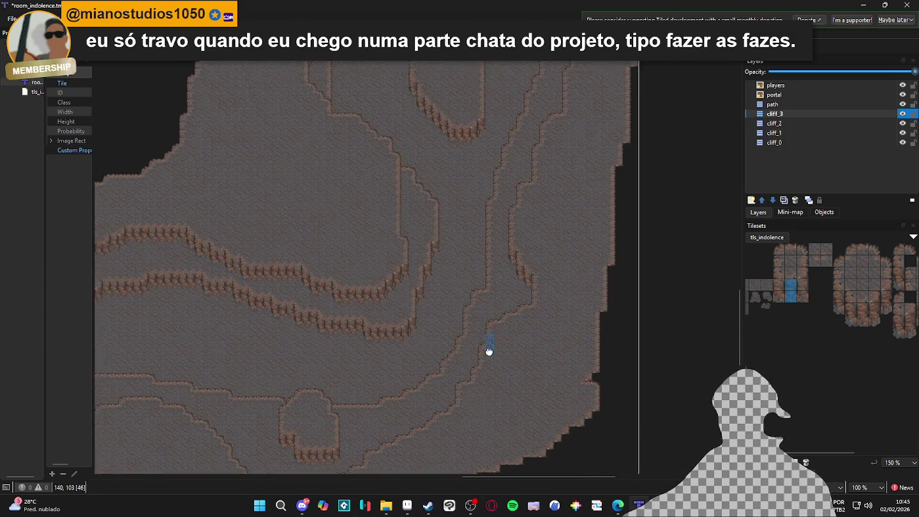
pyautogui.moveTo(398, 273); pyautogui.dragTo(451, 379)
pyautogui.moveTo(392, 325)
pyautogui.mouseDown()
pyautogui.moveTo(490, 303)
pyautogui.moveTo(395, 383)
pyautogui.mouseUp()
pyautogui.scroll(5, 394, 383)
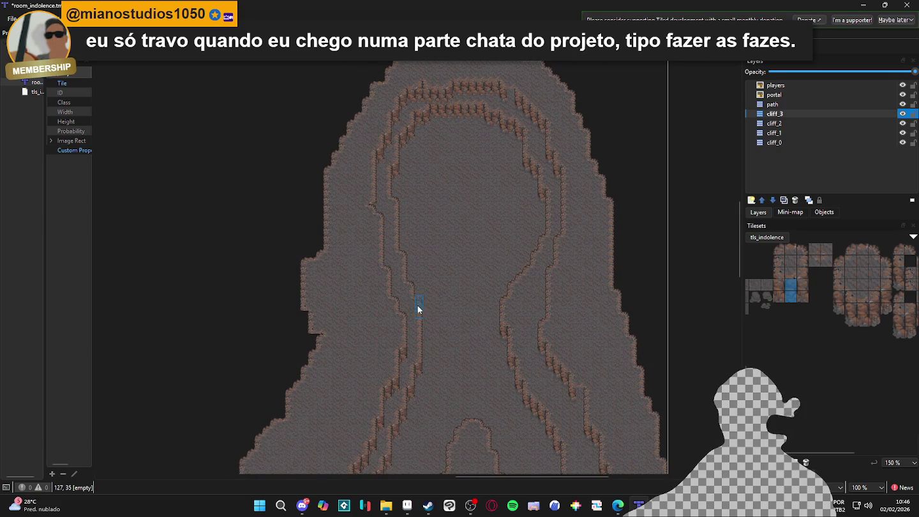
pyautogui.scroll(1, 512, 102)
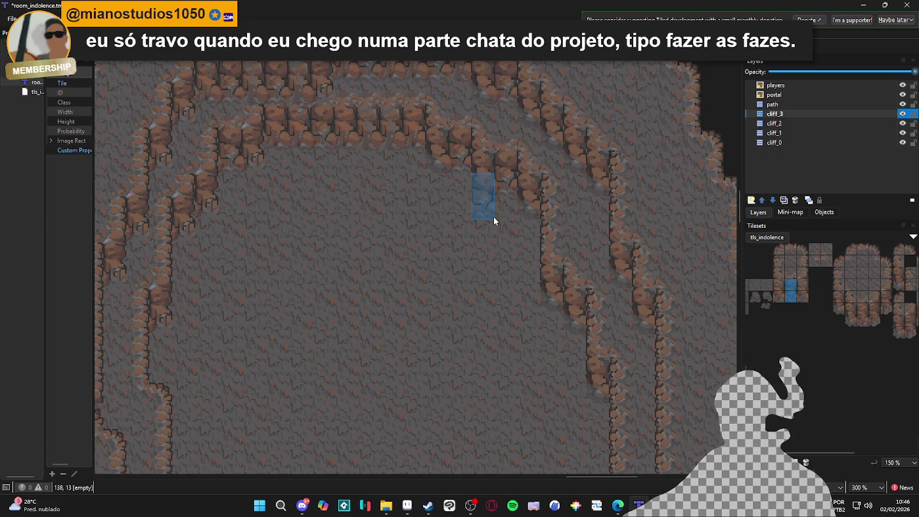
pyautogui.scroll(2, 485, 243)
pyautogui.scroll(-4, 478, 262)
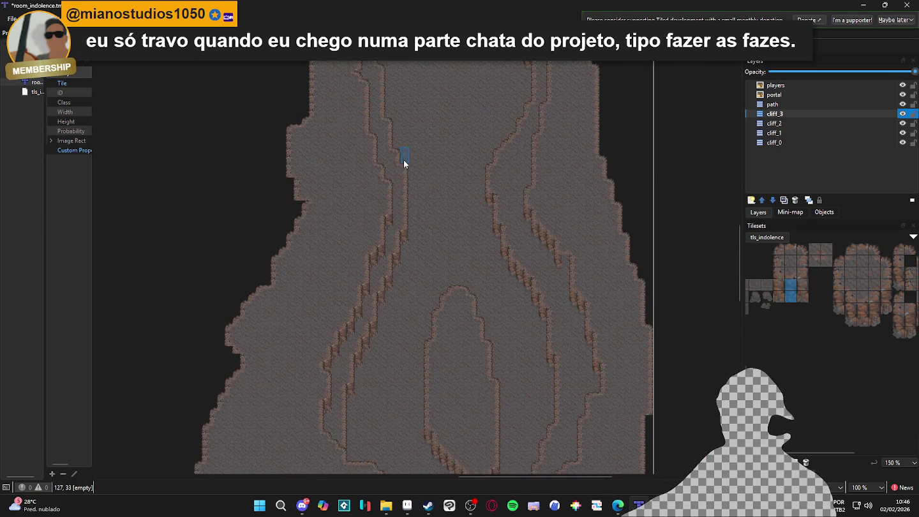
pyautogui.hotkey('ctrl', 'g')
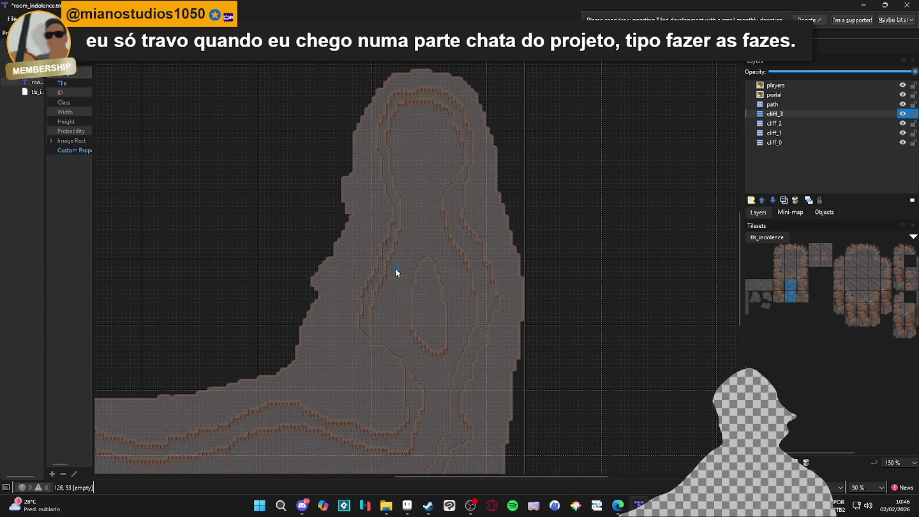
# Step: Zoom and pan down to inspect the lower part of the cave
pyautogui.scroll(-1, 394, 268)
pyautogui.moveTo(397, 282); pyautogui.dragTo(463, 301)
pyautogui.scroll(1, 465, 301)
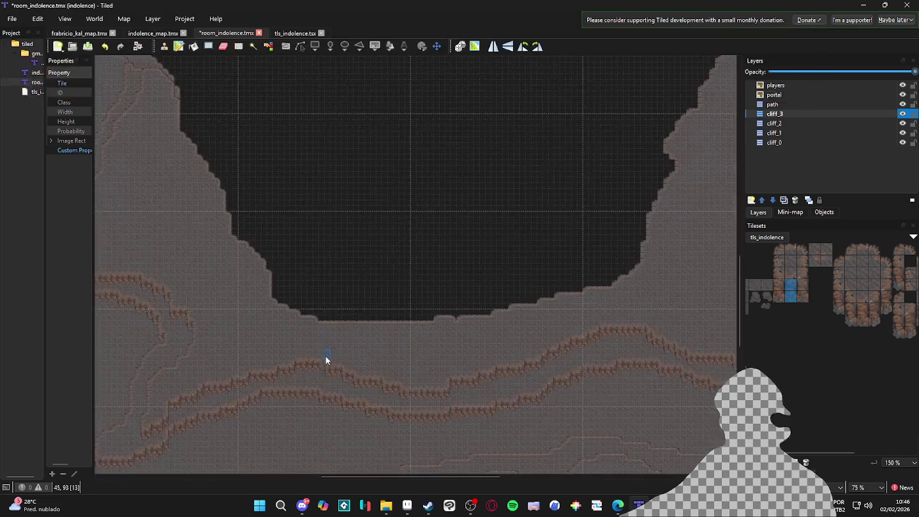
pyautogui.scroll(3, 330, 360)
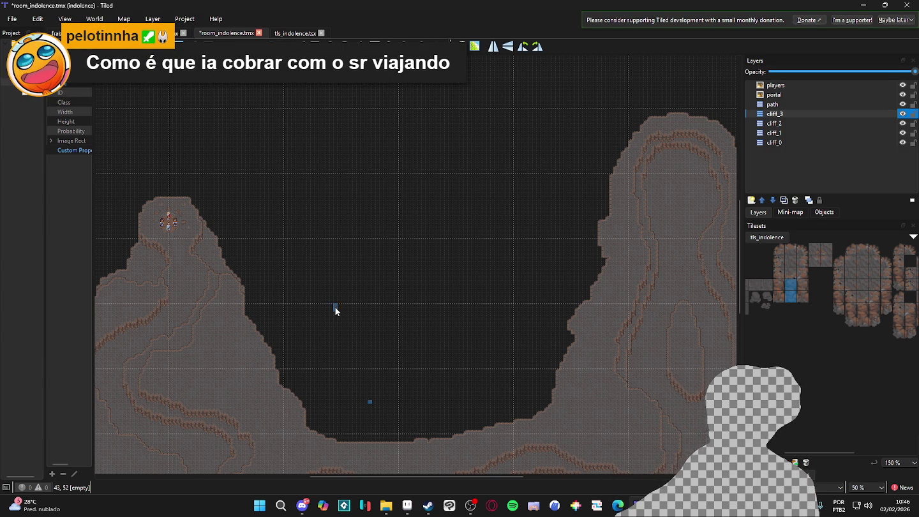
# Step: Survey the cave's left and upper arms for ledges still lacking wall tiles
pyautogui.moveTo(278, 379); pyautogui.dragTo(378, 256)
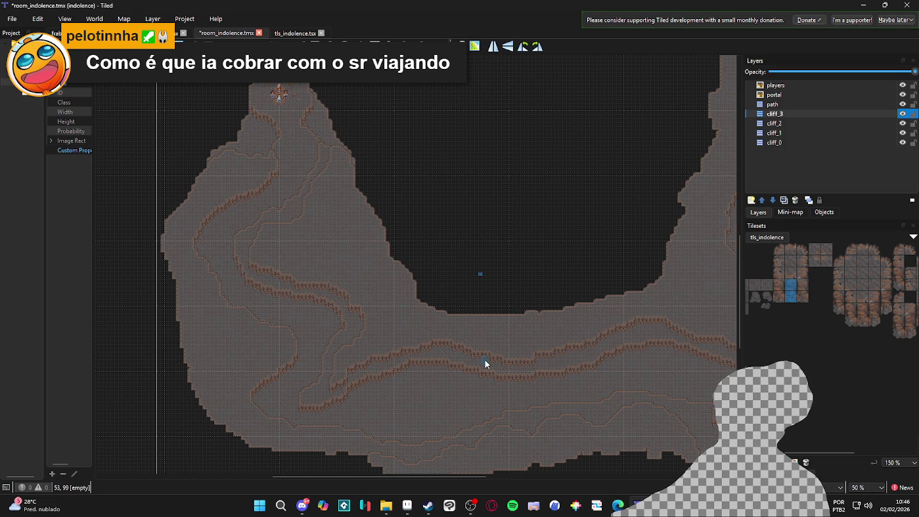
pyautogui.scroll(-2, 486, 365)
pyautogui.scroll(2, 322, 292)
pyautogui.hscroll(-3, 513, 353)
pyautogui.scroll(1, 439, 271)
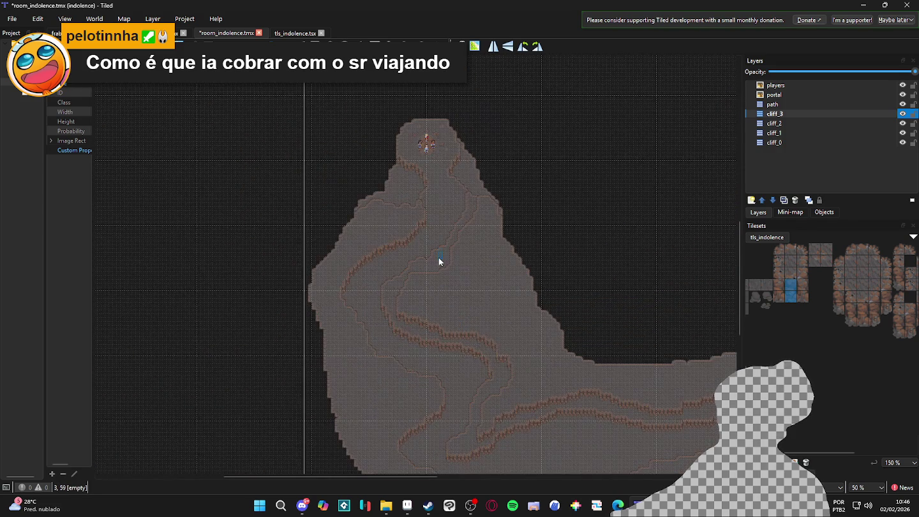
pyautogui.scroll(2, 494, 271)
pyautogui.scroll(-1, 501, 312)
pyautogui.scroll(-1, 507, 341)
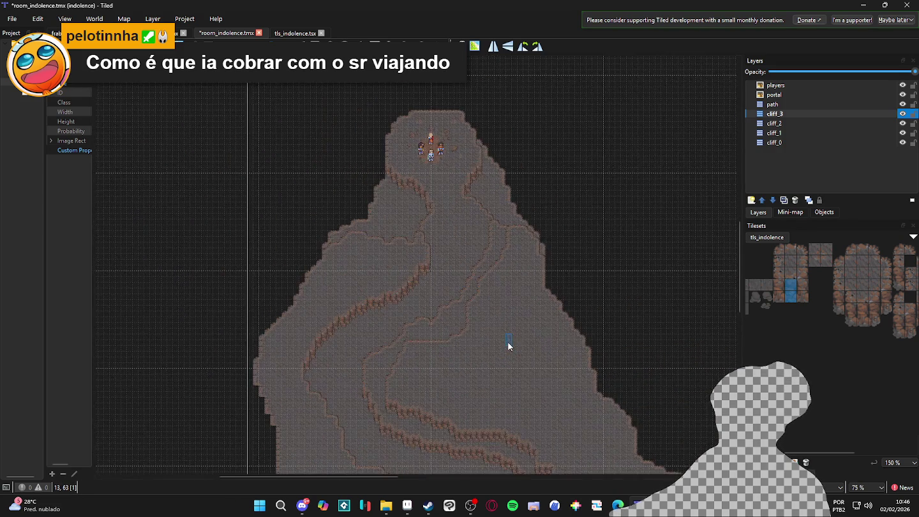
pyautogui.scroll(1, 454, 253)
pyautogui.scroll(-2, 485, 268)
pyautogui.scroll(1, 470, 249)
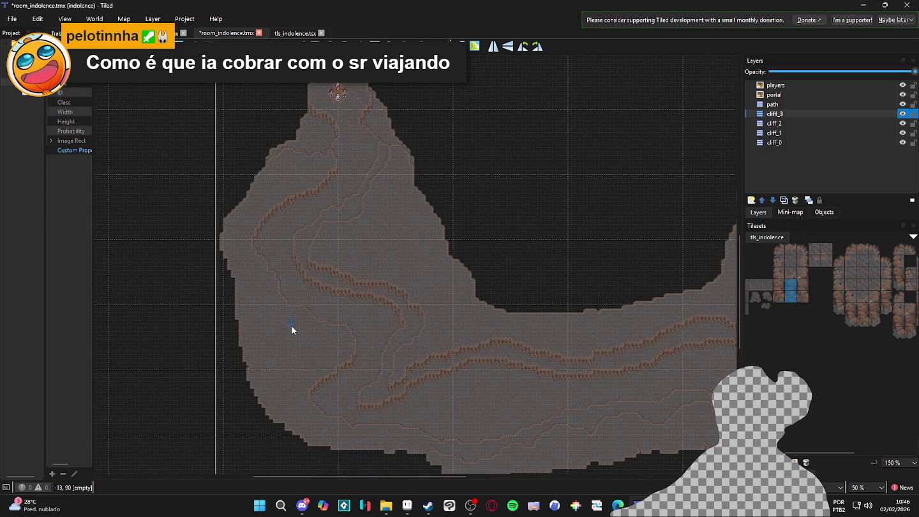
pyautogui.moveTo(302, 262); pyautogui.dragTo(321, 286)
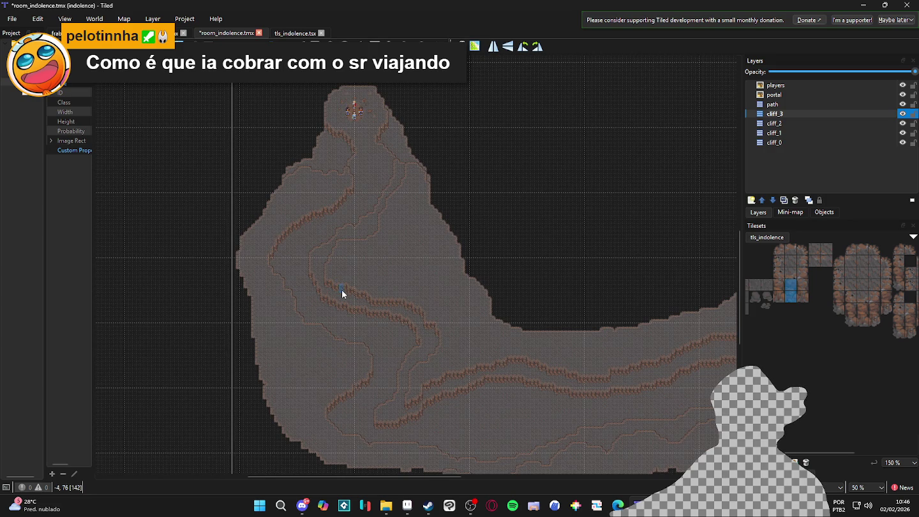